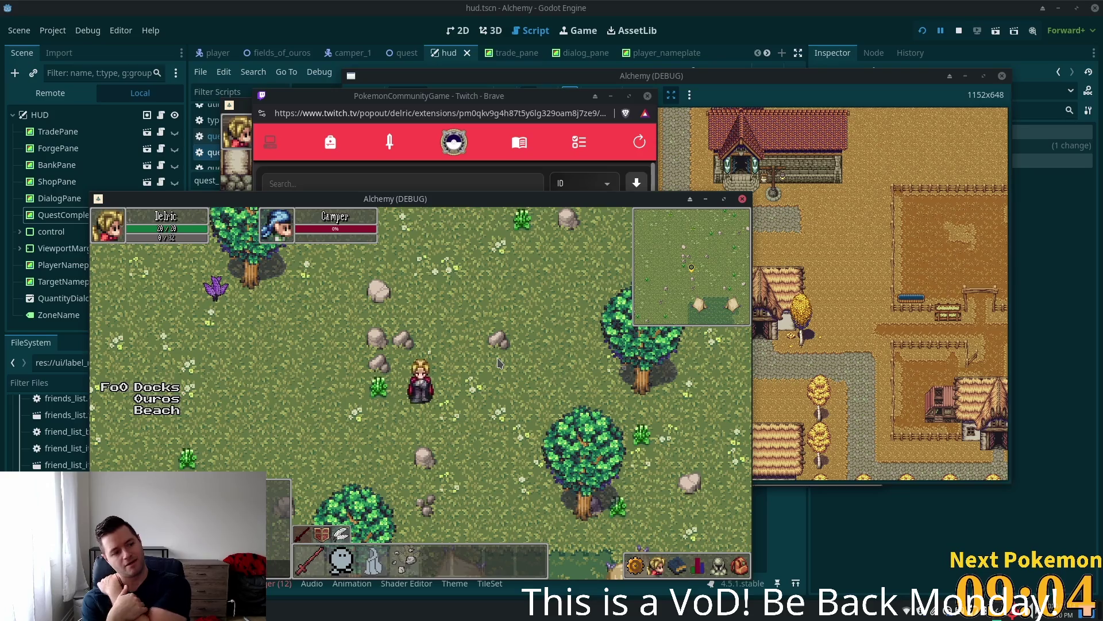
# Walk the character down-right across the field, then back up-left past the tents and tree.
pyautogui.press('d')
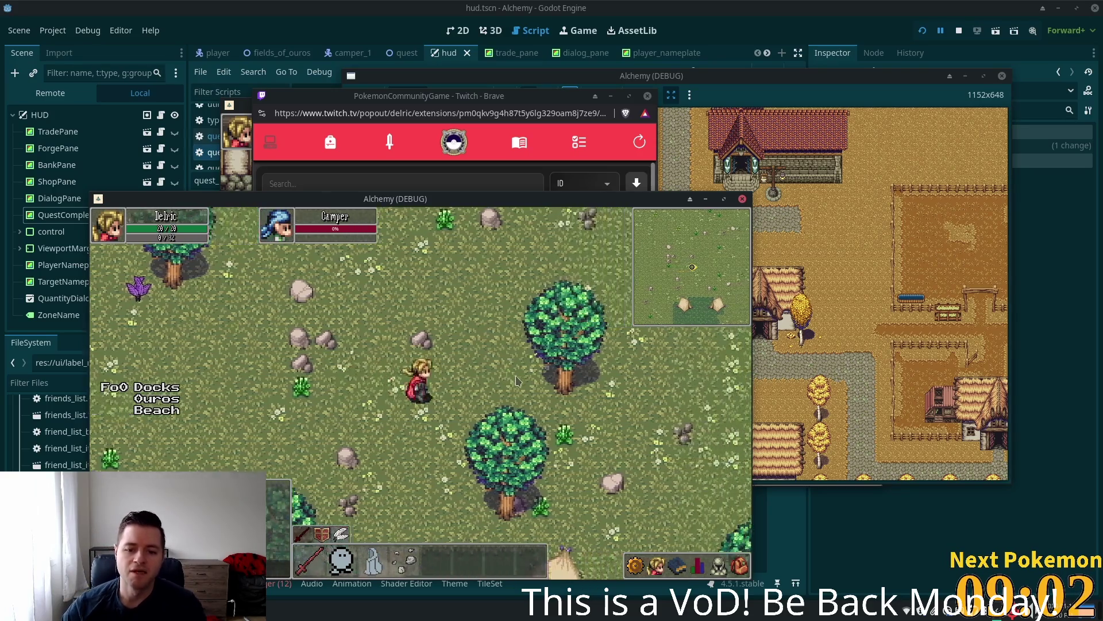
pyautogui.press('s')
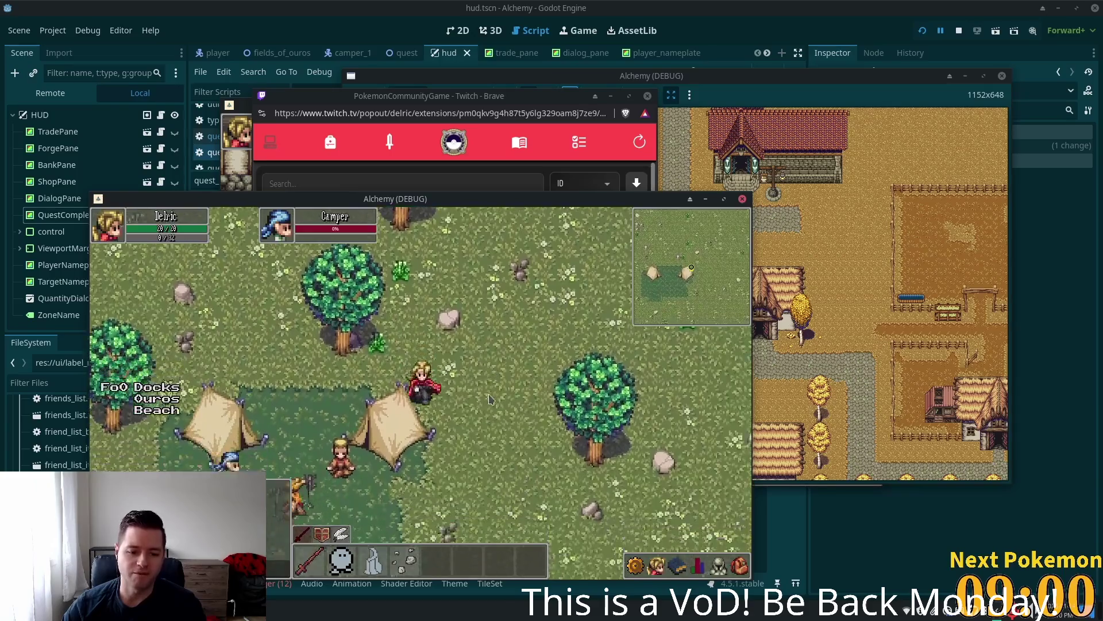
pyautogui.press('s')
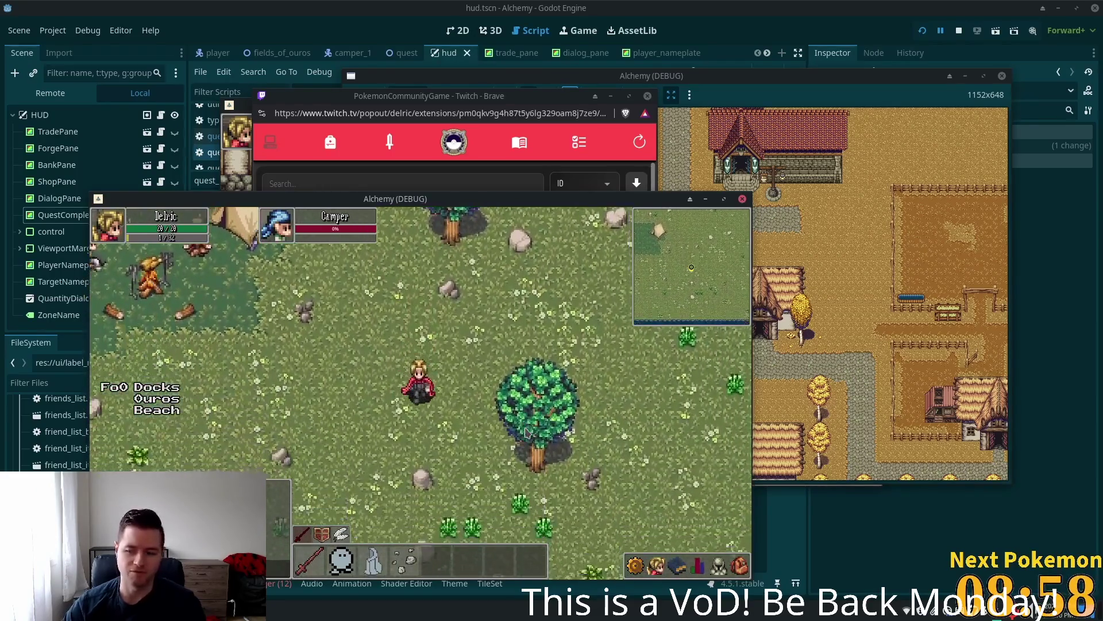
pyautogui.press('w')
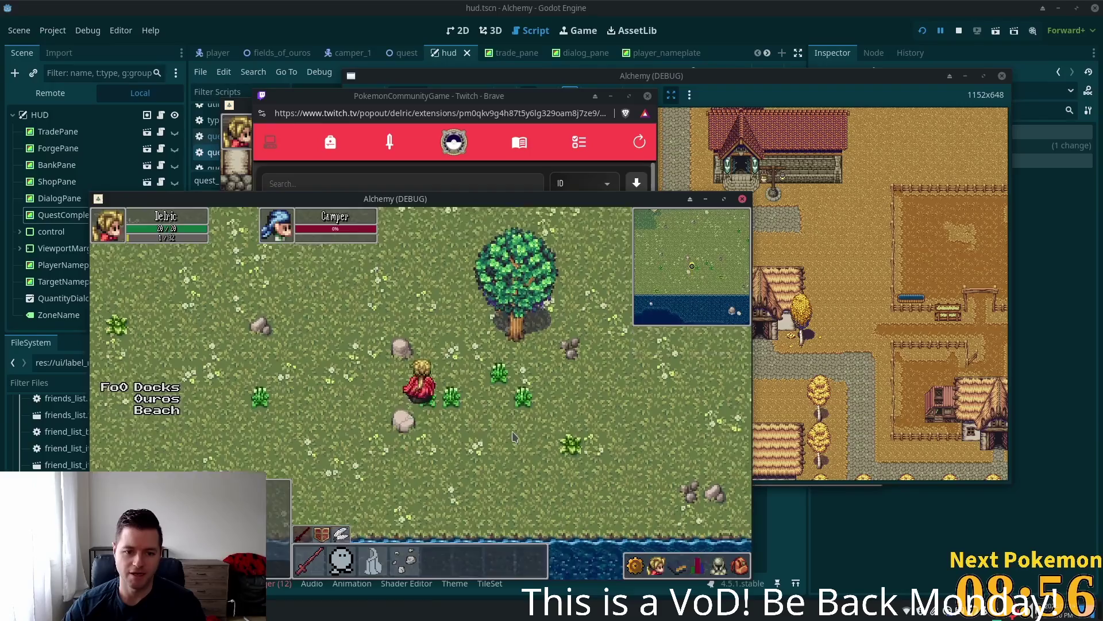
pyautogui.press('a')
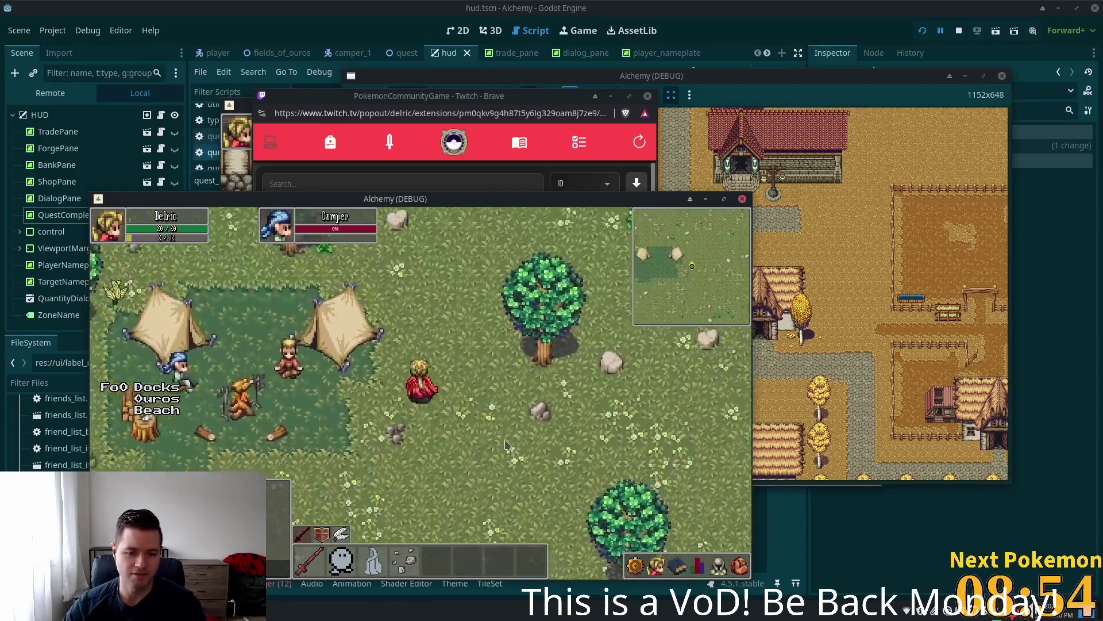
pyautogui.press('w')
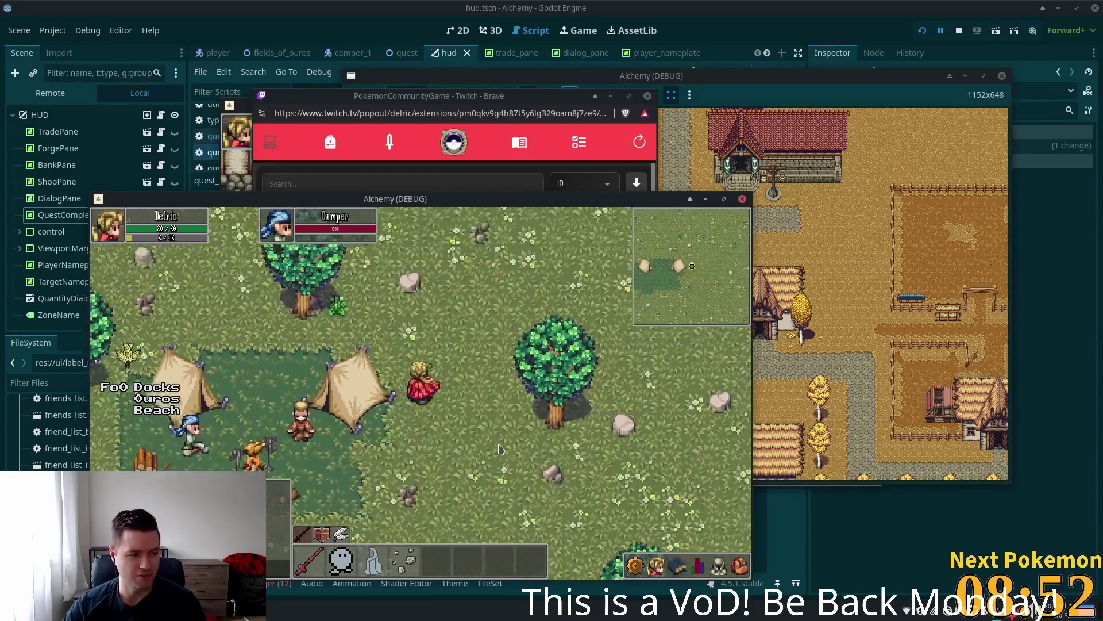
pyautogui.press('w')
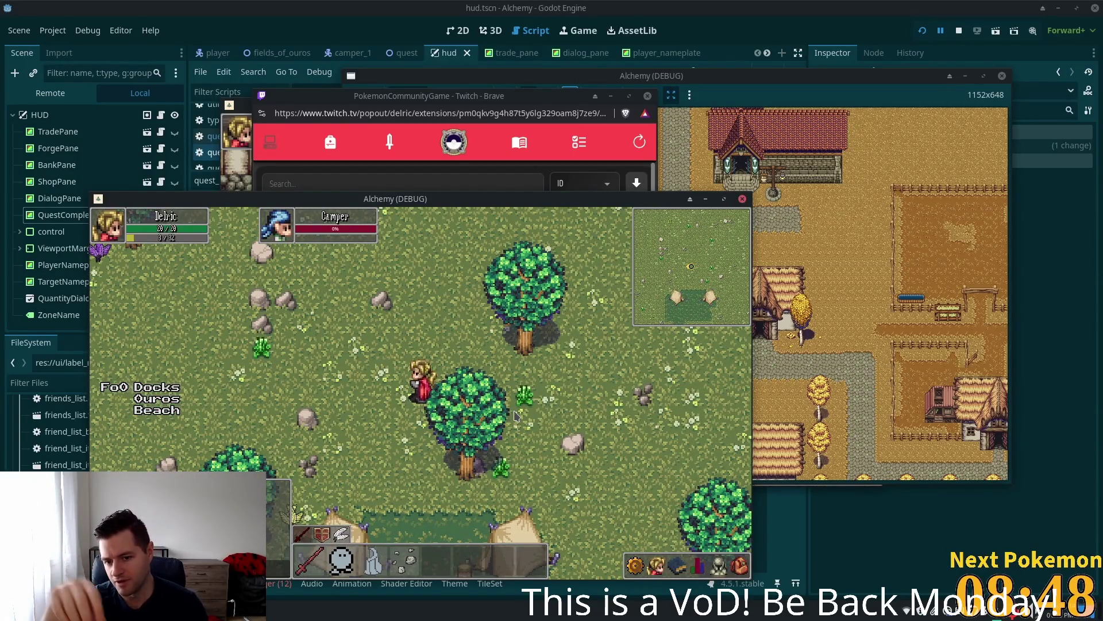
# Walk north past the pond and tall grass onto the cobblestone path.
pyautogui.press('w')
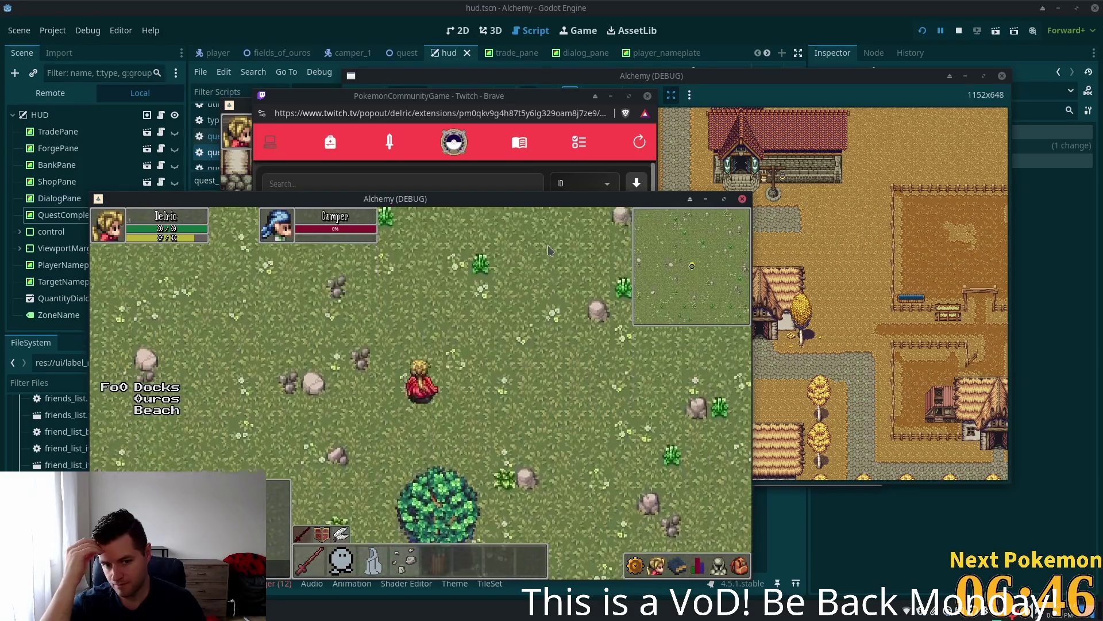
pyautogui.press('w')
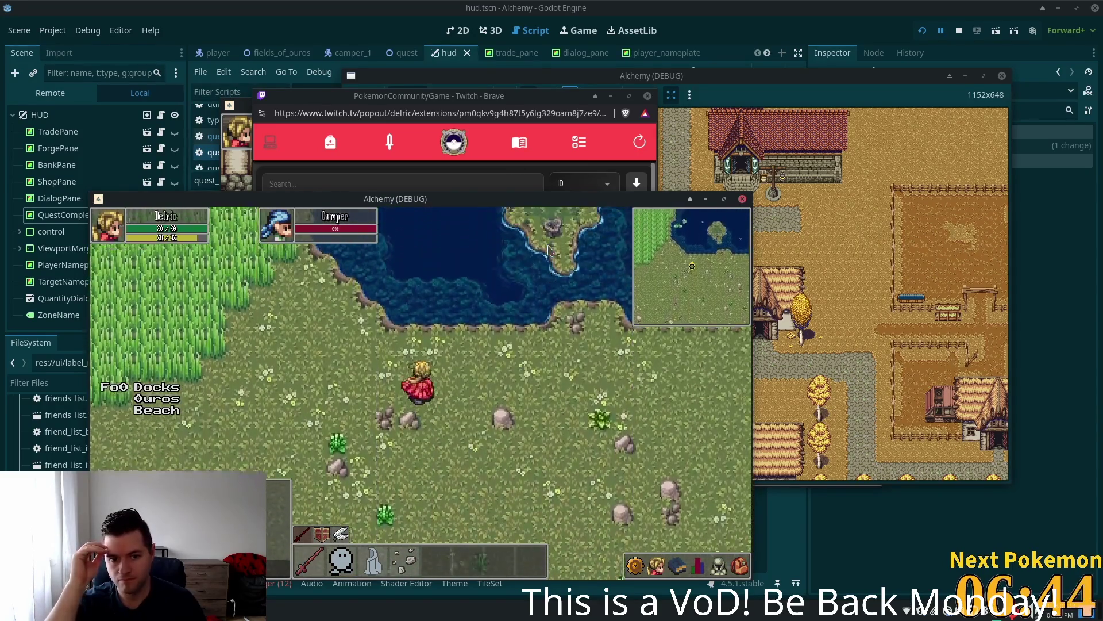
pyautogui.press('w')
pyautogui.press('a')
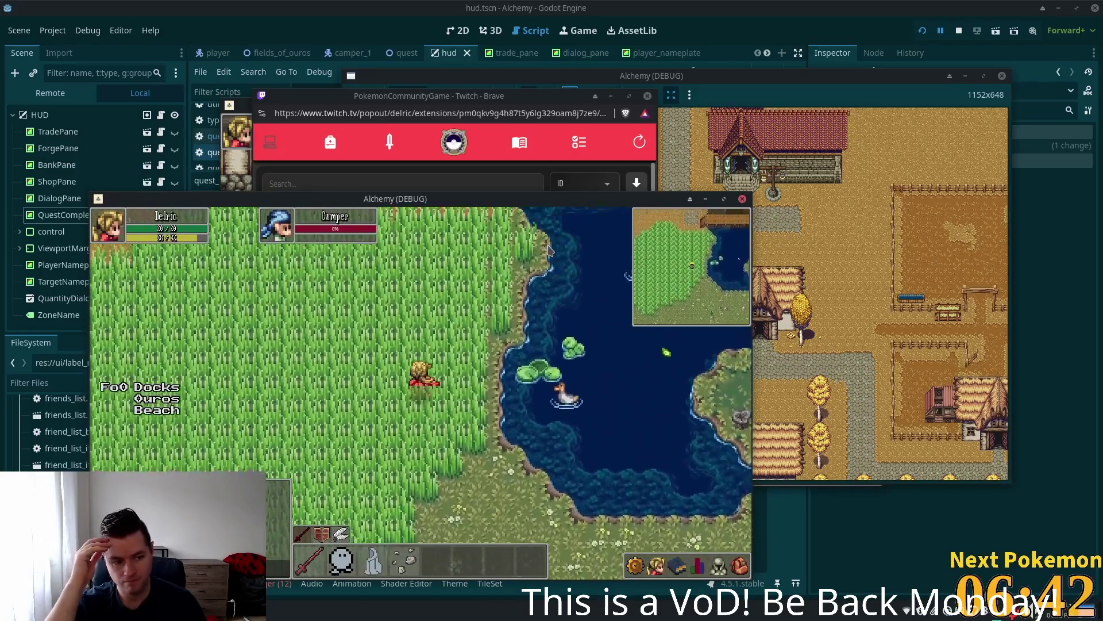
pyautogui.press('w')
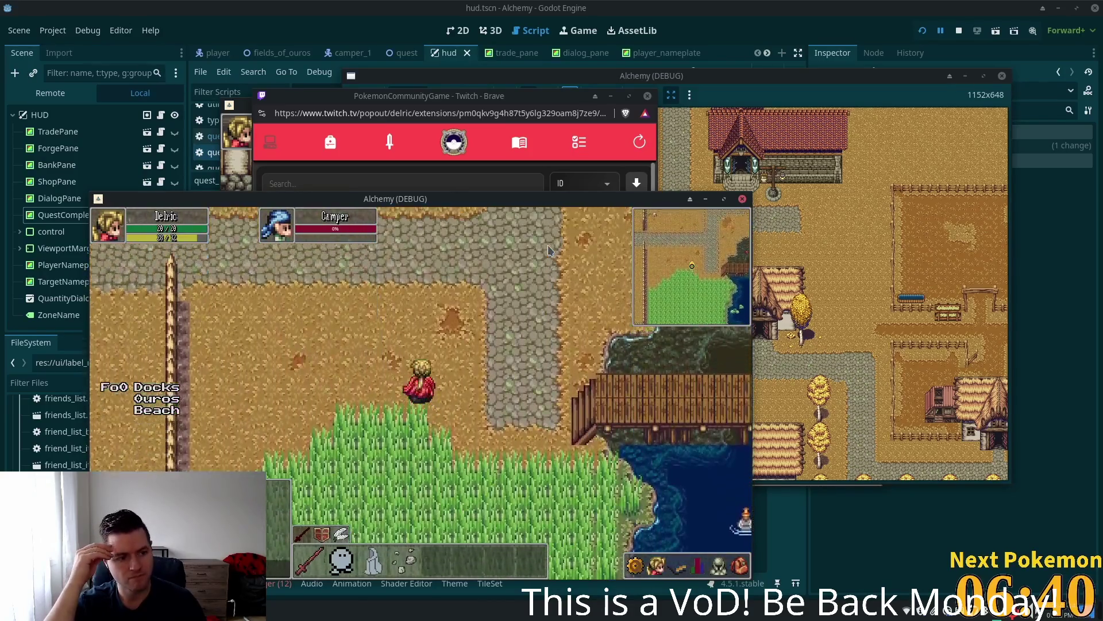
pyautogui.press('s')
pyautogui.press('a')
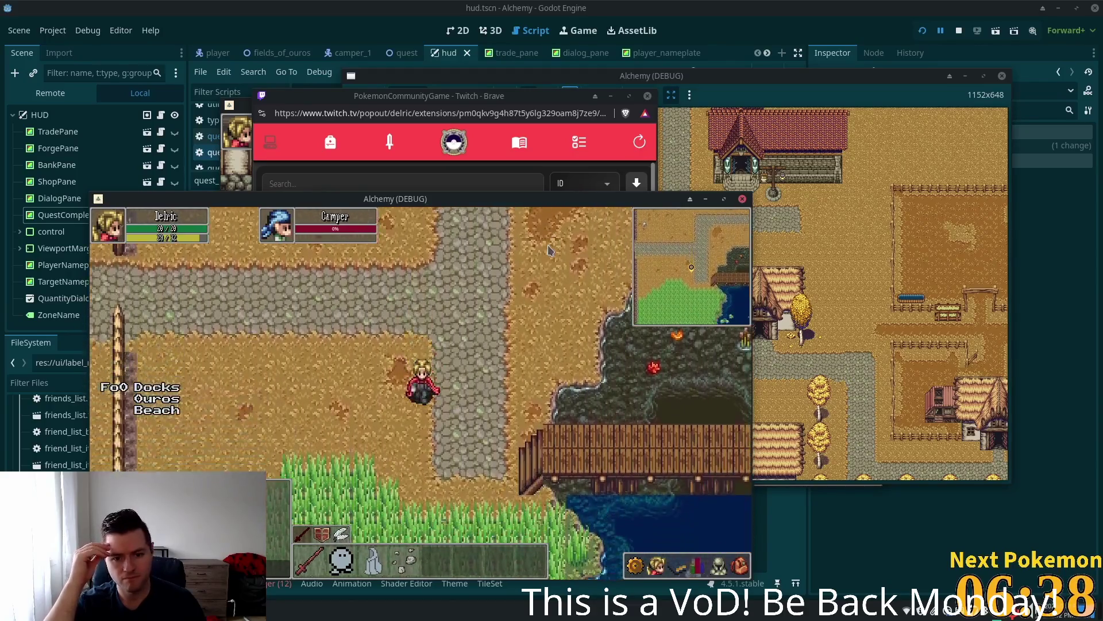
pyautogui.press('w')
pyautogui.press('a')
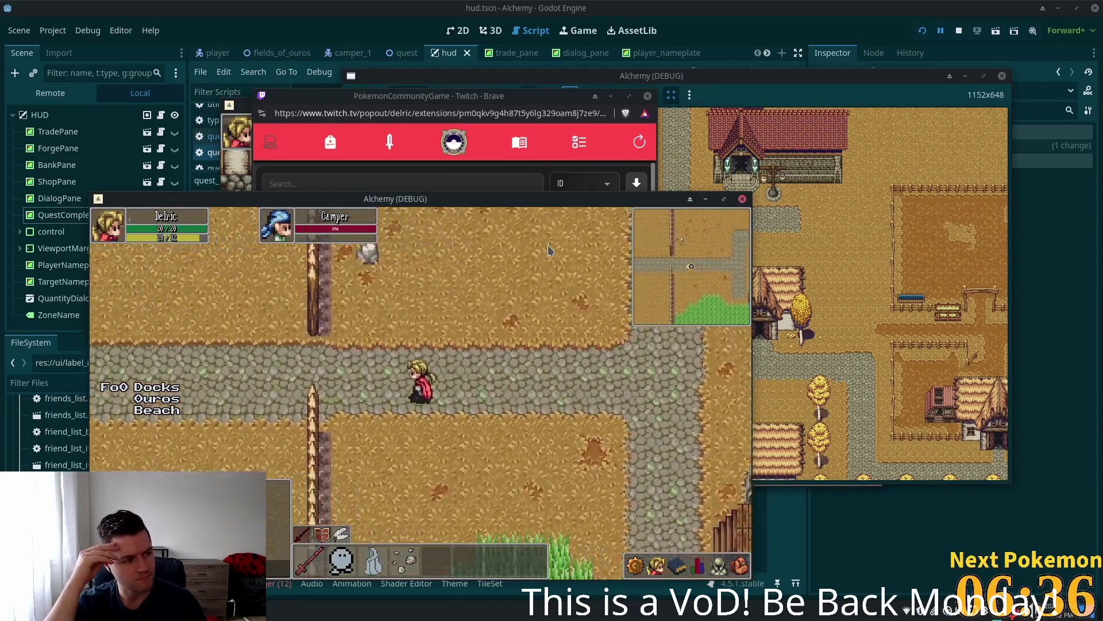
# Follow the cobblestone path west through Ouros village toward the wells.
pyautogui.press('a')
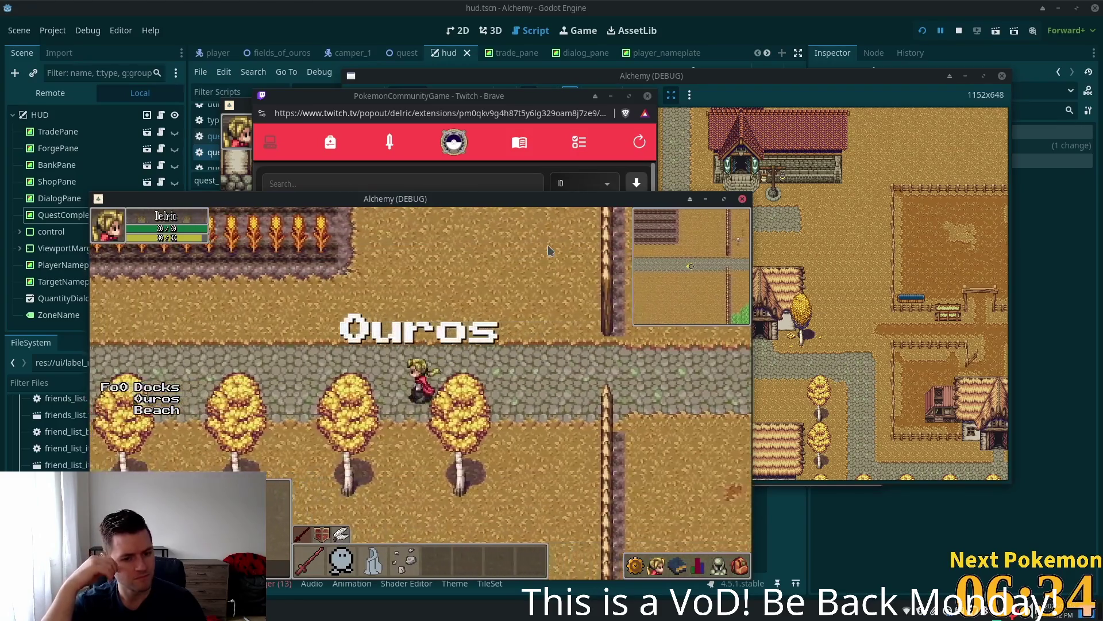
pyautogui.press('a')
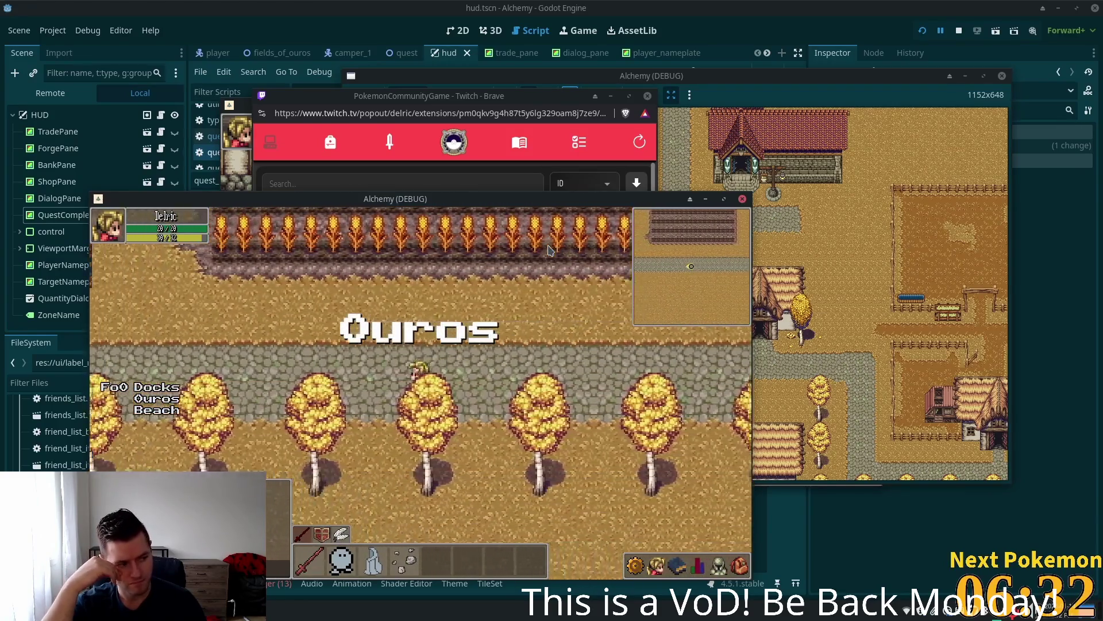
pyautogui.press('a')
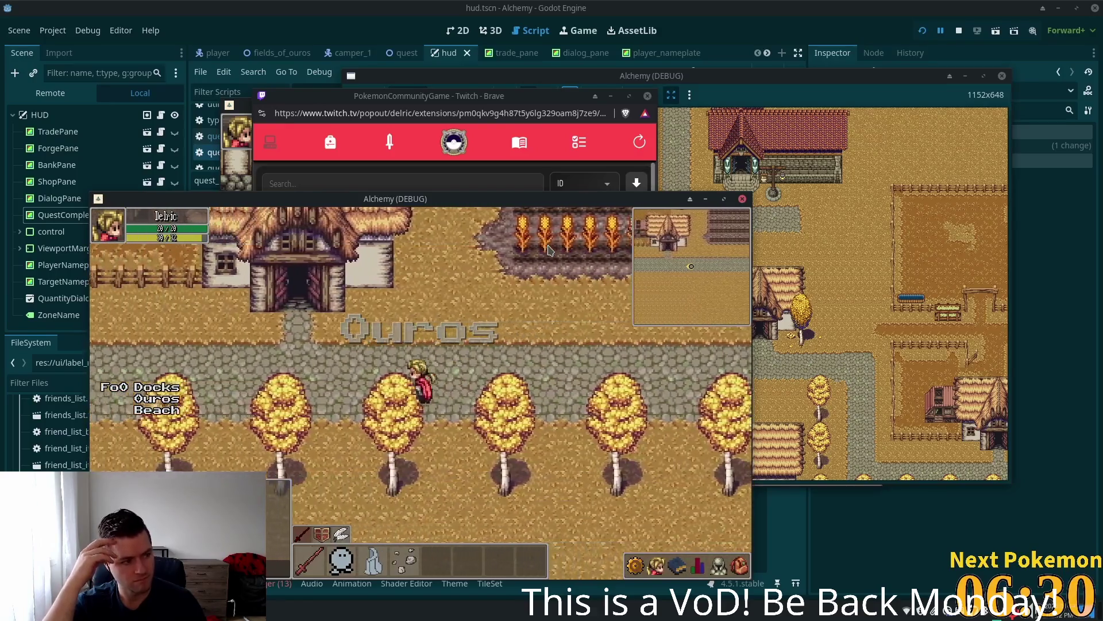
pyautogui.press('a')
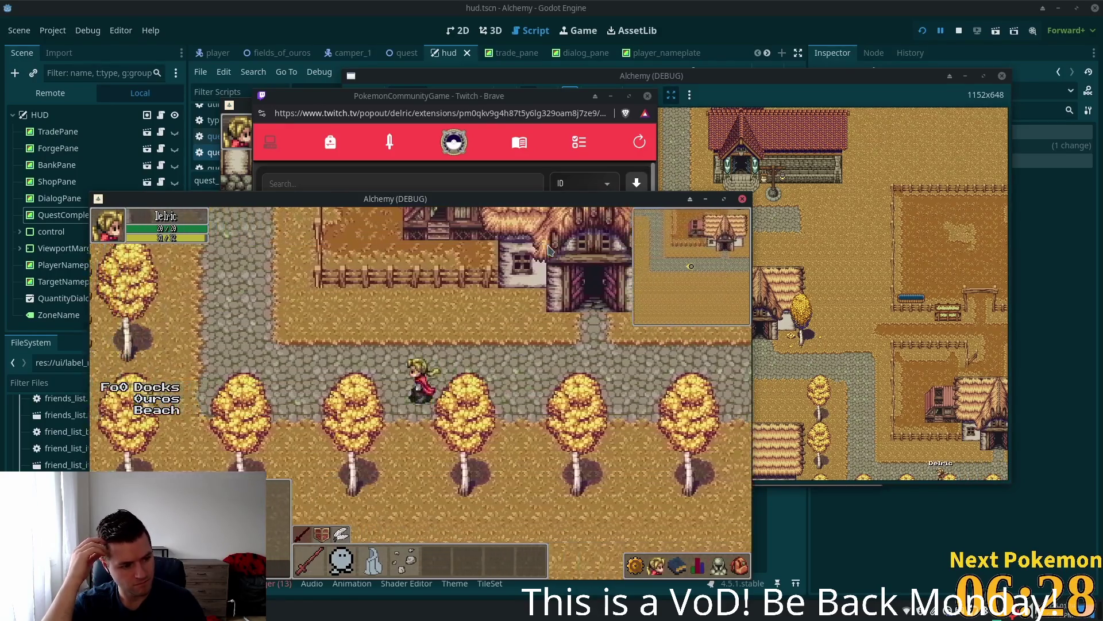
pyautogui.press('w')
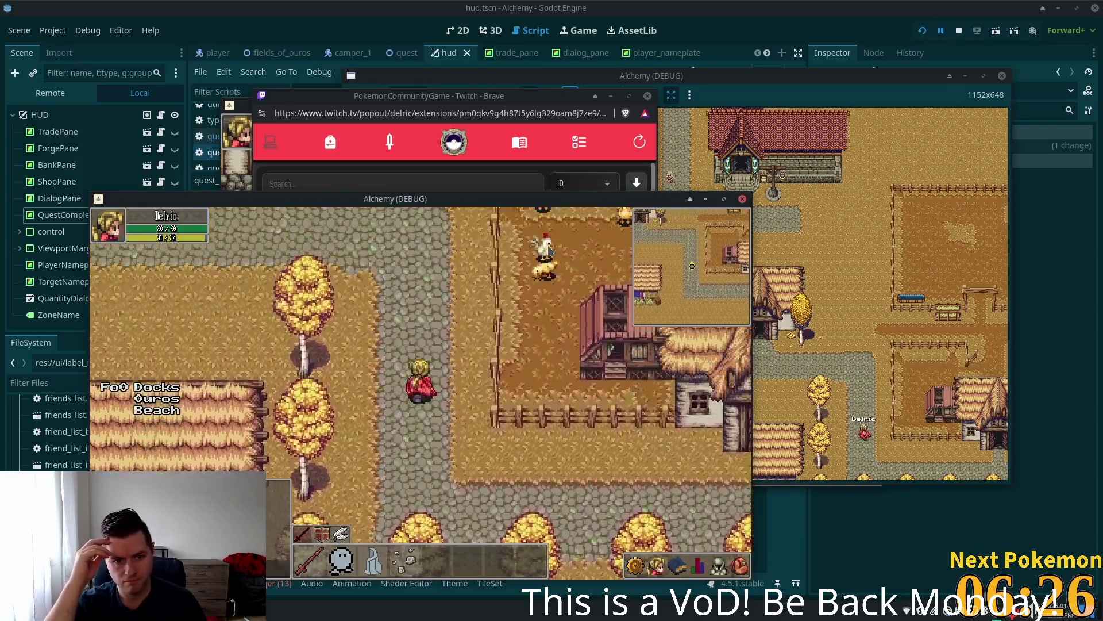
pyautogui.press('a')
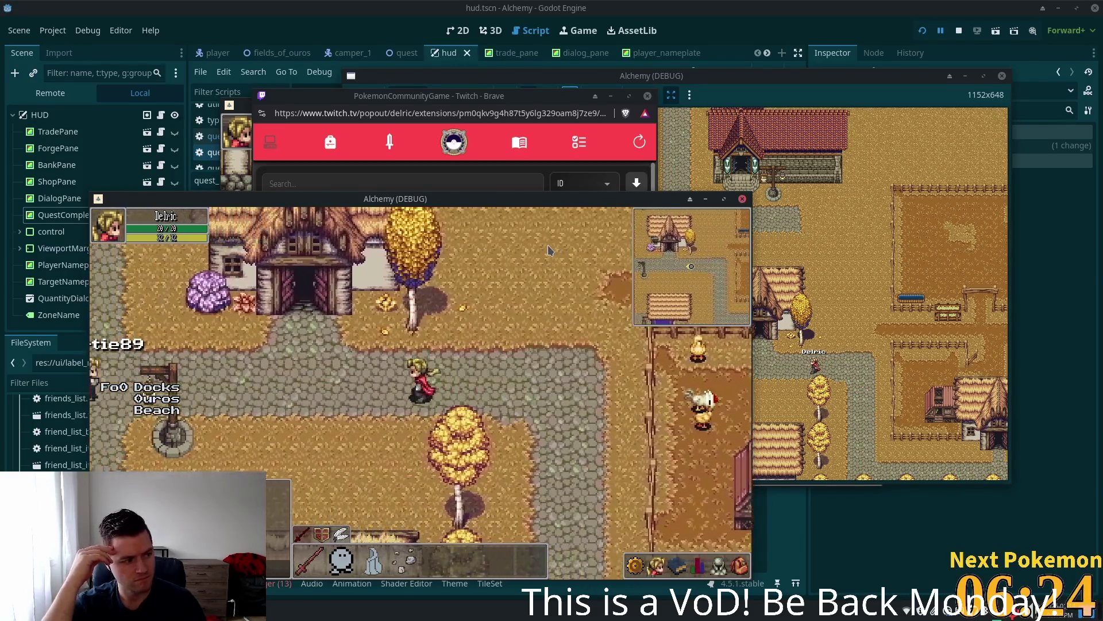
pyautogui.press('a')
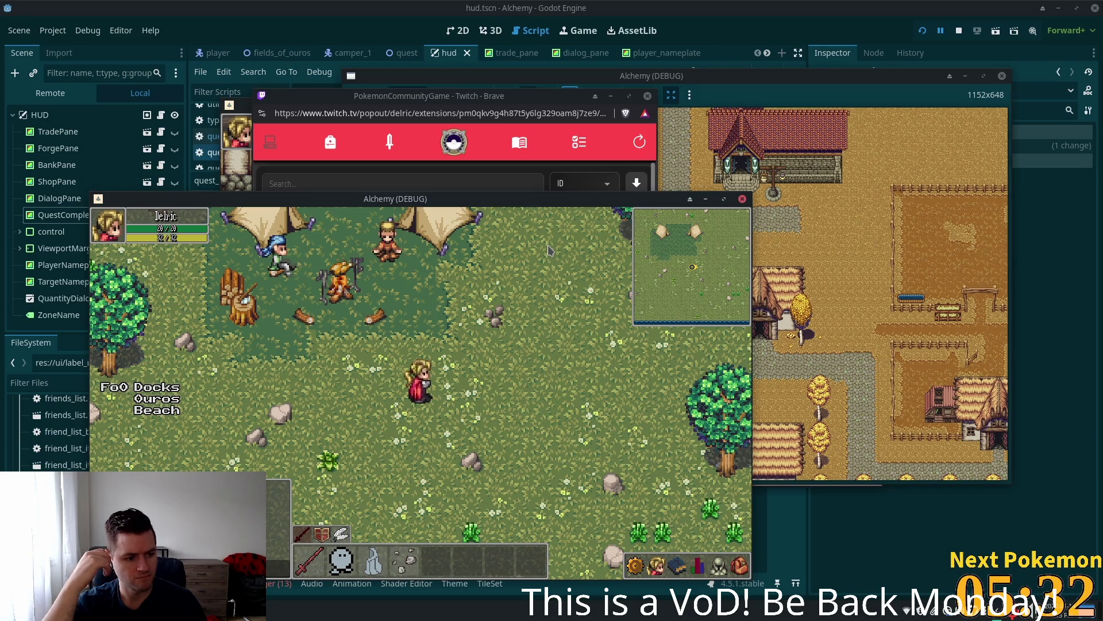
# Walk up-right away from the camp and north across the rocky field toward the docks.
pyautogui.press('Right')
pyautogui.press('Up')
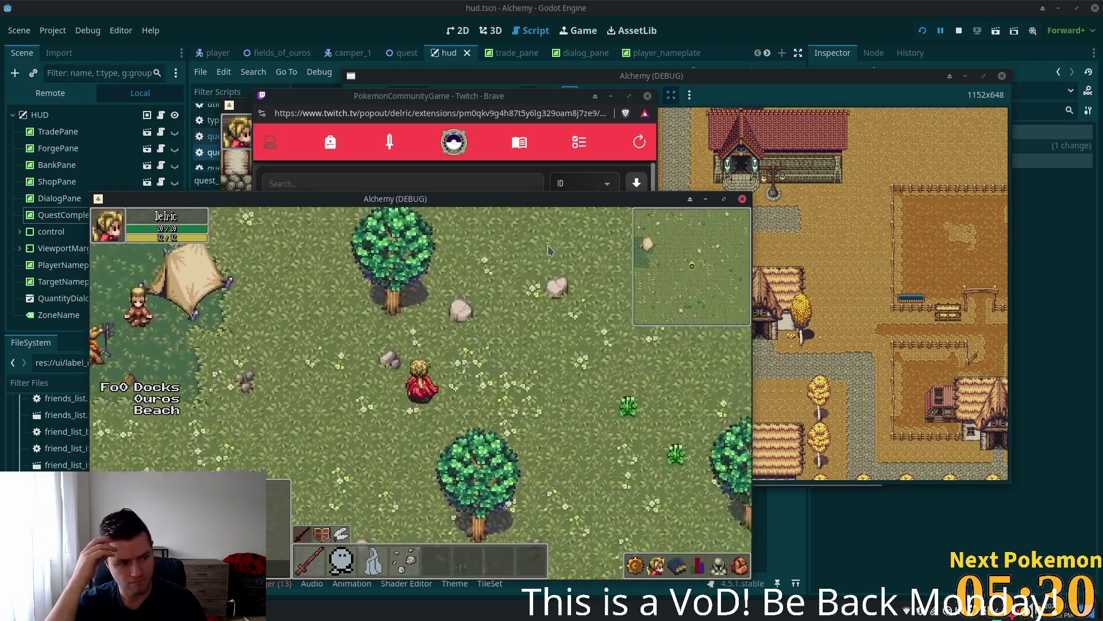
pyautogui.press('Right')
pyautogui.press('Up')
pyautogui.press('Right')
pyautogui.press('Up')
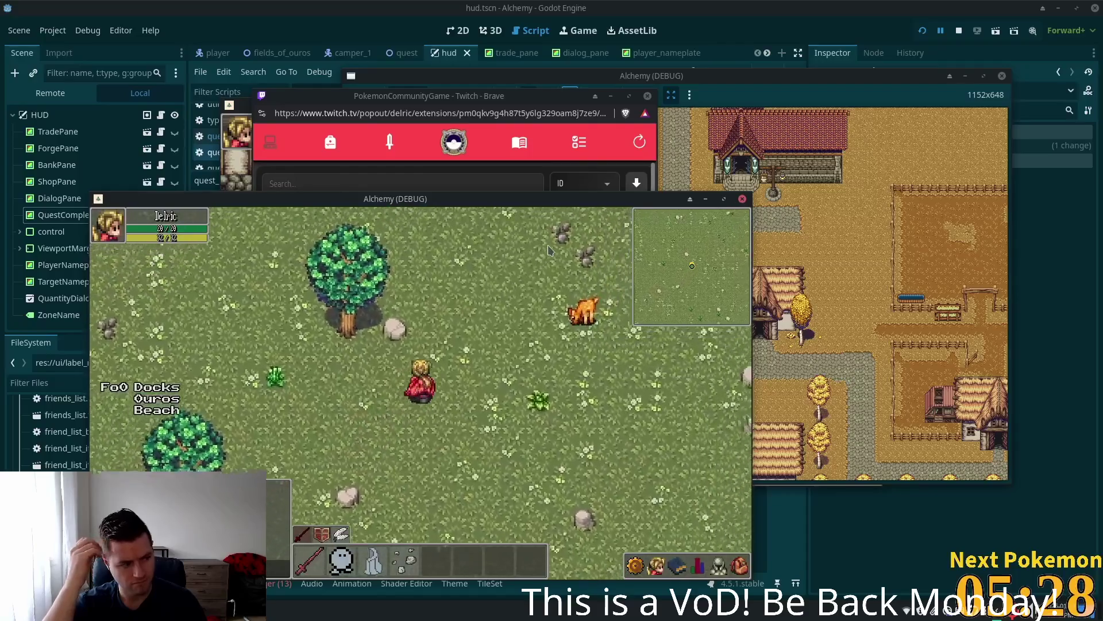
pyautogui.press('Right')
pyautogui.press('Up')
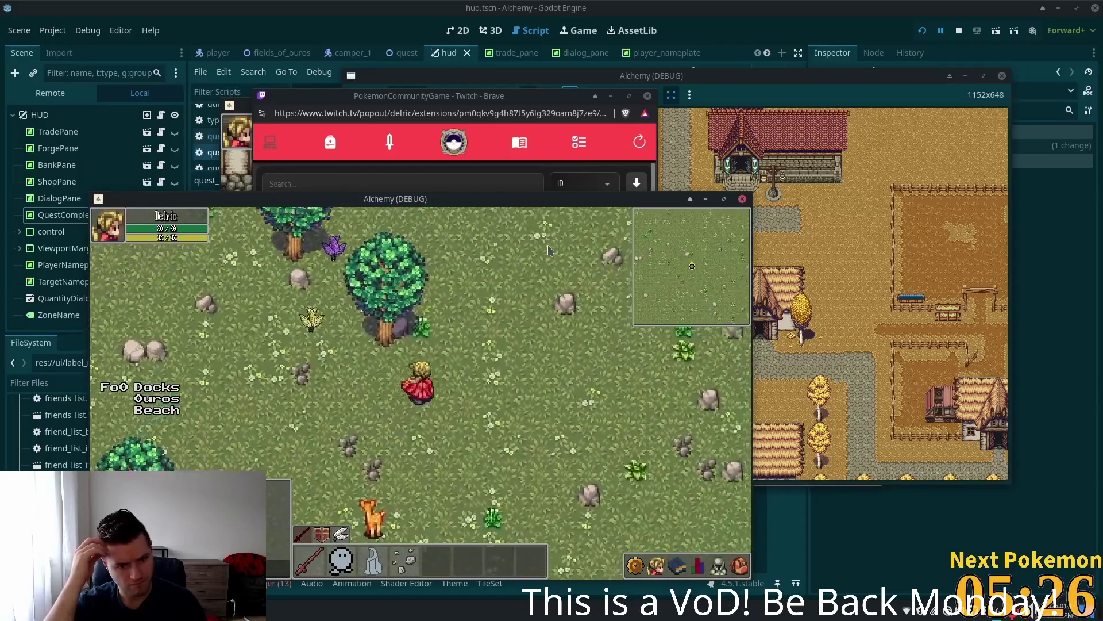
pyautogui.press('Up')
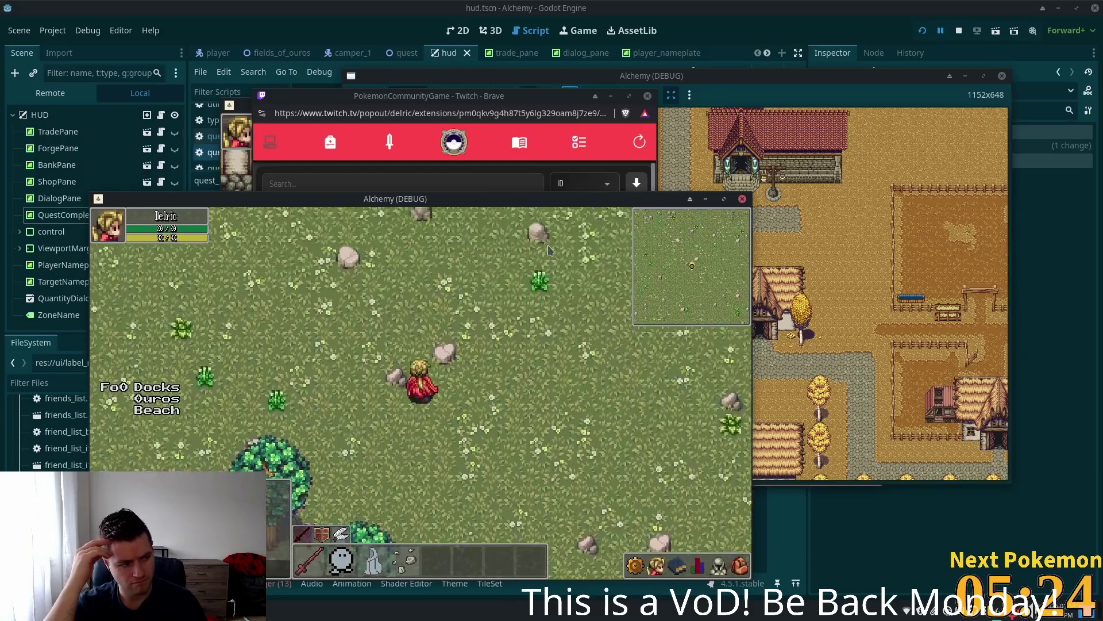
pyautogui.press('Up')
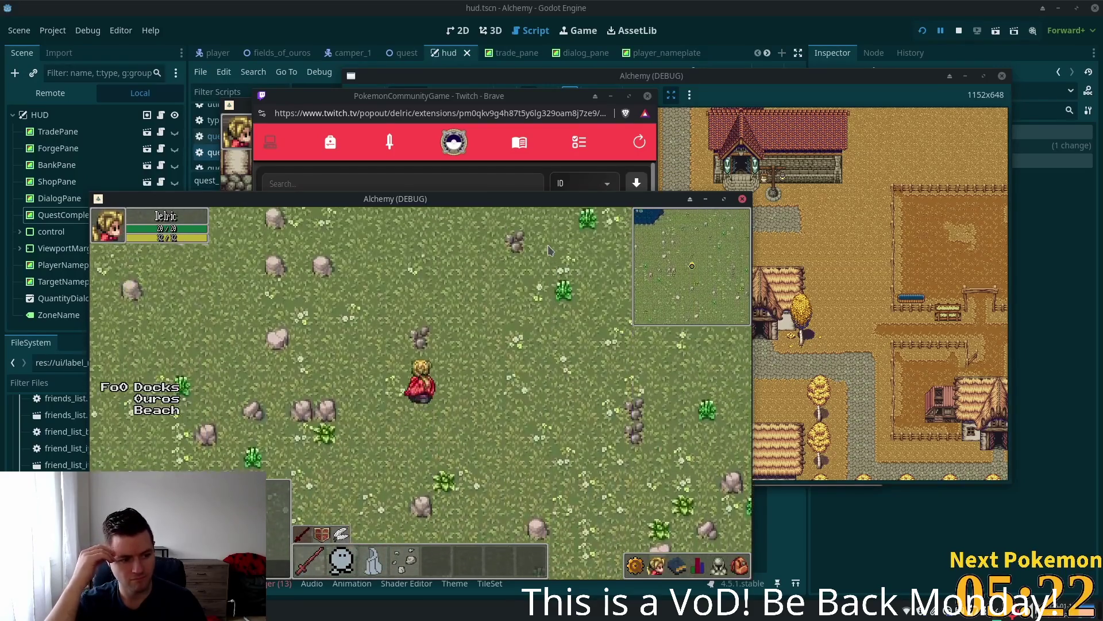
pyautogui.press('Up')
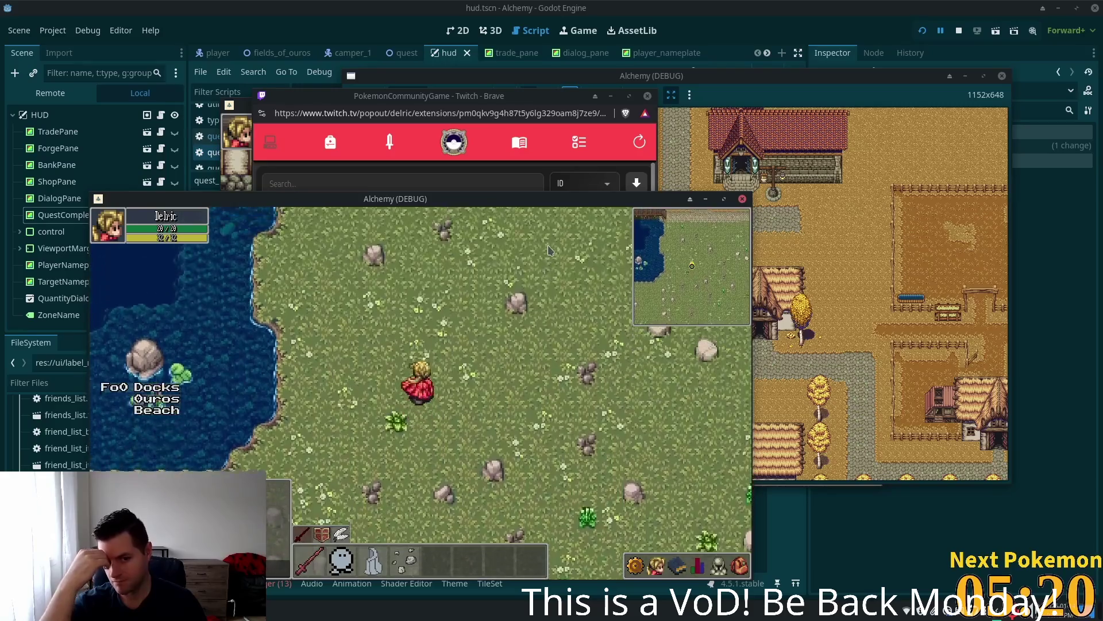
# Cross the wooden dock, pass through the tall grass, and follow the path left into Ouros.
pyautogui.press('Up')
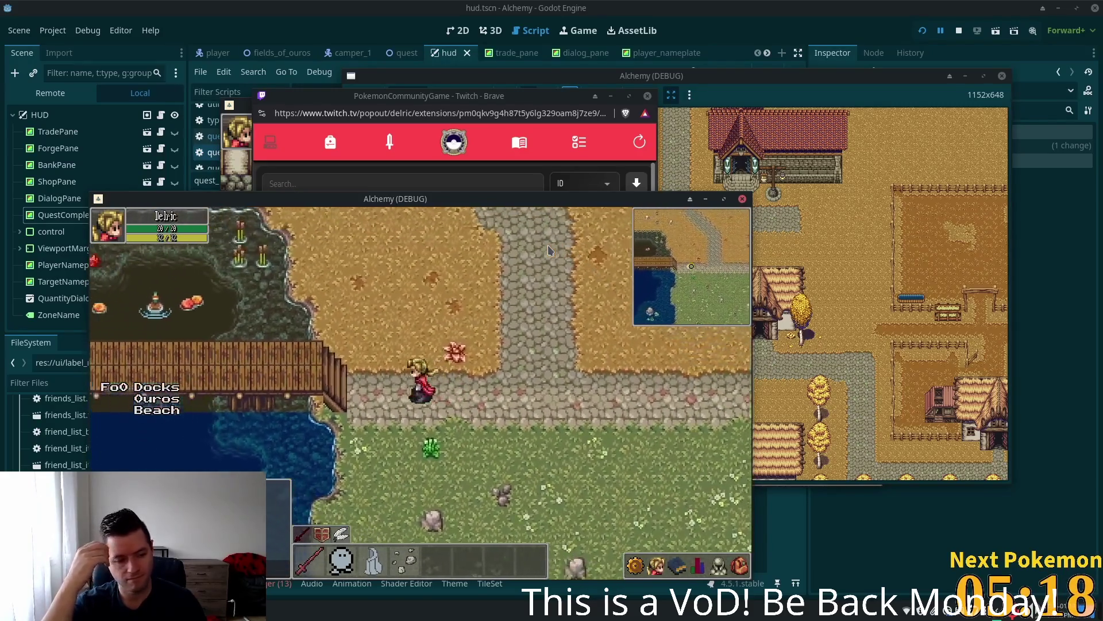
pyautogui.press('Left')
pyautogui.press('Left')
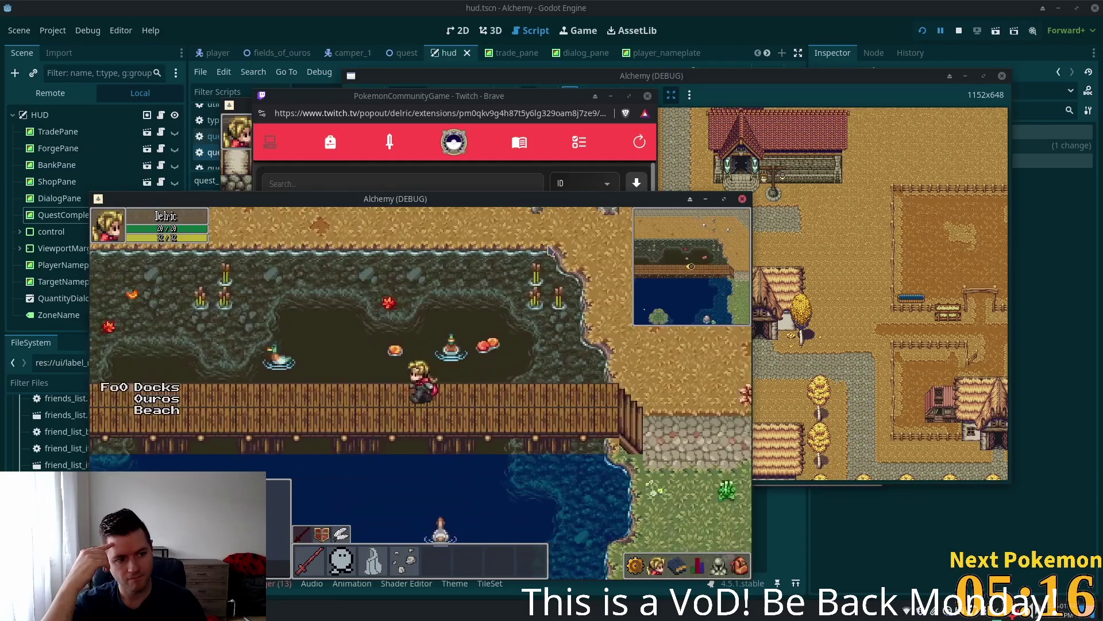
pyautogui.press('Left')
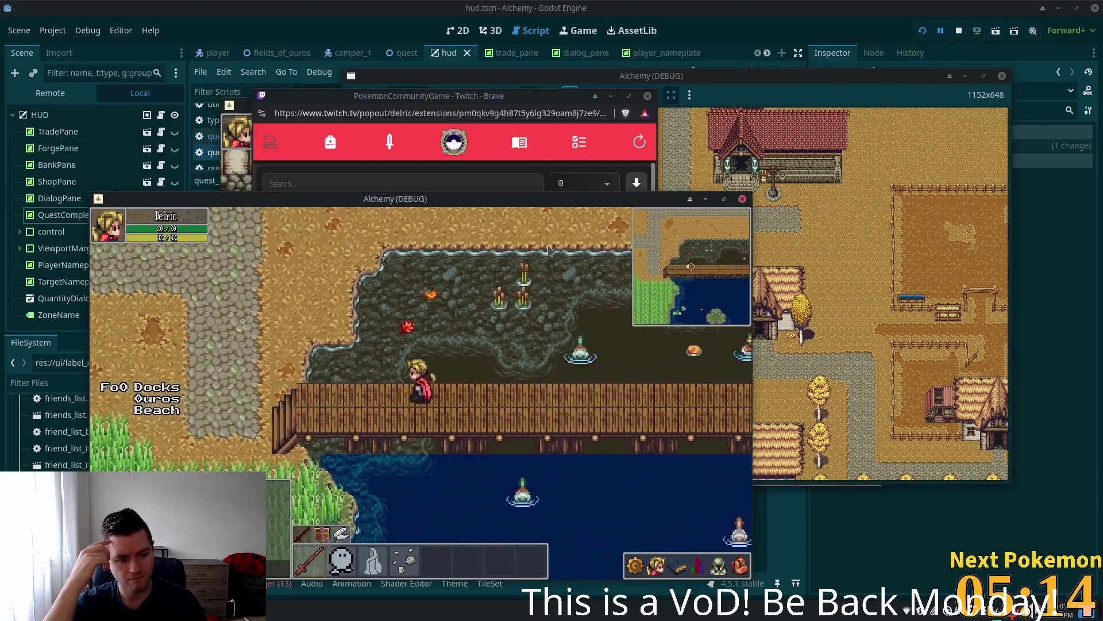
pyautogui.press('Down')
pyautogui.press('Left')
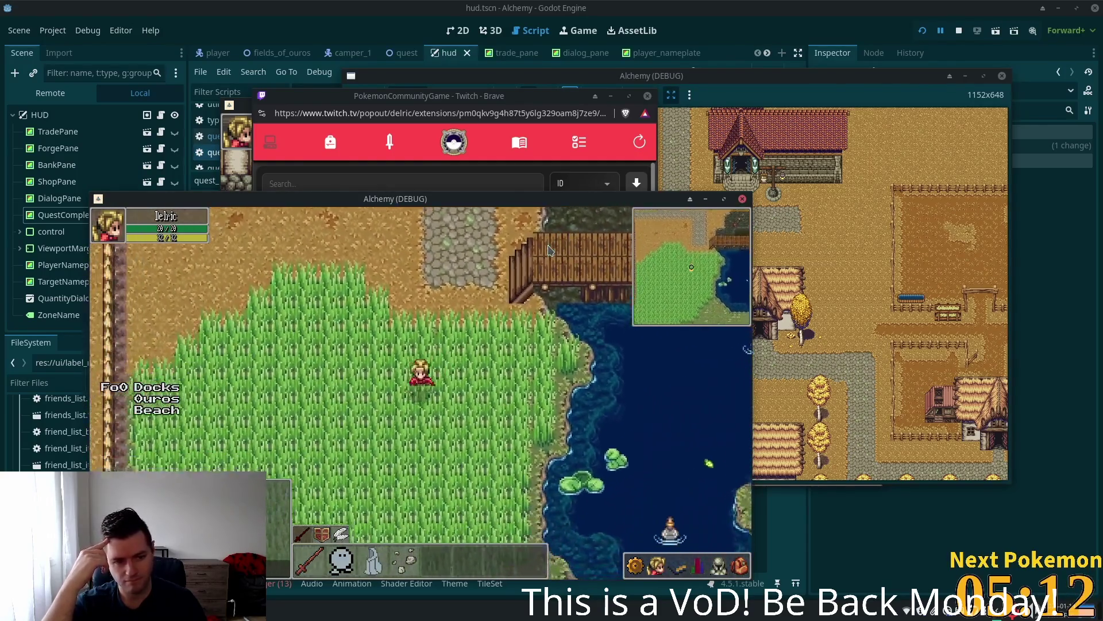
pyautogui.press('Down')
pyautogui.press('Left')
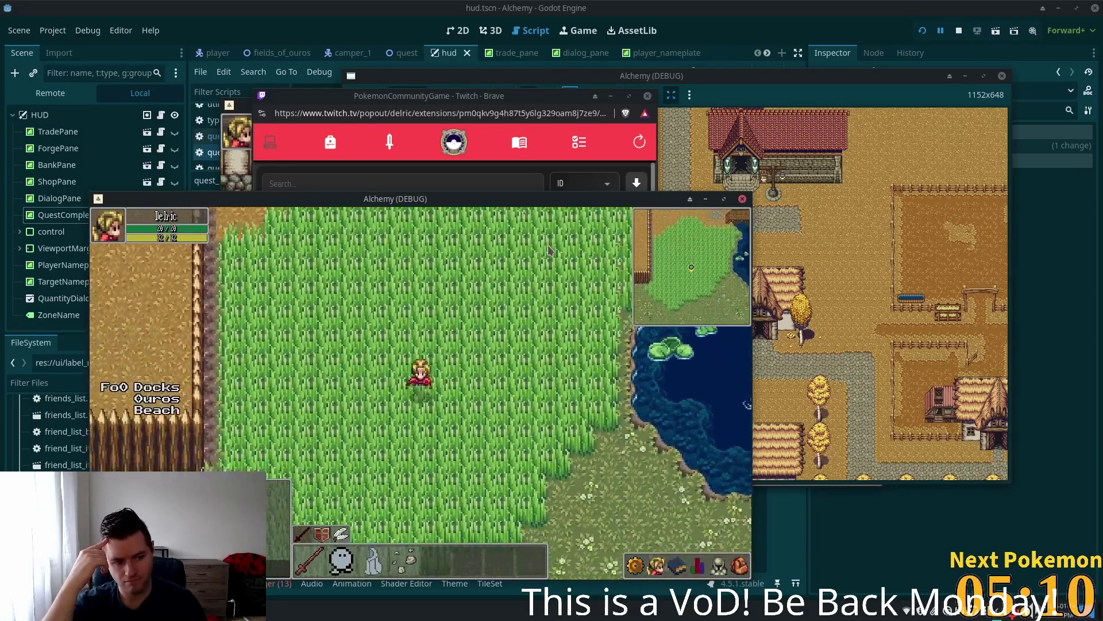
pyautogui.press('Up')
pyautogui.press('Left')
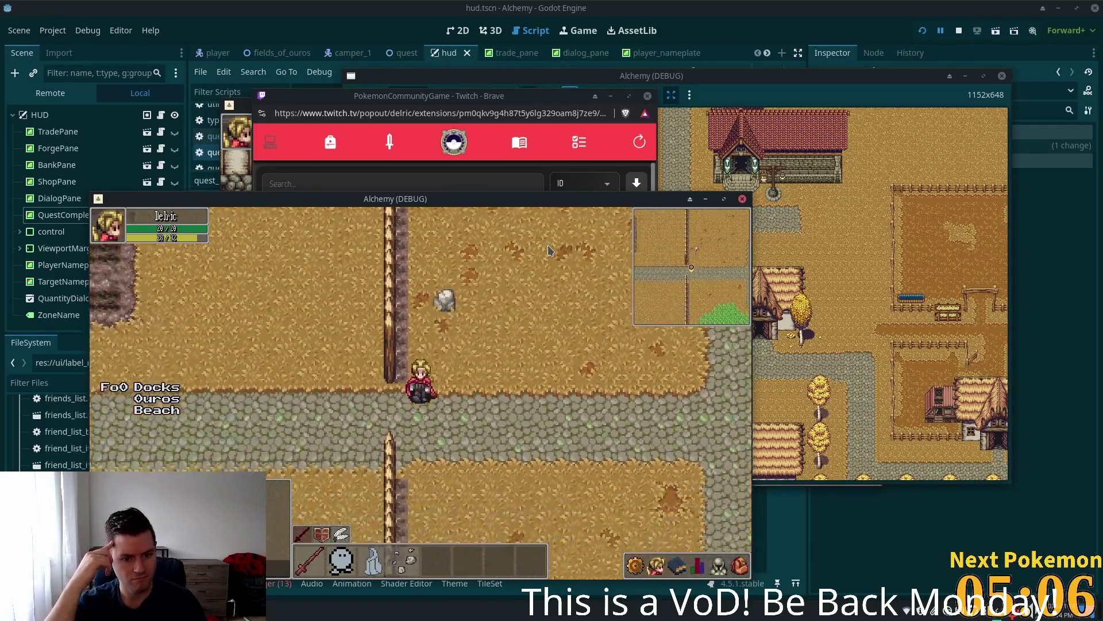
pyautogui.press('Down')
pyautogui.press('Left')
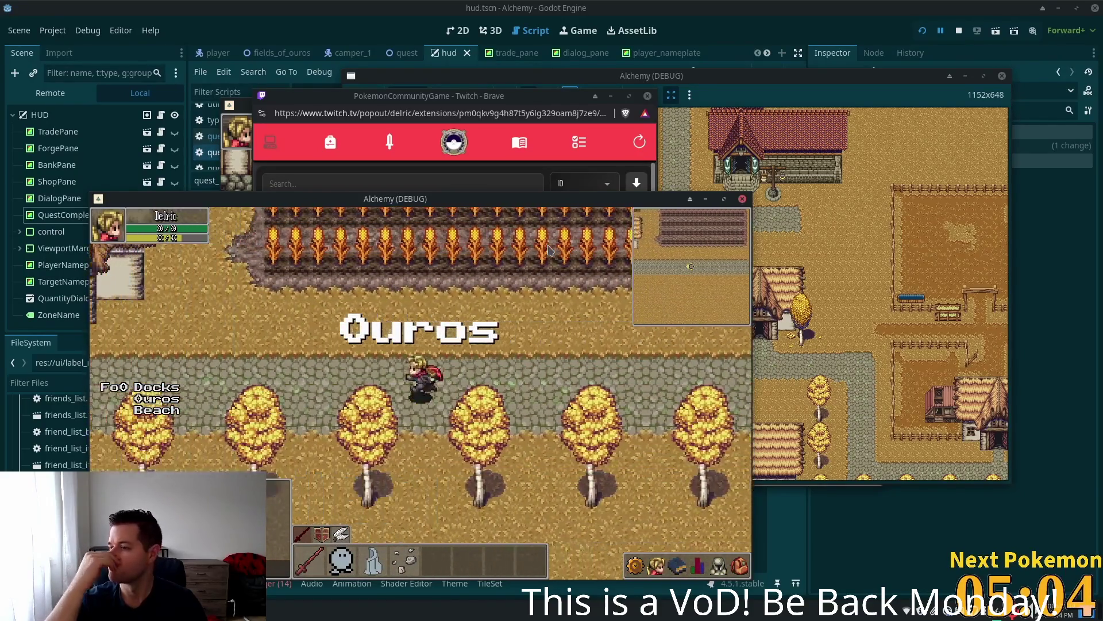
# Walk west through the village past the lampposts and well onto the stone bridge.
pyautogui.press('Left')
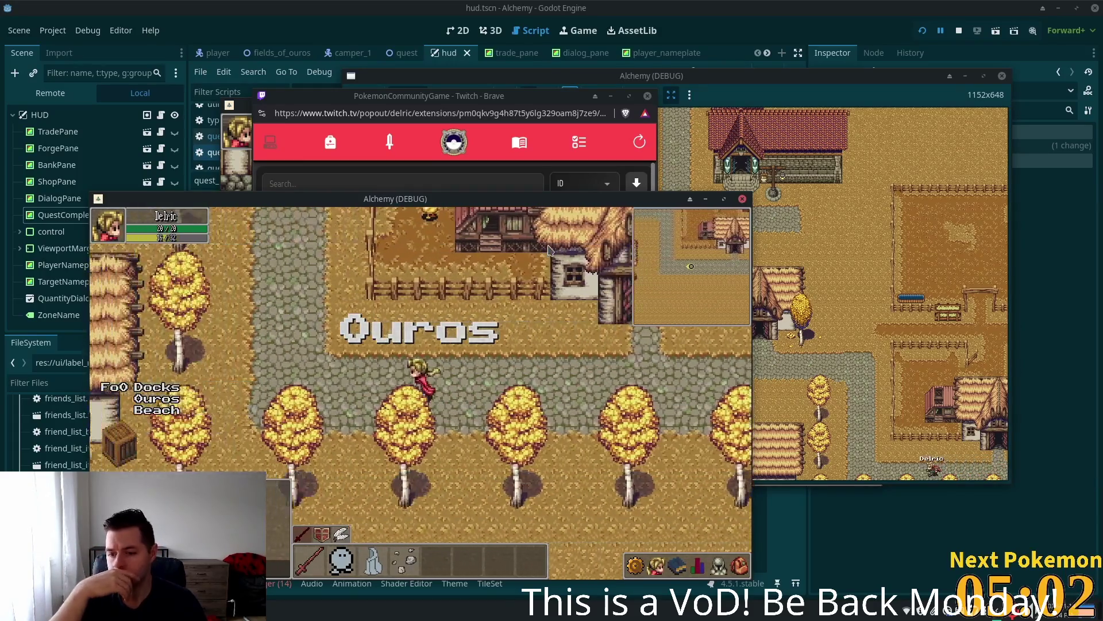
pyautogui.press('Left')
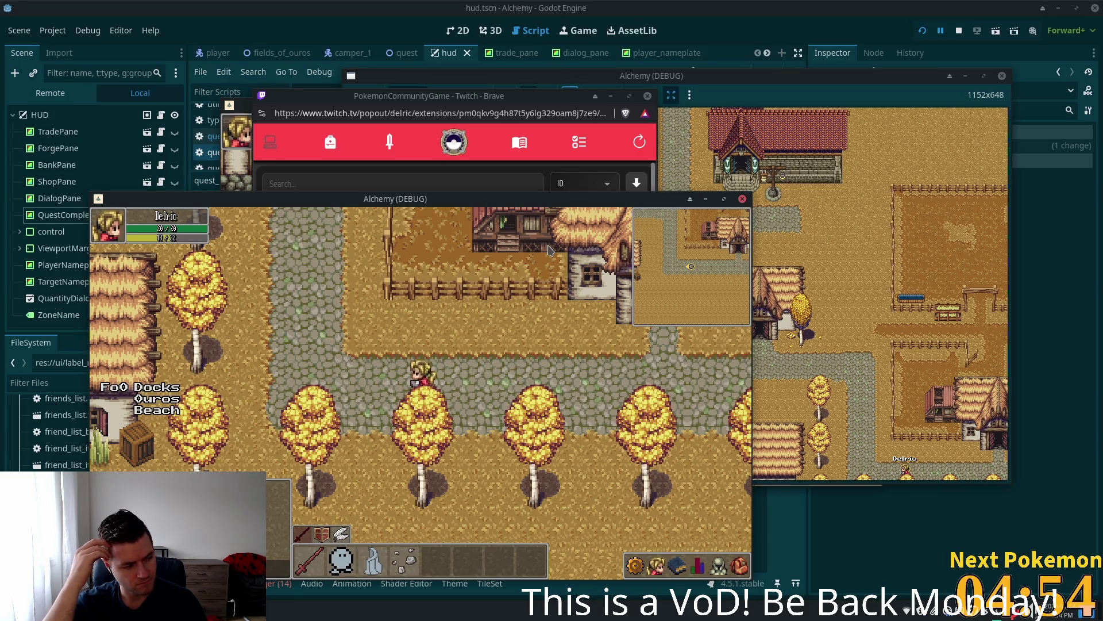
pyautogui.press('Left')
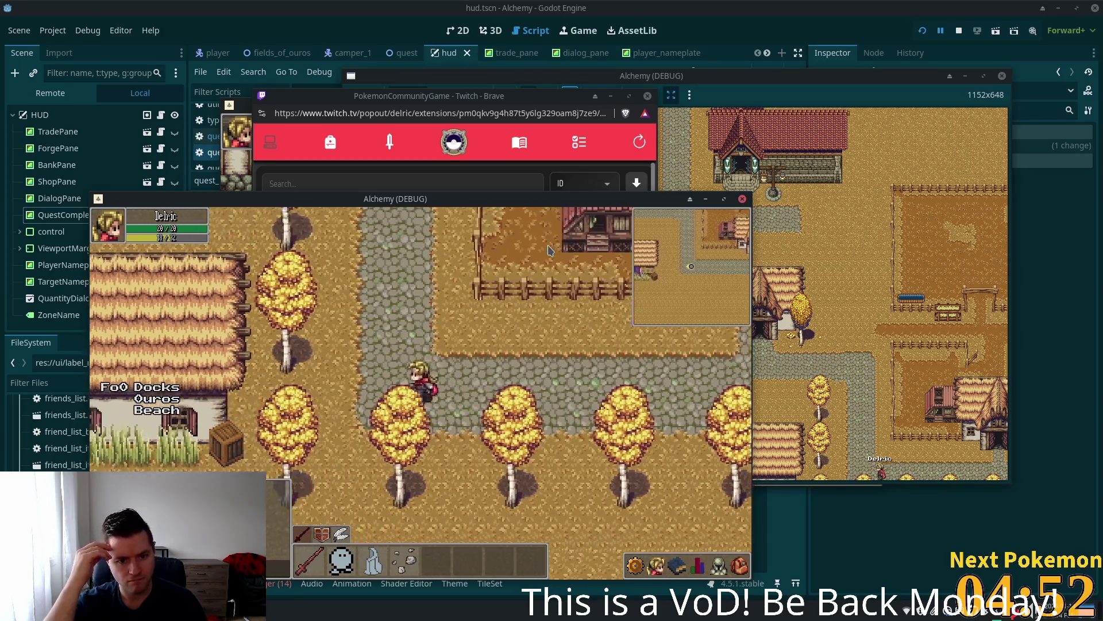
pyautogui.press('Up')
pyautogui.press('Up')
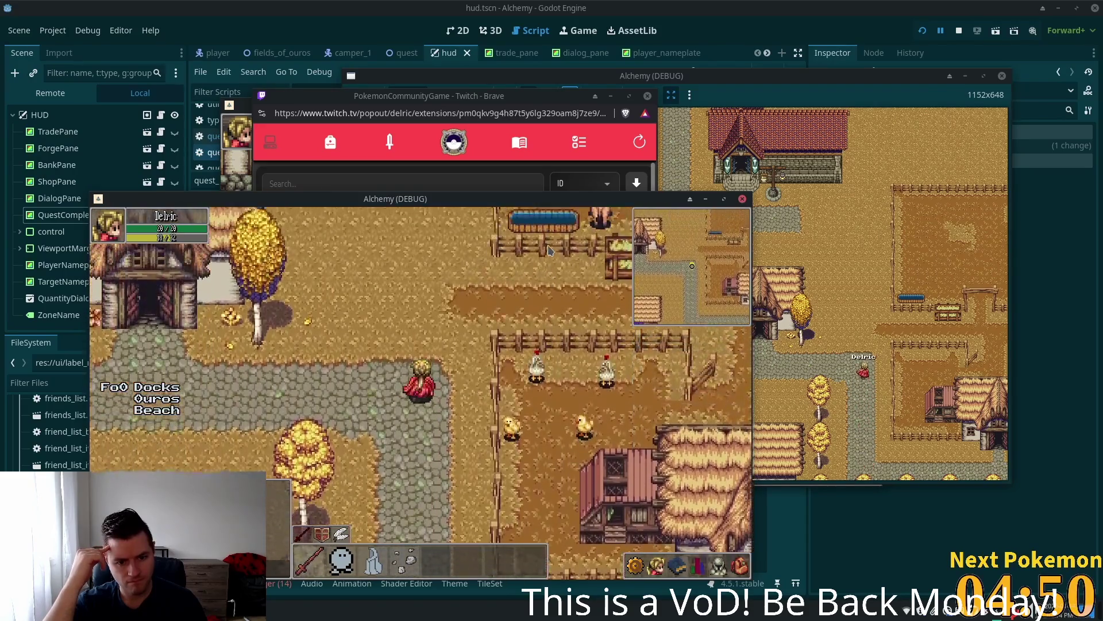
pyautogui.press('Left')
pyautogui.press('Left')
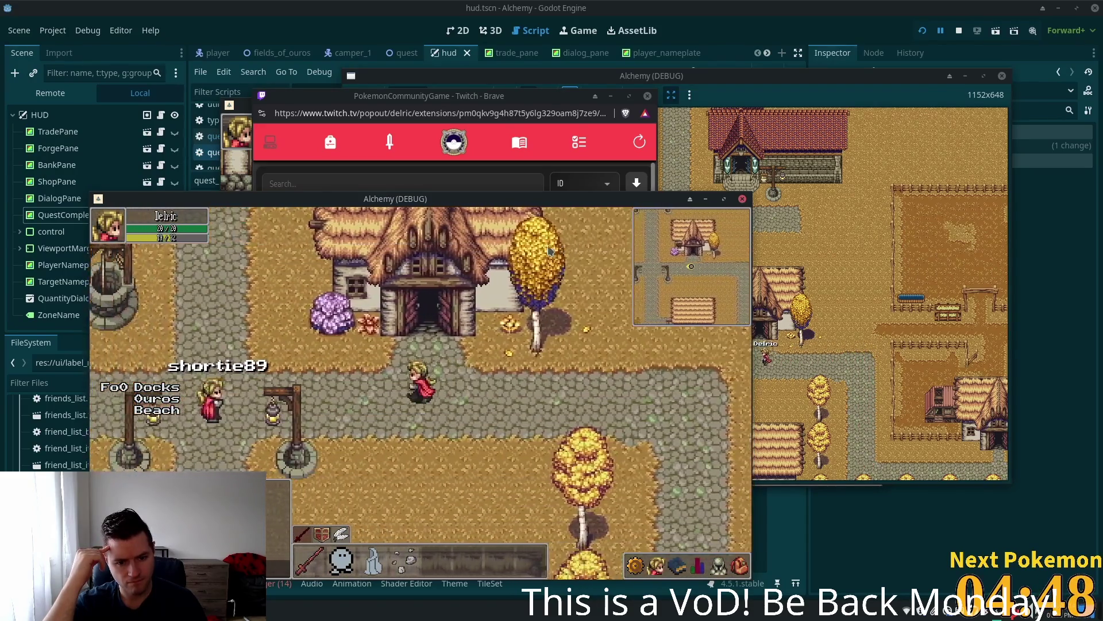
pyautogui.press('Left')
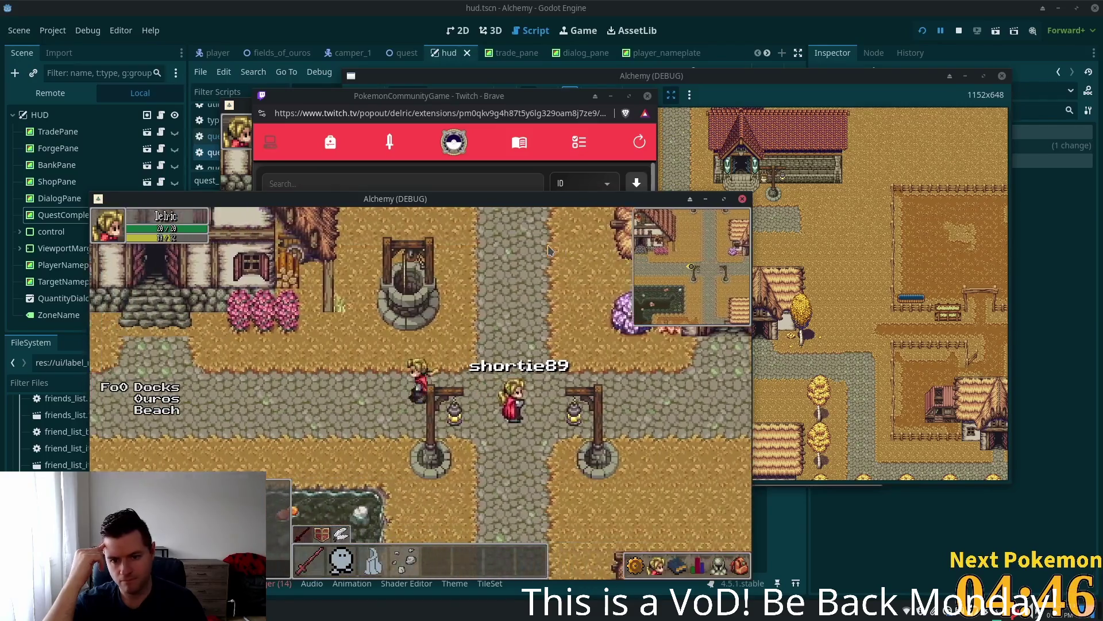
pyautogui.press('Left')
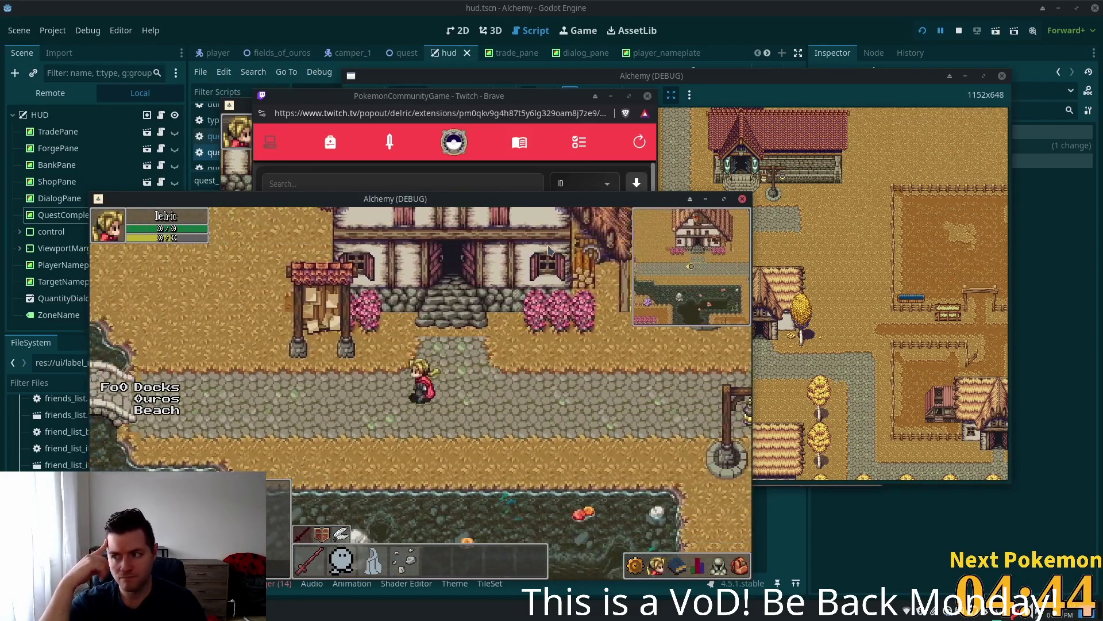
pyautogui.press('Left')
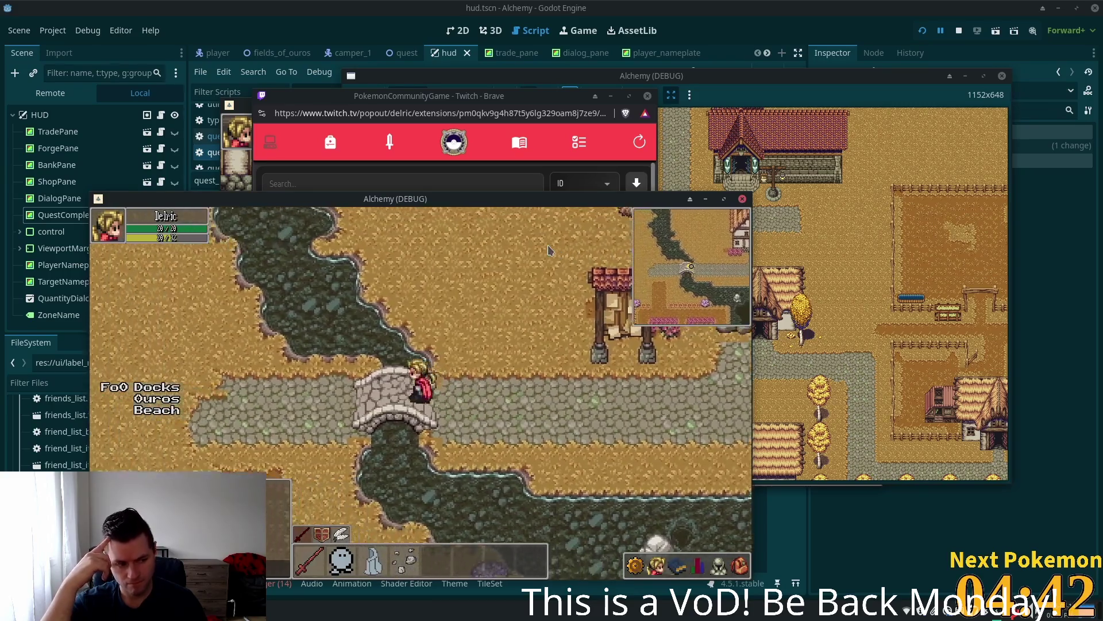
pyautogui.press('Left')
# Climb the stone steps north and walk up the ledge into the cliff corridor.
pyautogui.press('Up')
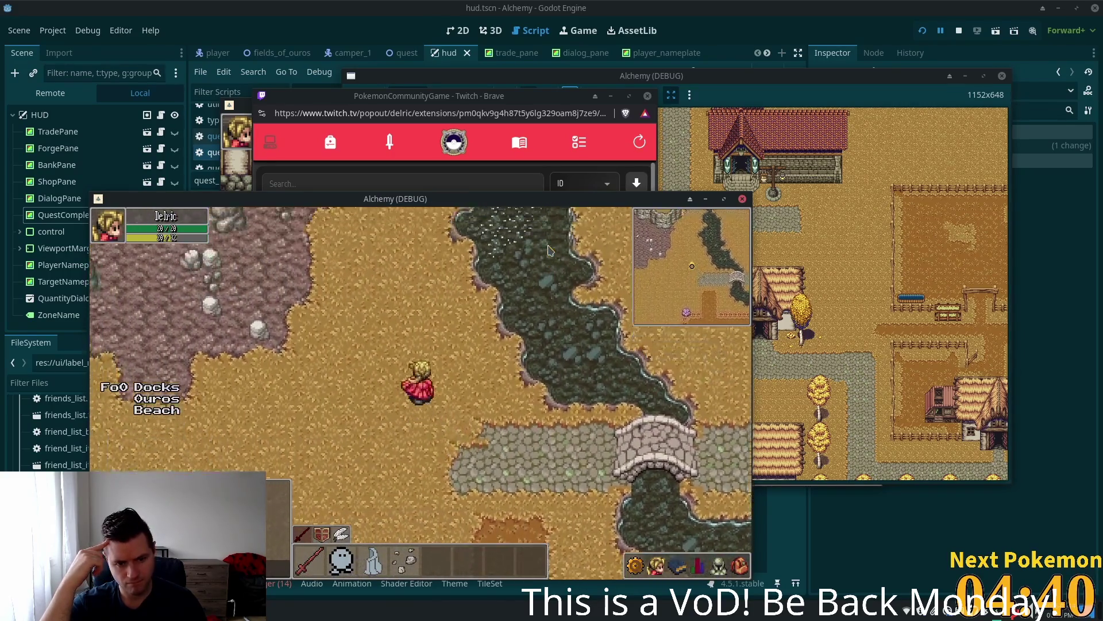
pyautogui.press('Down')
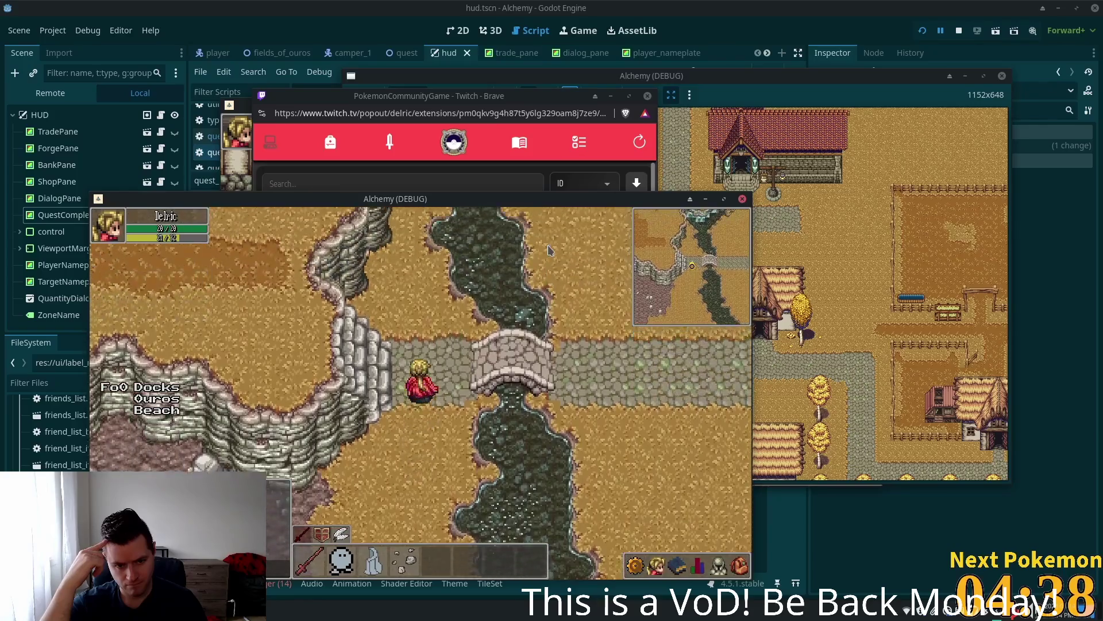
pyautogui.press('Up')
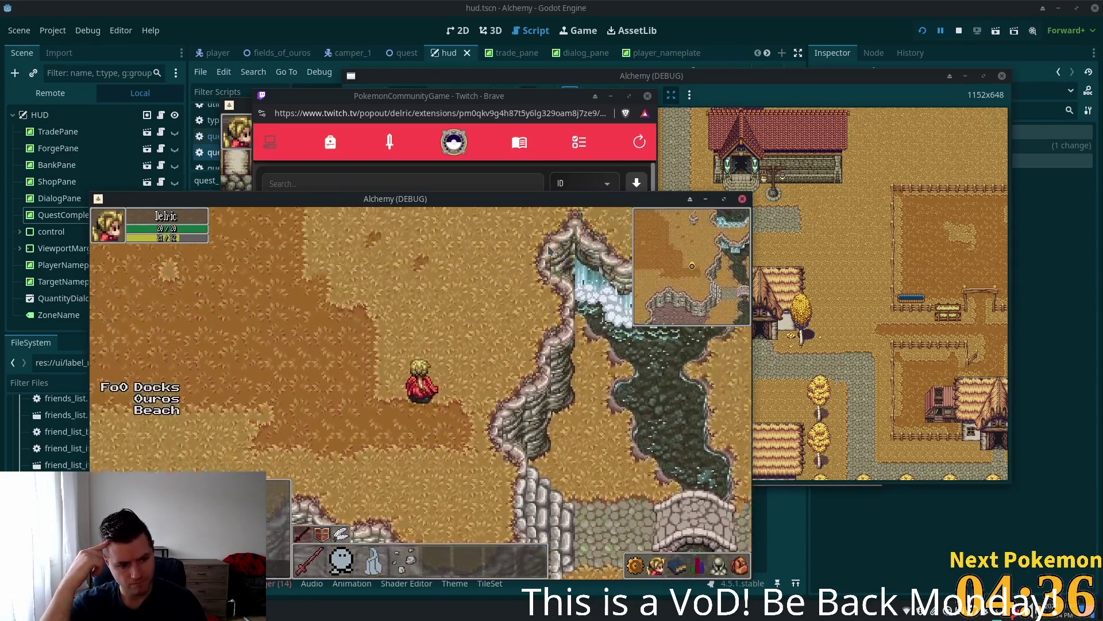
pyautogui.press('Up')
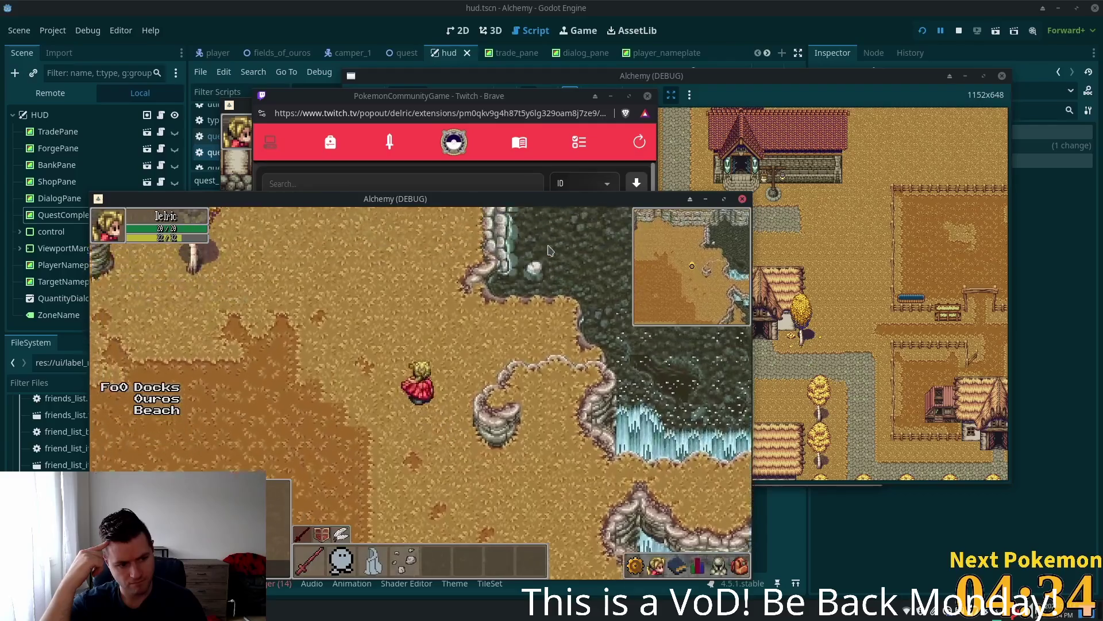
pyautogui.press('Left')
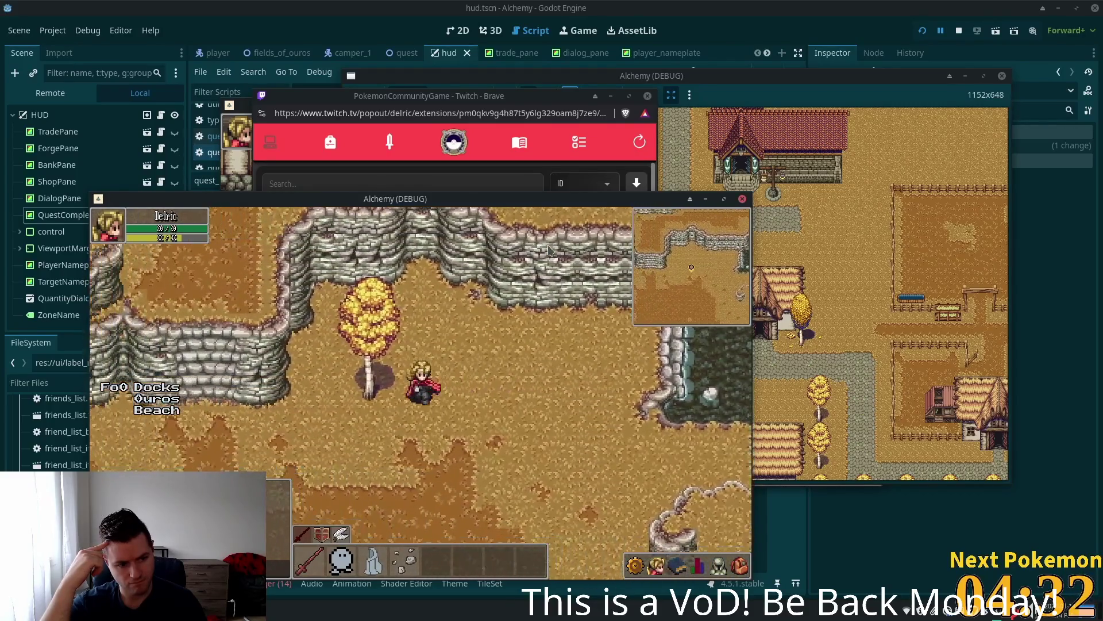
pyautogui.press('Left')
pyautogui.press('Up')
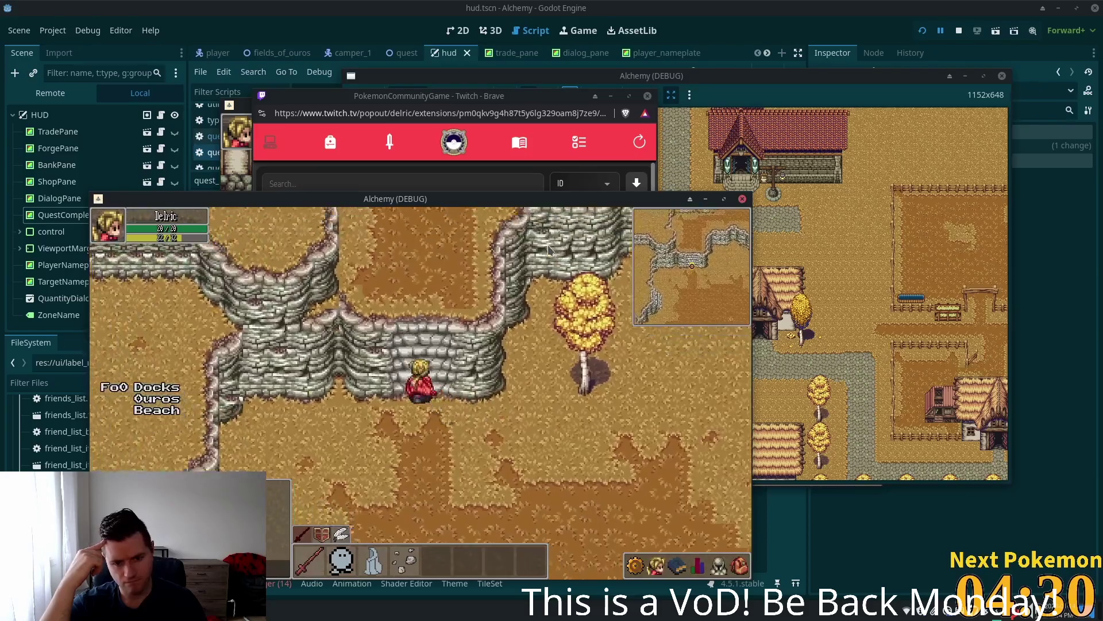
pyautogui.press('Up')
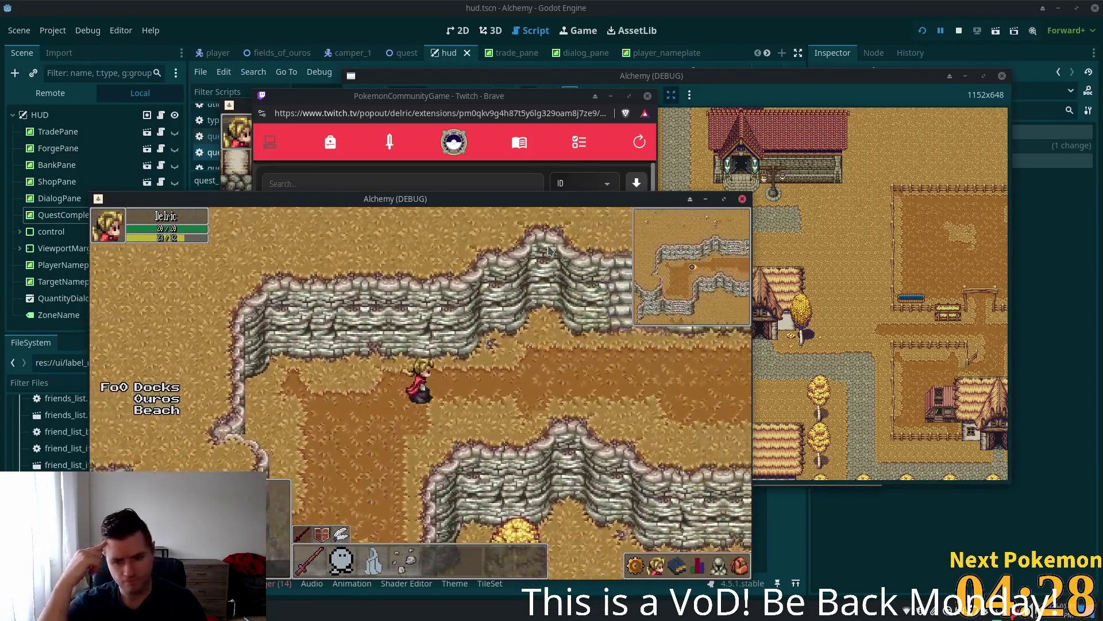
pyautogui.press('Left')
# Return south over the river bridge and through the village toward the Fields of Ouros gate.
pyautogui.press('Right')
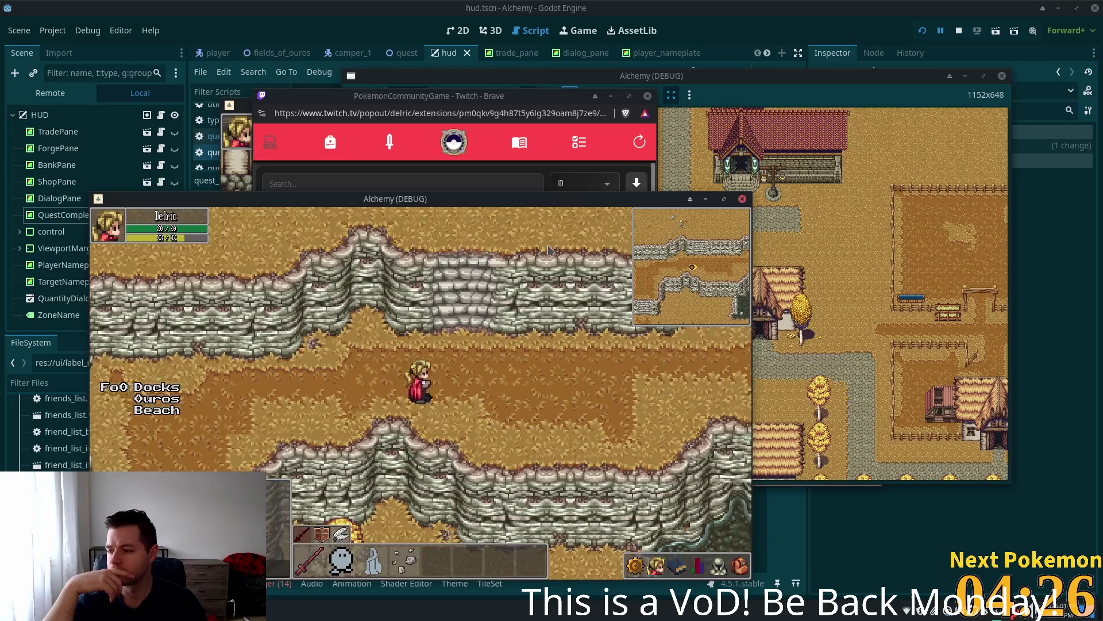
pyautogui.press('Down')
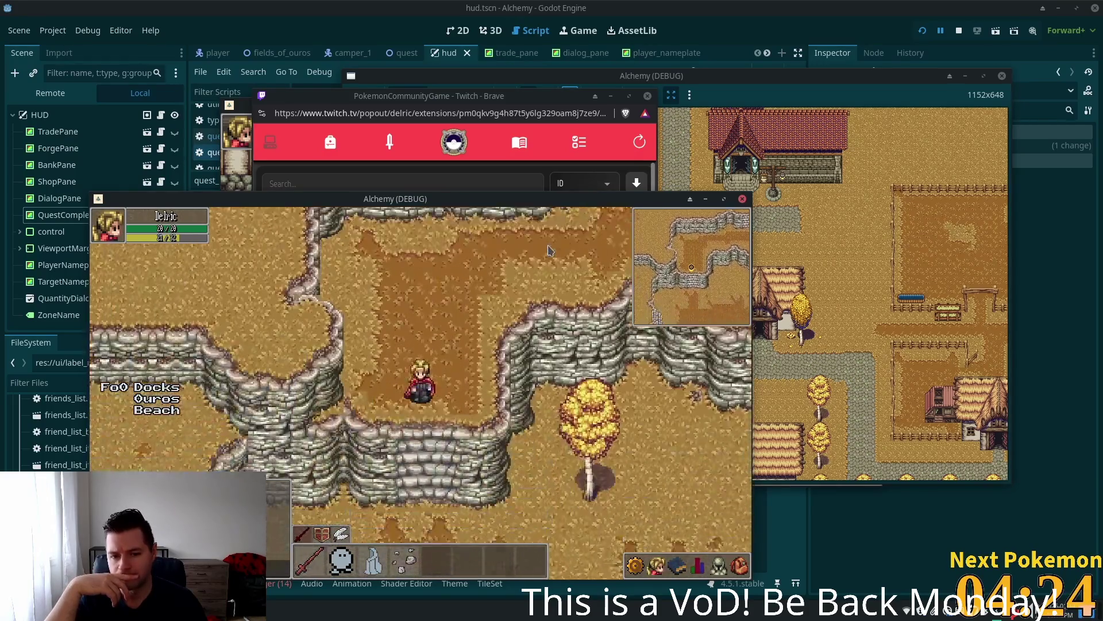
pyautogui.press('Down')
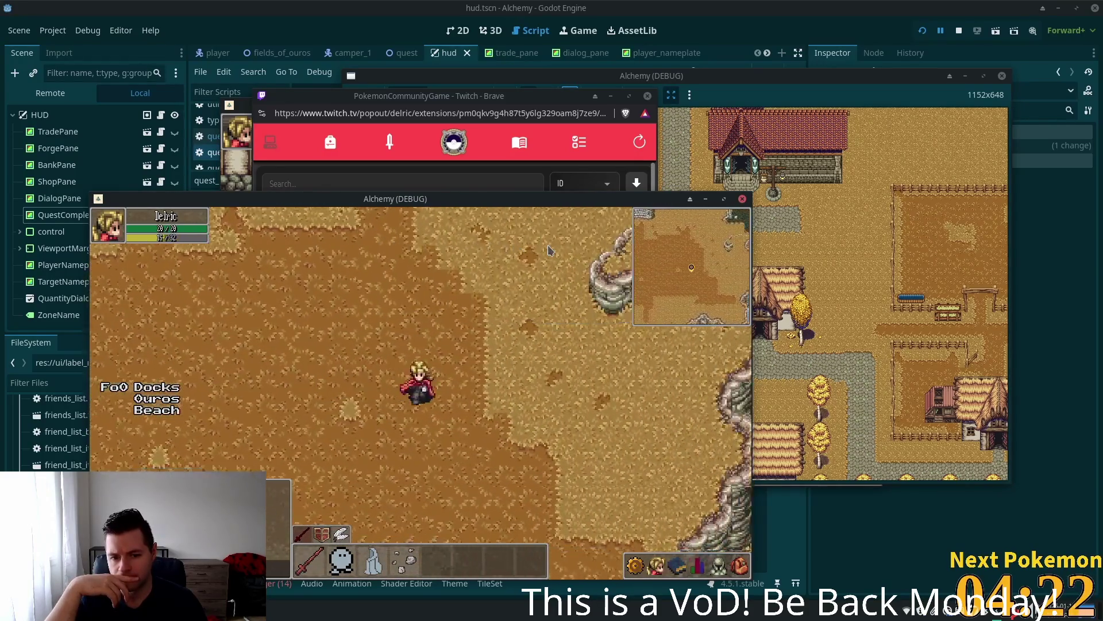
pyautogui.press('Down')
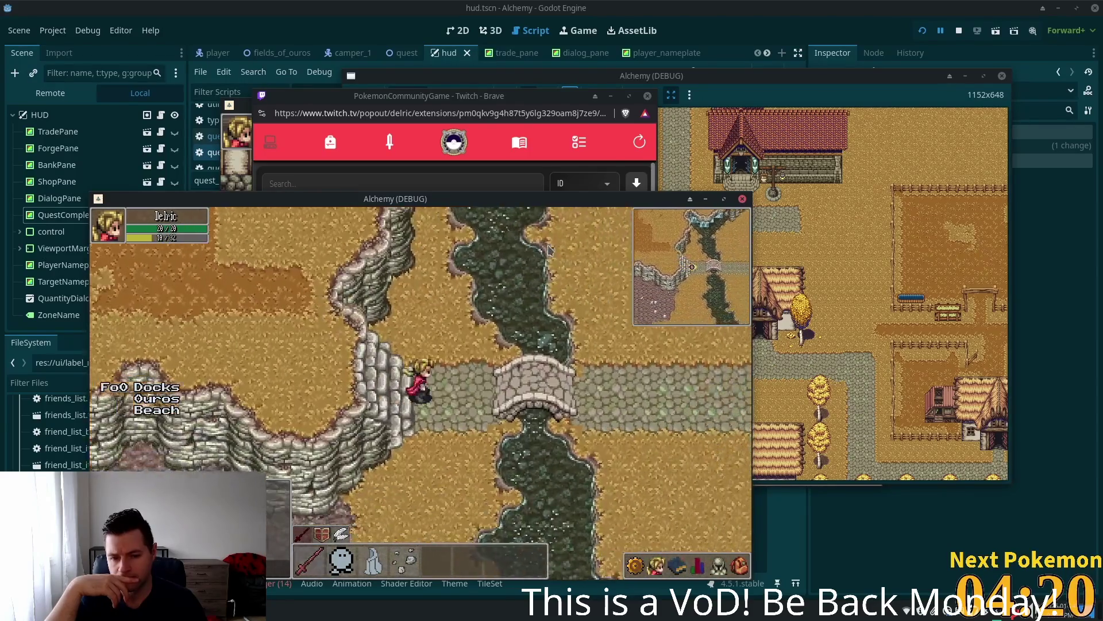
pyautogui.press('Right')
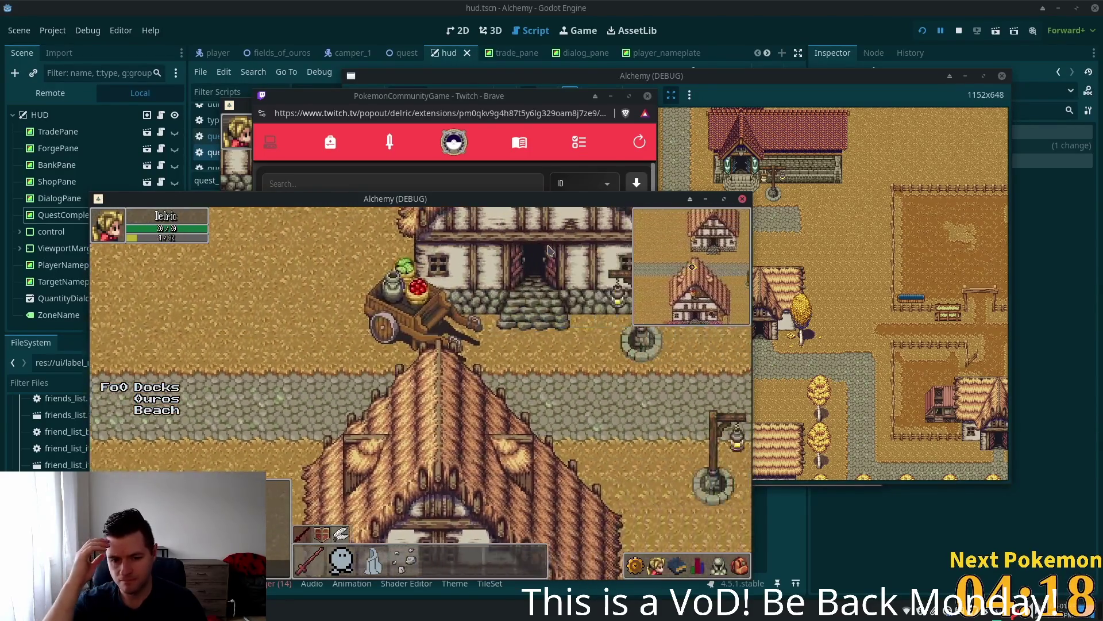
pyautogui.press('Down')
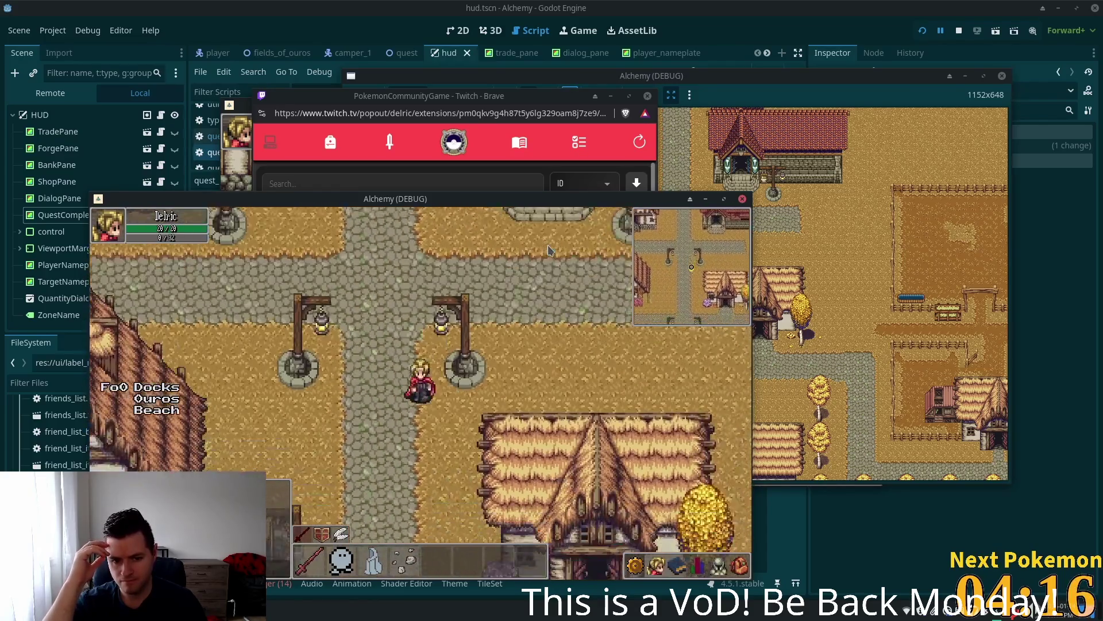
pyautogui.press('Down')
pyautogui.press('Down')
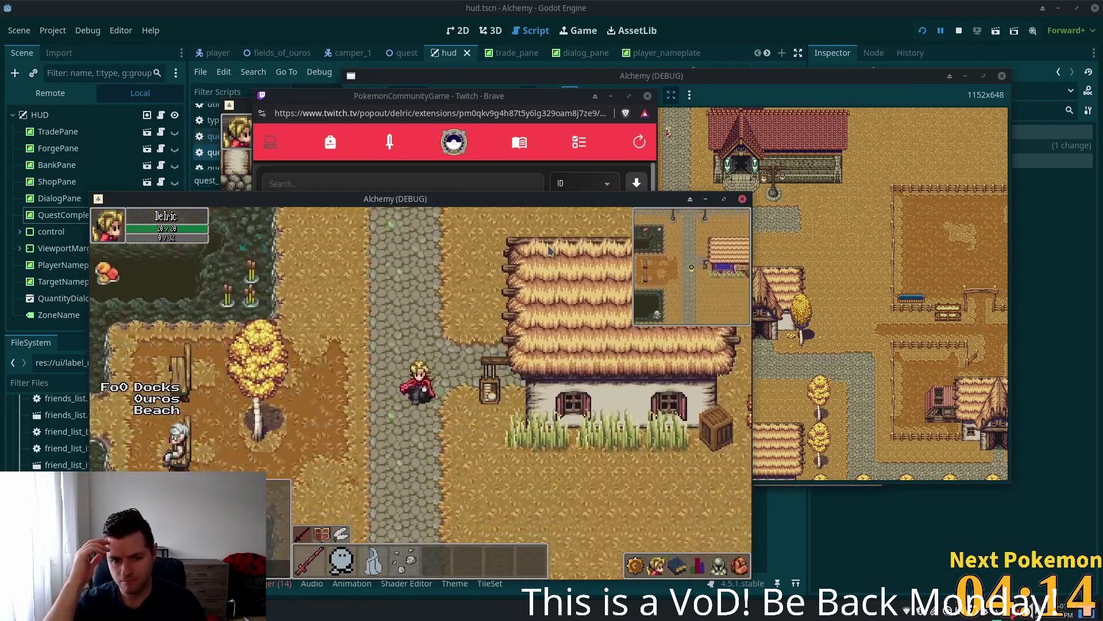
# Walk through the gate and east across Fields of Ouros to the tents.
pyautogui.press('Down')
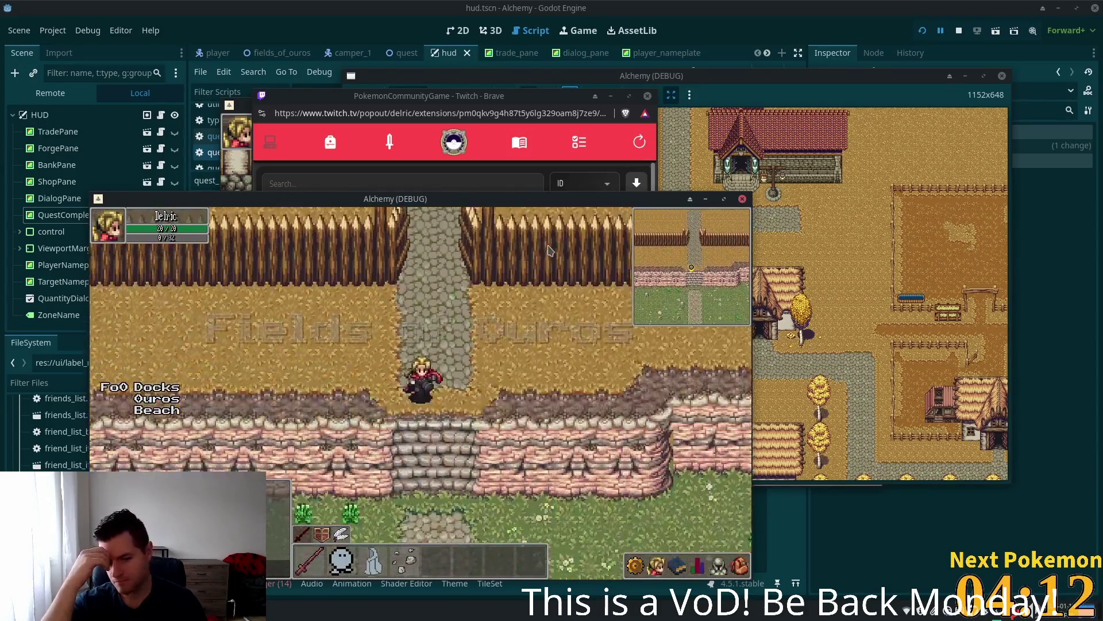
pyautogui.press('Down')
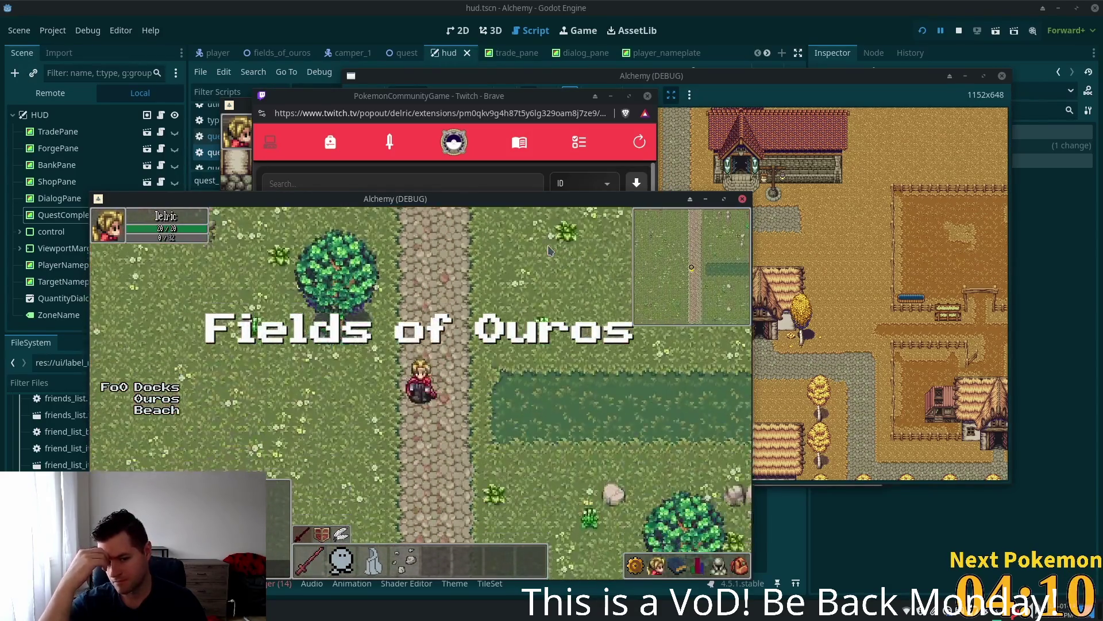
pyautogui.press('Right')
pyautogui.press('Right')
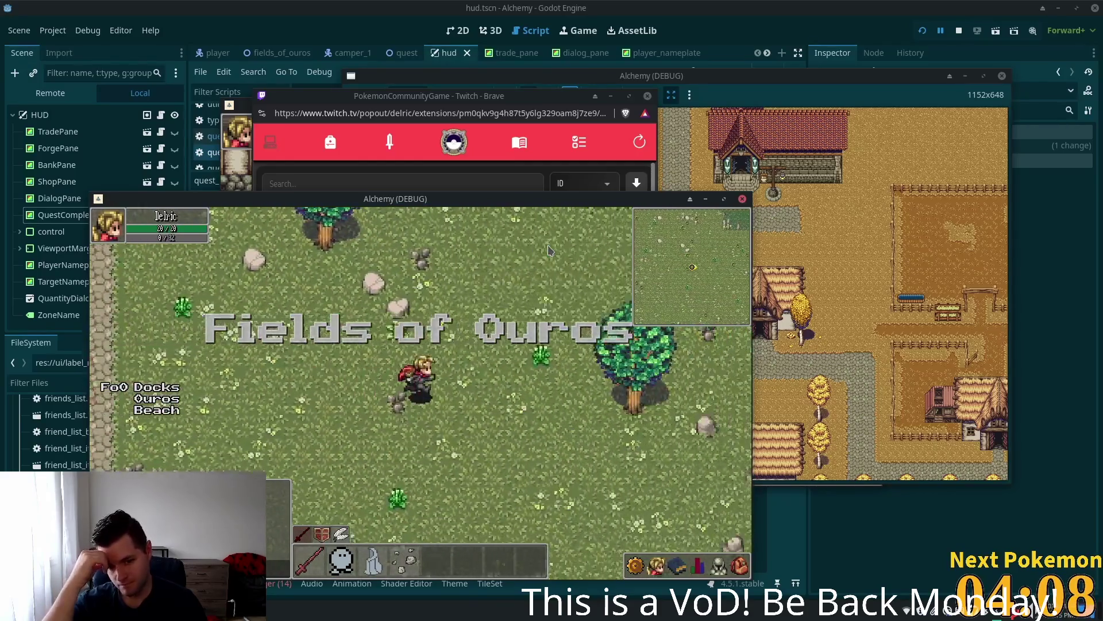
pyautogui.press('Right')
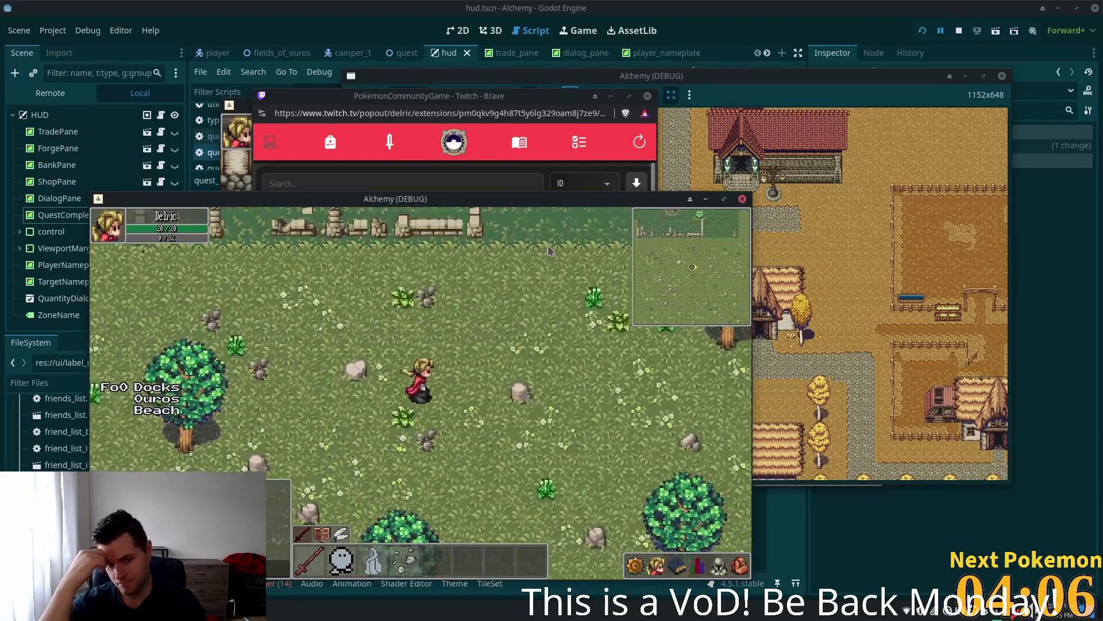
pyautogui.press('Down')
pyautogui.press('Right')
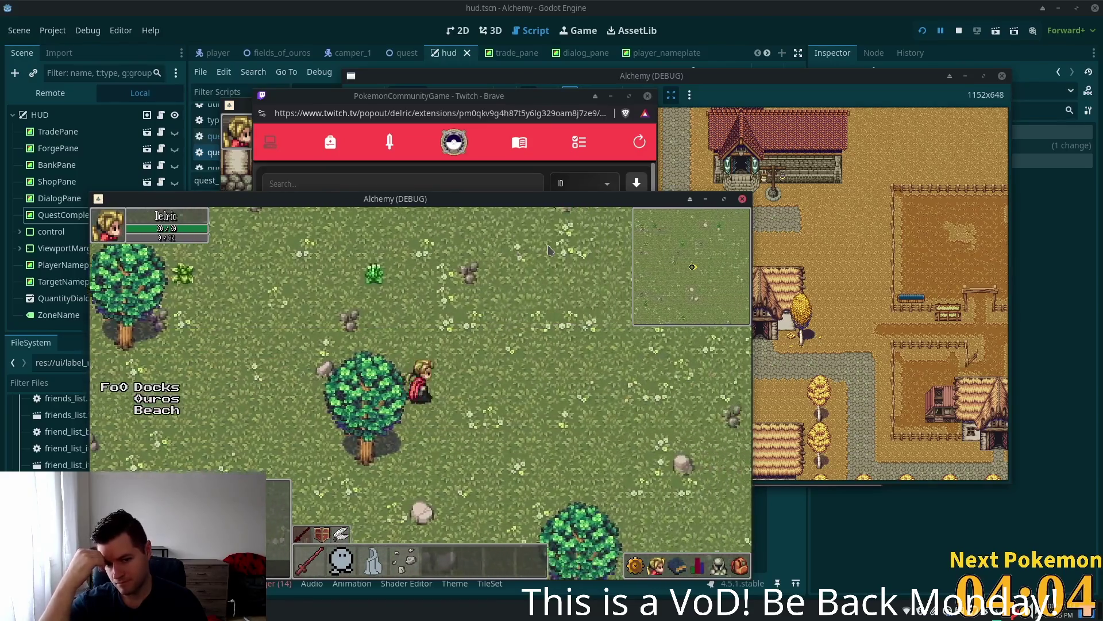
pyautogui.press('Right')
pyautogui.press('Right')
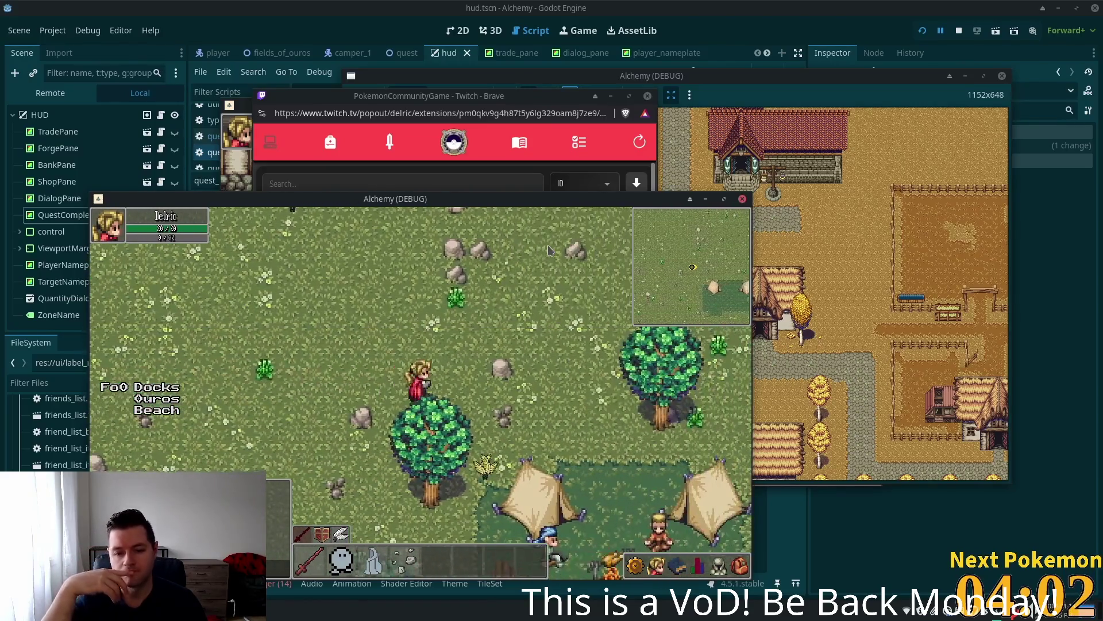
pyautogui.press('Down')
pyautogui.press('Right')
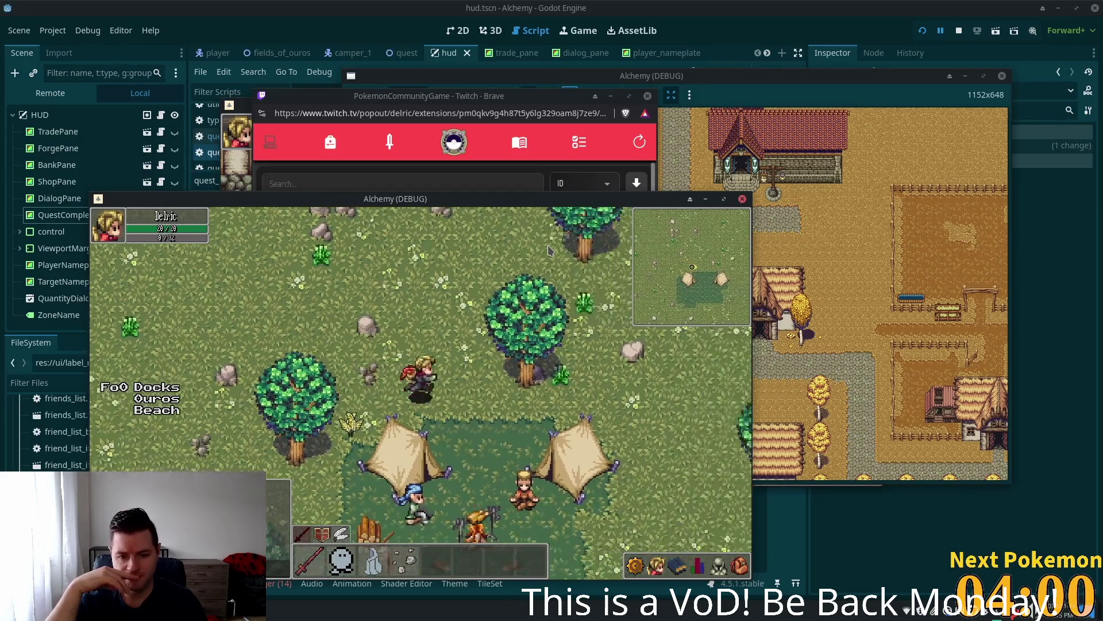
pyautogui.press('Down')
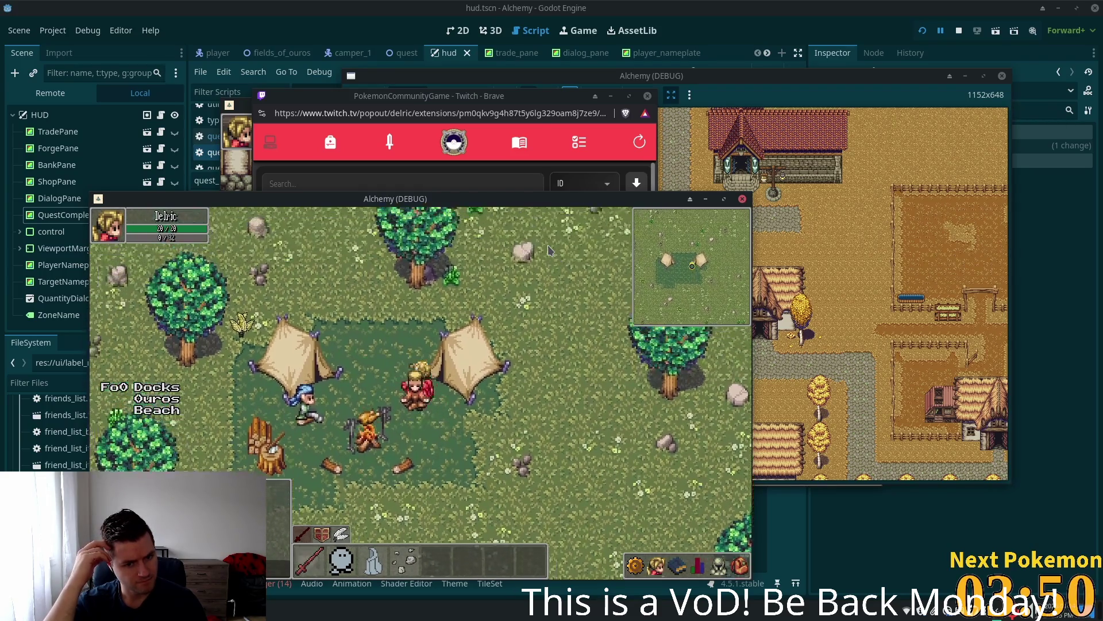
# Move the character around among the tents, then walk south from the camp.
pyautogui.press('d')
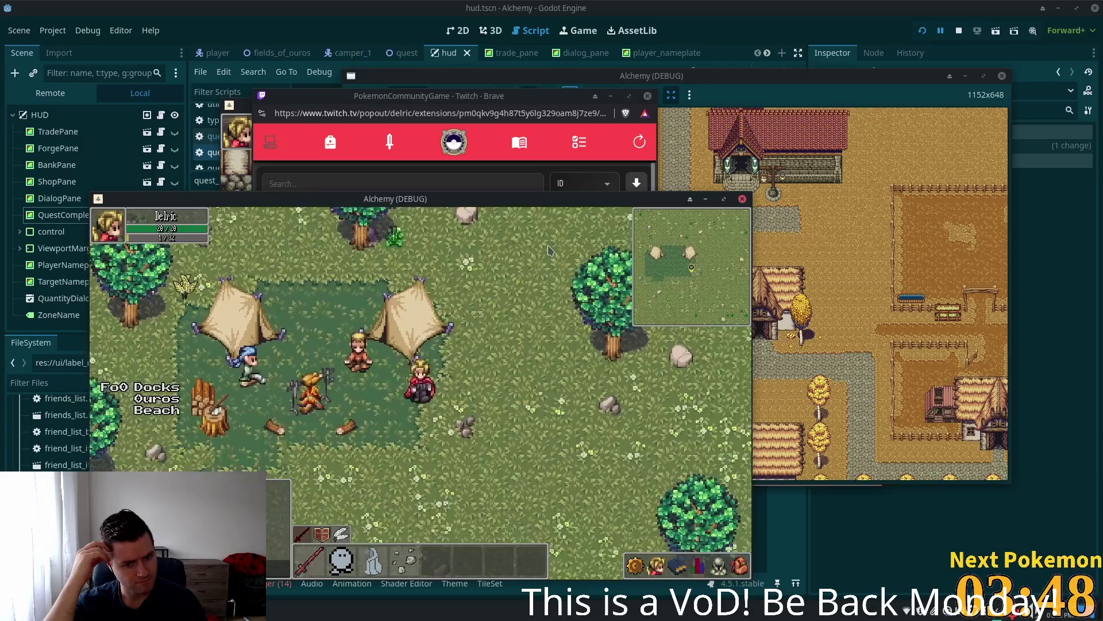
pyautogui.press('Down')
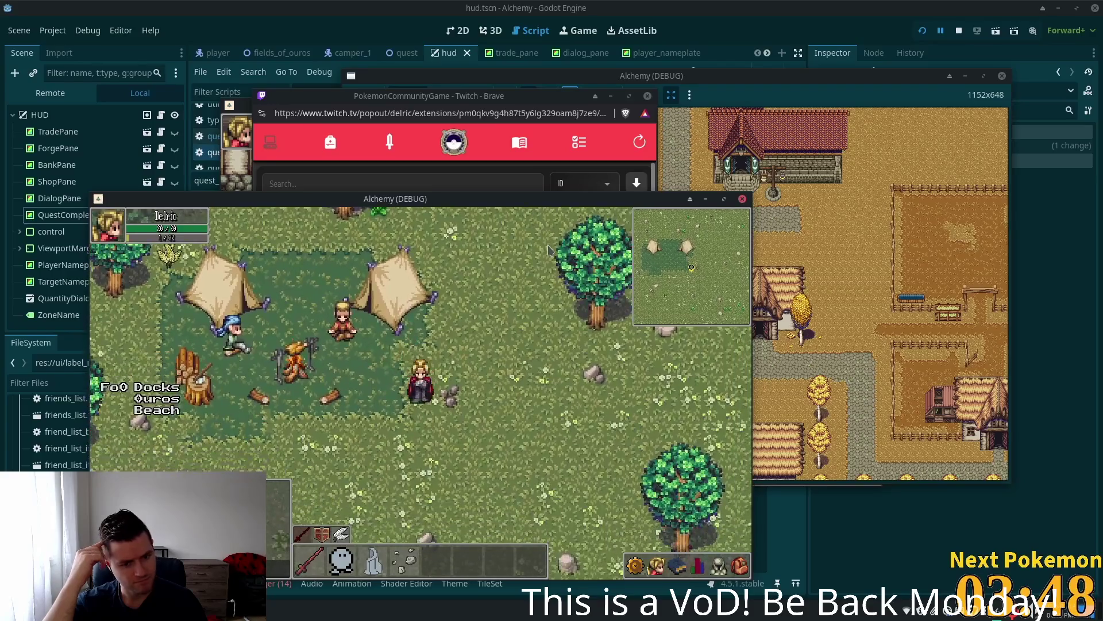
pyautogui.press('Left')
pyautogui.press('Up')
pyautogui.press('Down')
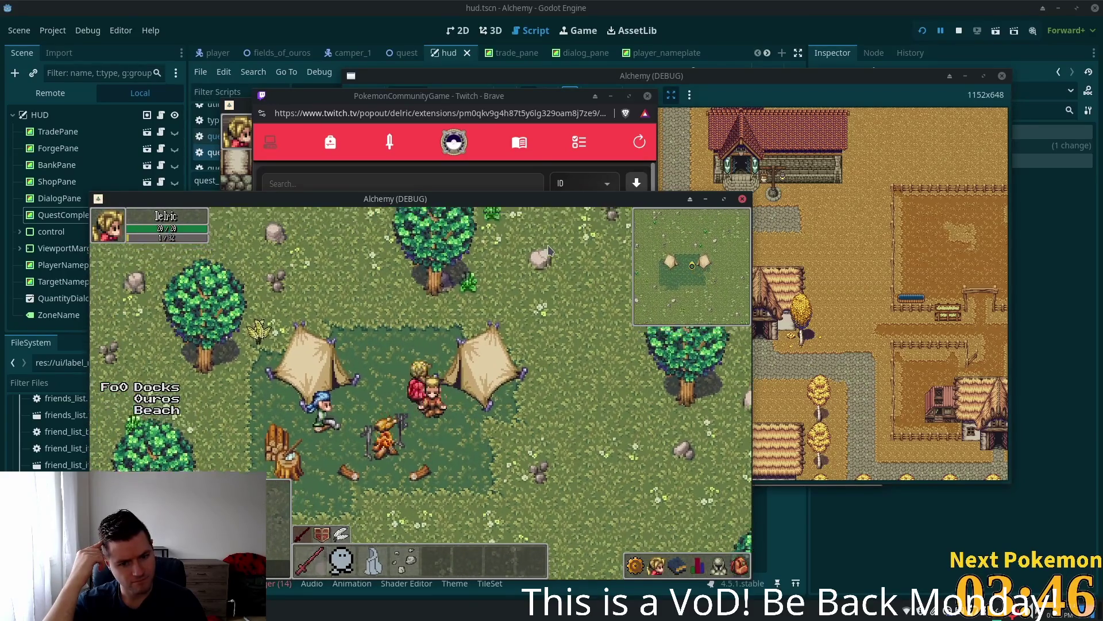
# Walk the character south to the water's edge.
pyautogui.press('Down')
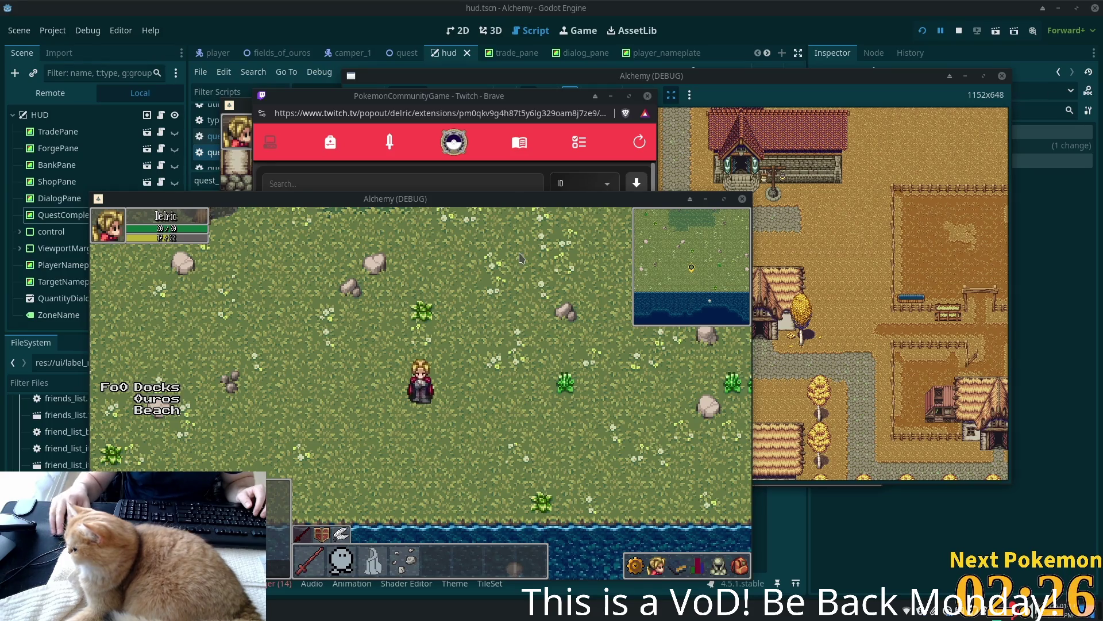
pyautogui.press('s')
pyautogui.press('d')
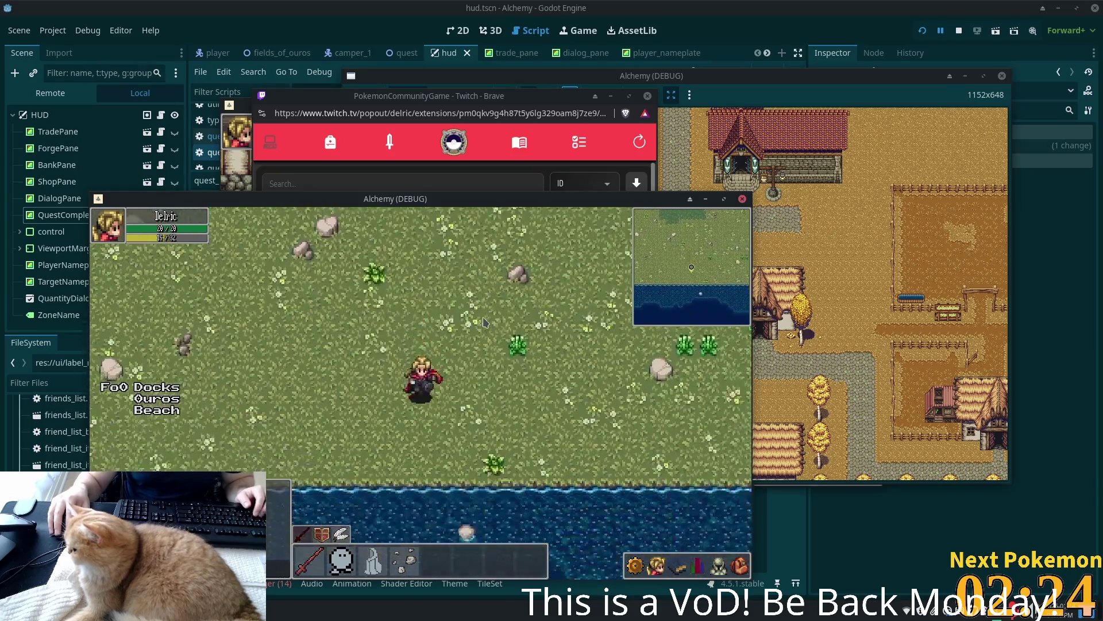
# Walk back north into open grass and bring up the Whisker menu with Super.
pyautogui.press('w')
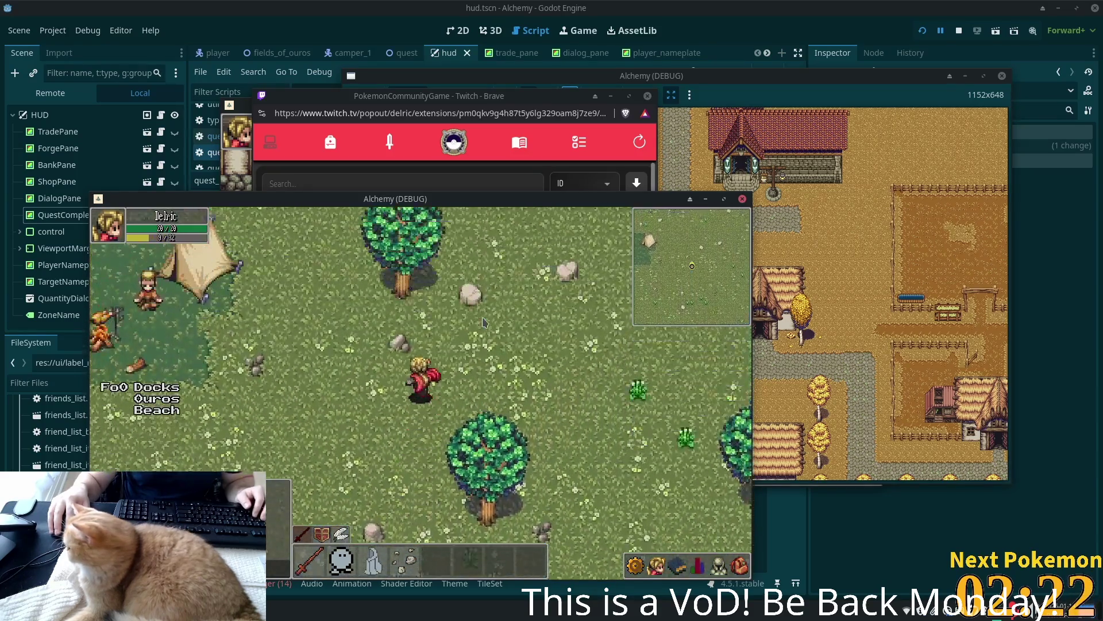
pyautogui.press('w')
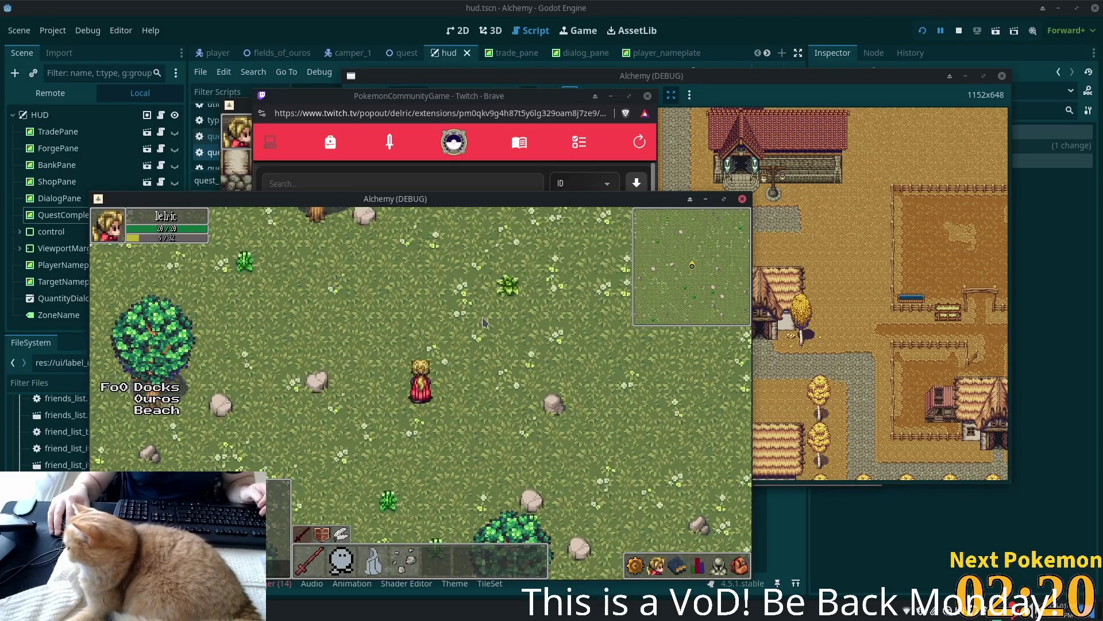
pyautogui.press('super')
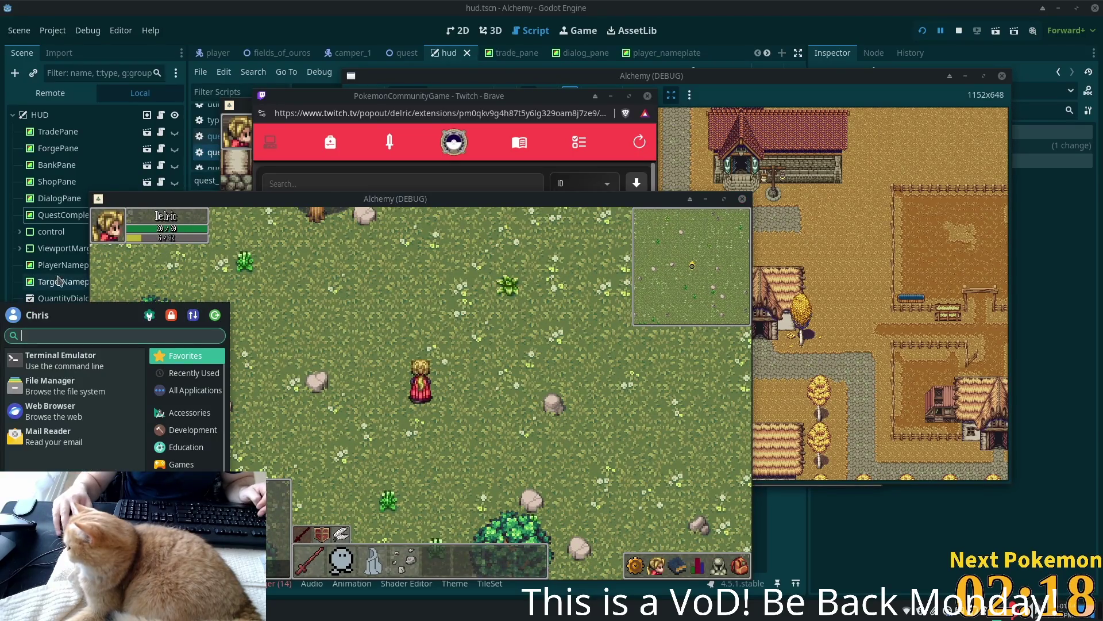
# Launch Steam by searching 'steam' and drag its window off screen.
pyautogui.write('steam')
pyautogui.press('Return')
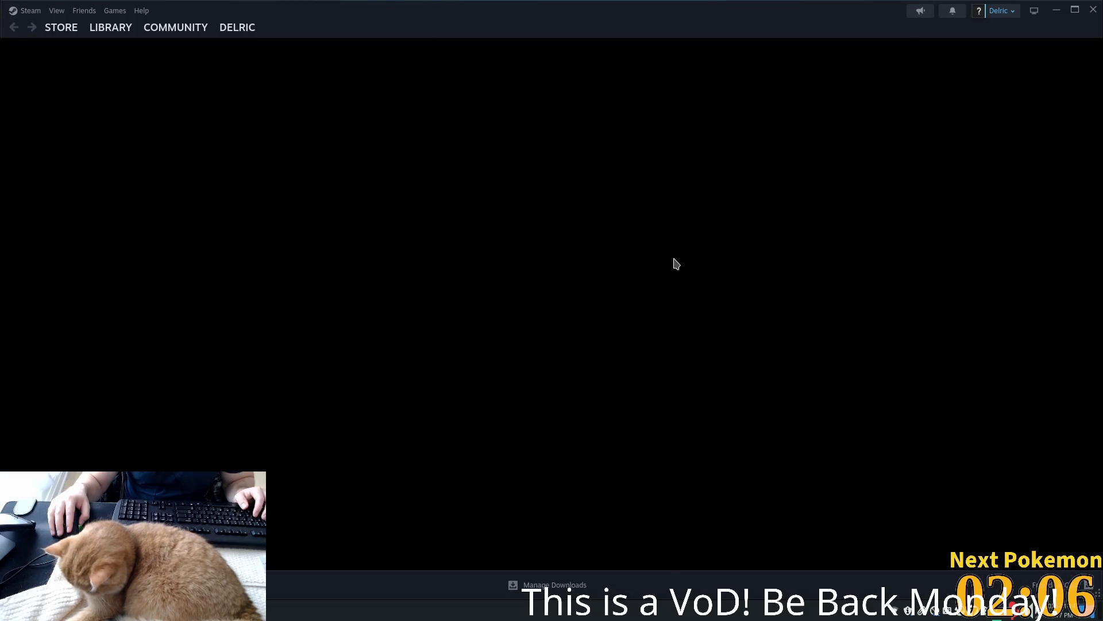
pyautogui.moveTo(426, 32); pyautogui.dragTo(1102, 86)
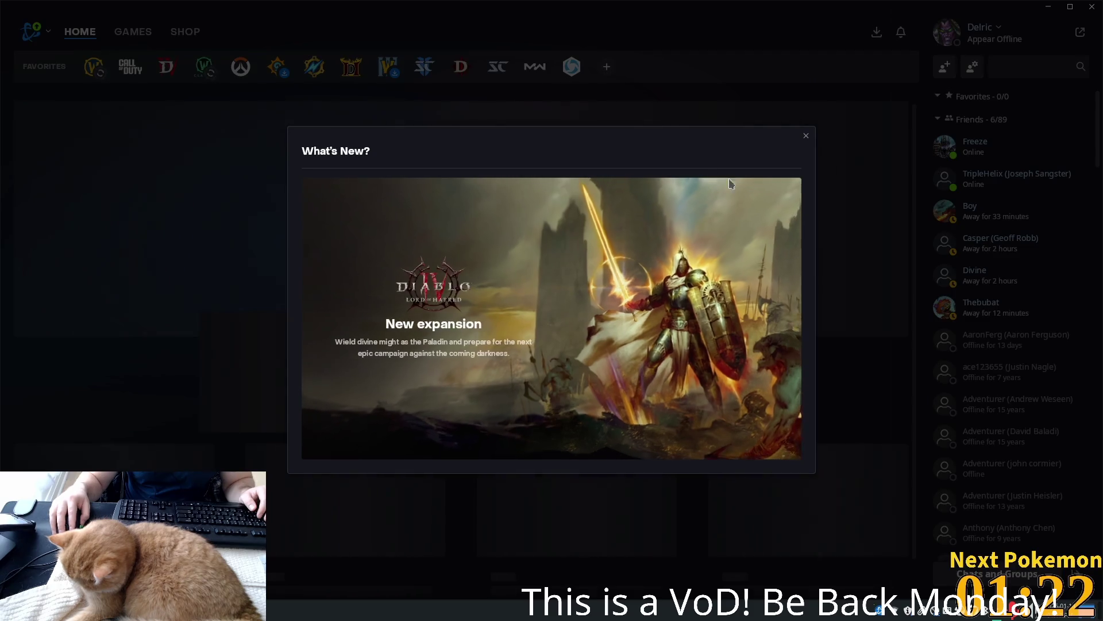
# Dismiss What's New, keep Appear Offline, and push Battle.net off to the right.
pyautogui.click(799, 142)
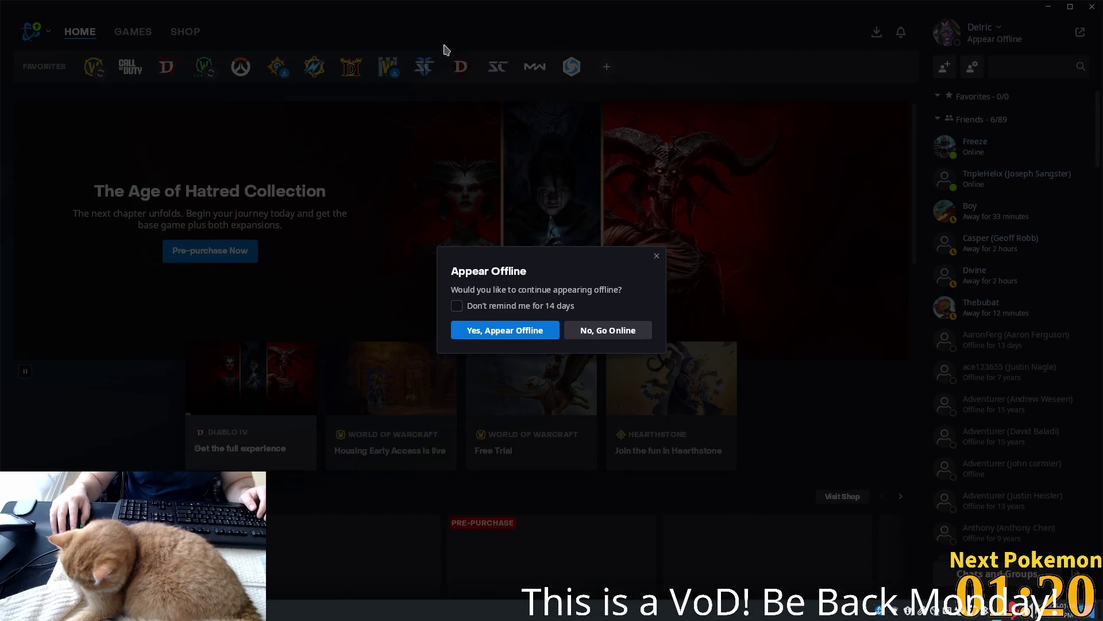
pyautogui.click(523, 331)
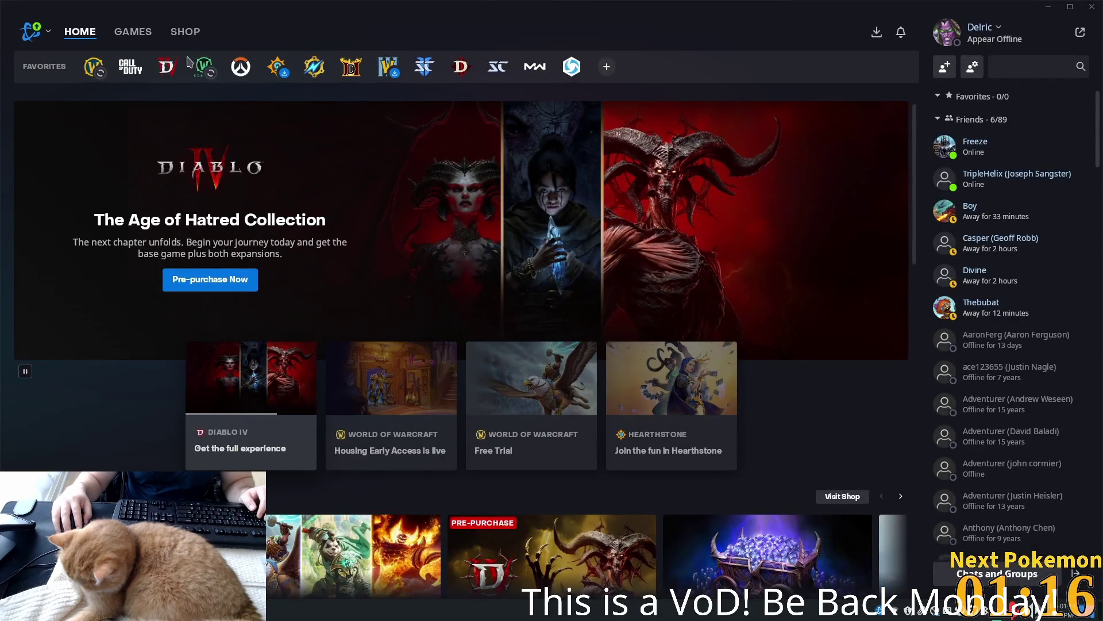
pyautogui.moveTo(1036, 110)
pyautogui.mouseDown()
pyautogui.moveTo(812, 110)
pyautogui.moveTo(575, 86)
pyautogui.moveTo(1034, 189)
pyautogui.mouseUp()
pyautogui.moveTo(805, 109); pyautogui.dragTo(1102, 109)
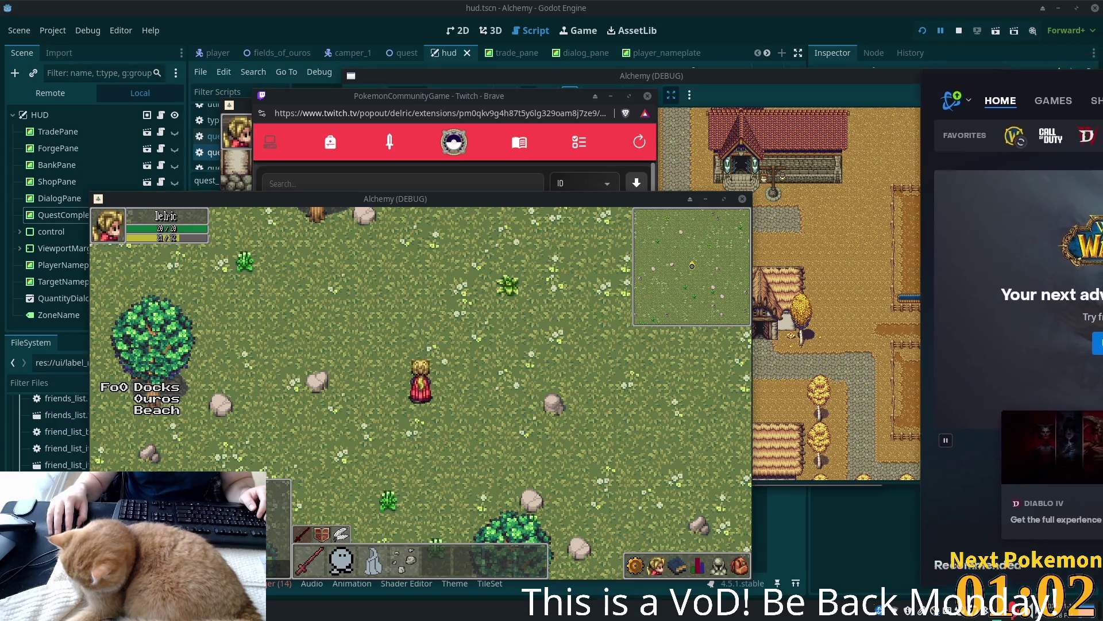
# Bring Battle.net back and select Burning Crusade Anniversary on the World of Warcraft page.
pyautogui.moveTo(1092, 72)
pyautogui.mouseDown()
pyautogui.moveTo(929, 133)
pyautogui.moveTo(947, 145)
pyautogui.mouseUp()
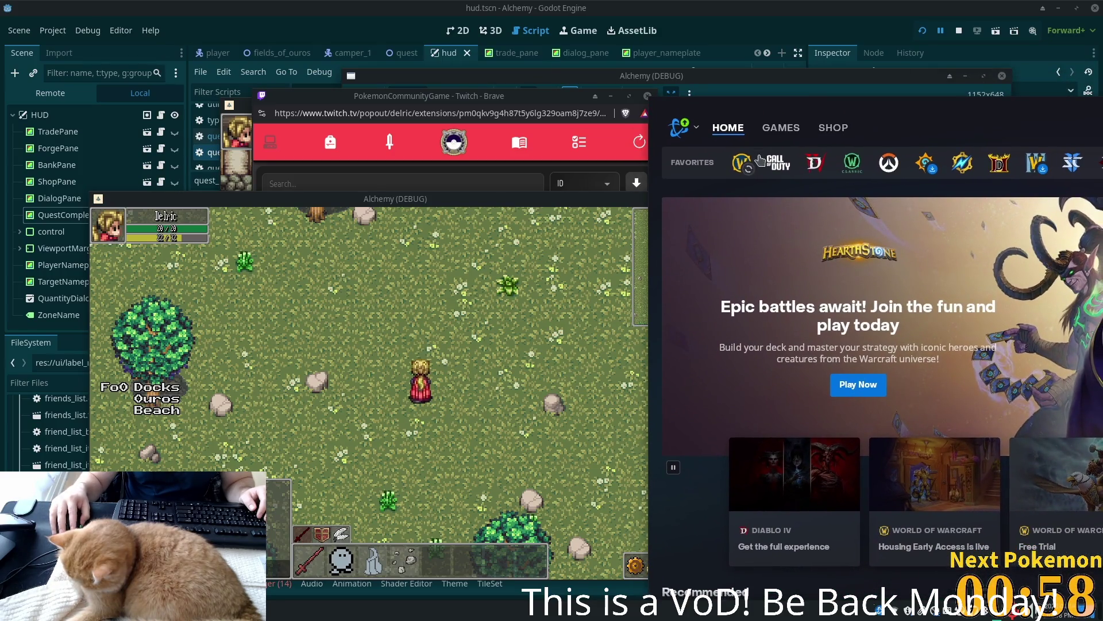
pyautogui.click(745, 163)
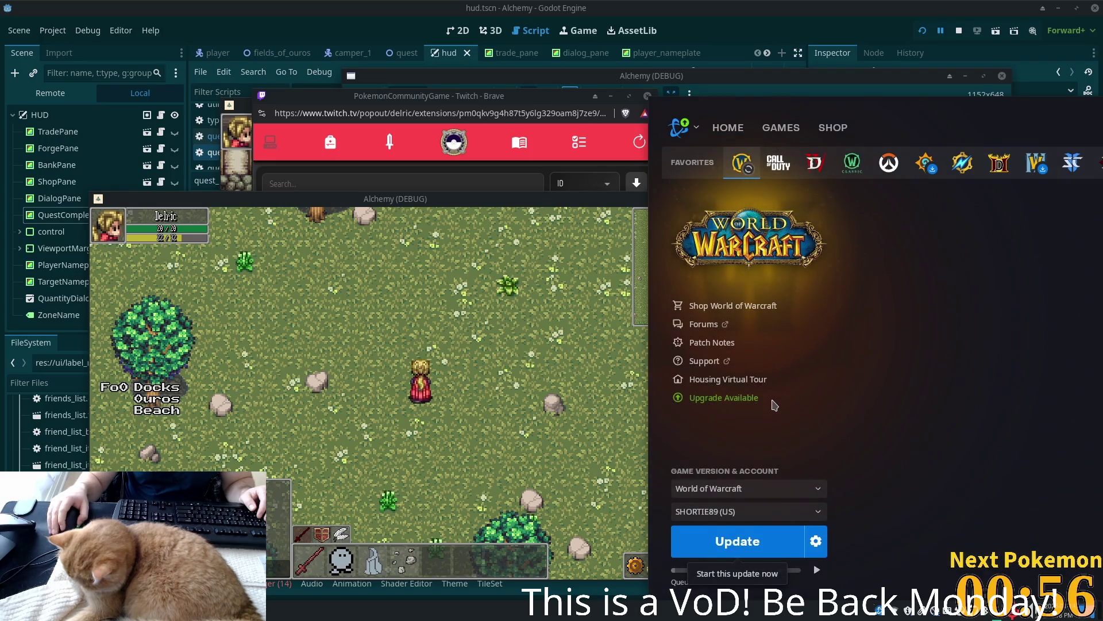
pyautogui.click(781, 497)
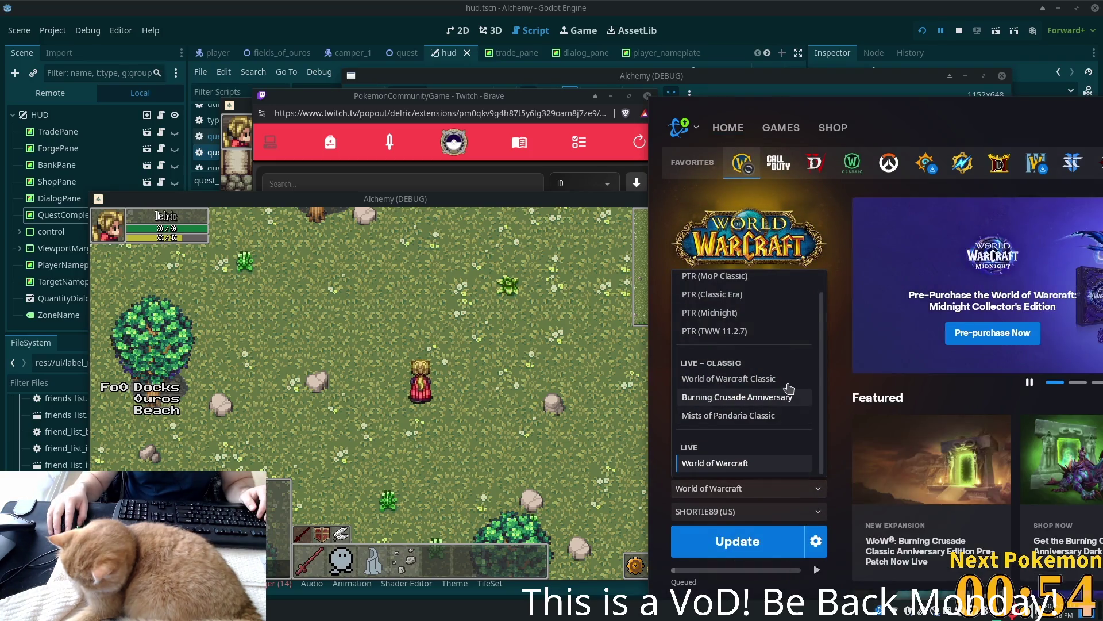
pyautogui.click(787, 397)
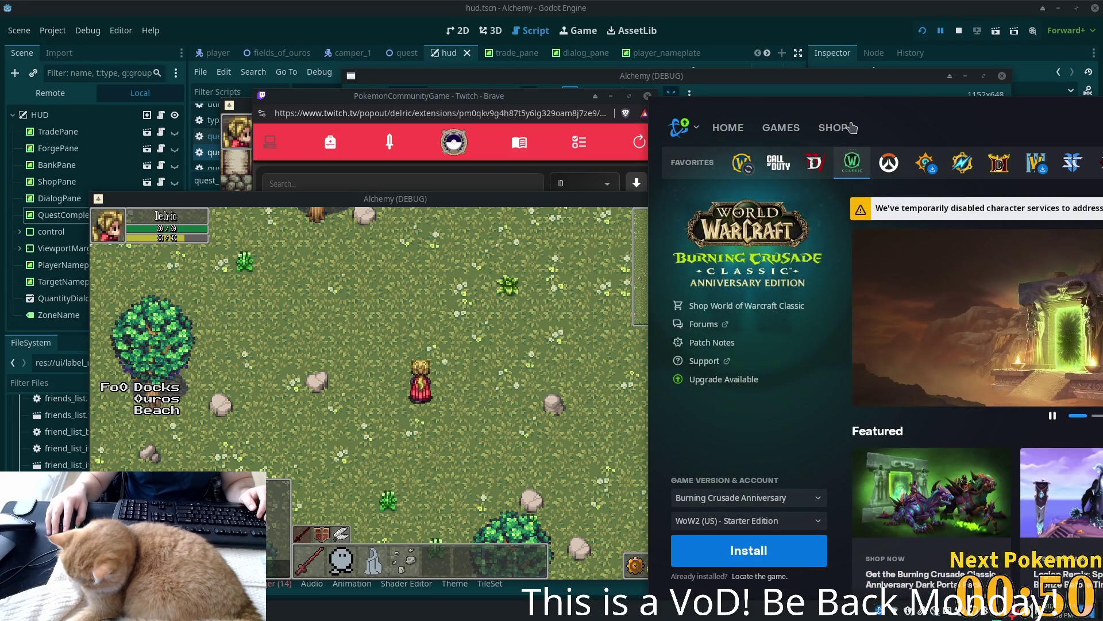
pyautogui.moveTo(845, 108)
pyautogui.mouseDown()
pyautogui.moveTo(847, 56)
pyautogui.moveTo(890, 161)
pyautogui.moveTo(868, 151)
pyautogui.moveTo(832, 43)
pyautogui.mouseUp()
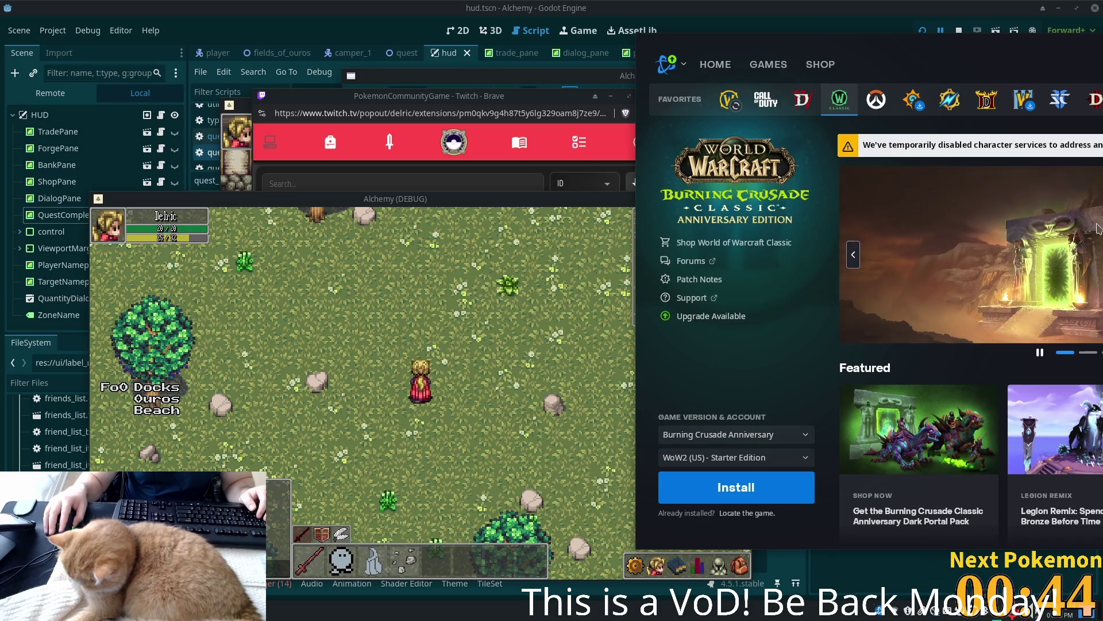
# Switch to another game account, reselect Burning Crusade Anniversary, and begin its installation setup.
pyautogui.moveTo(937, 148)
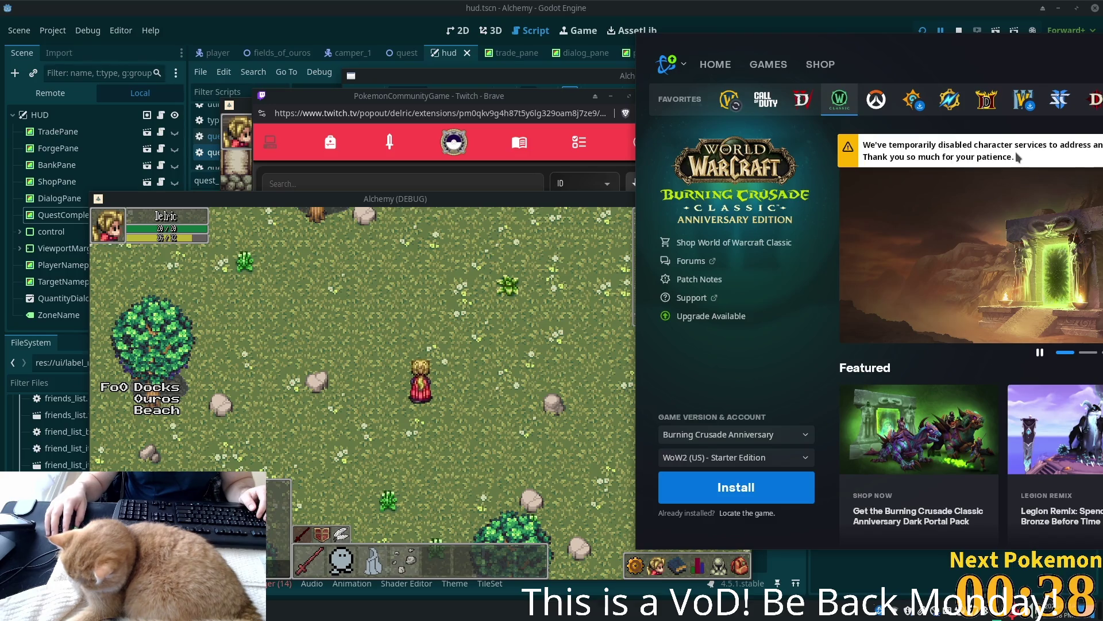
pyautogui.click(753, 464)
pyautogui.click(757, 396)
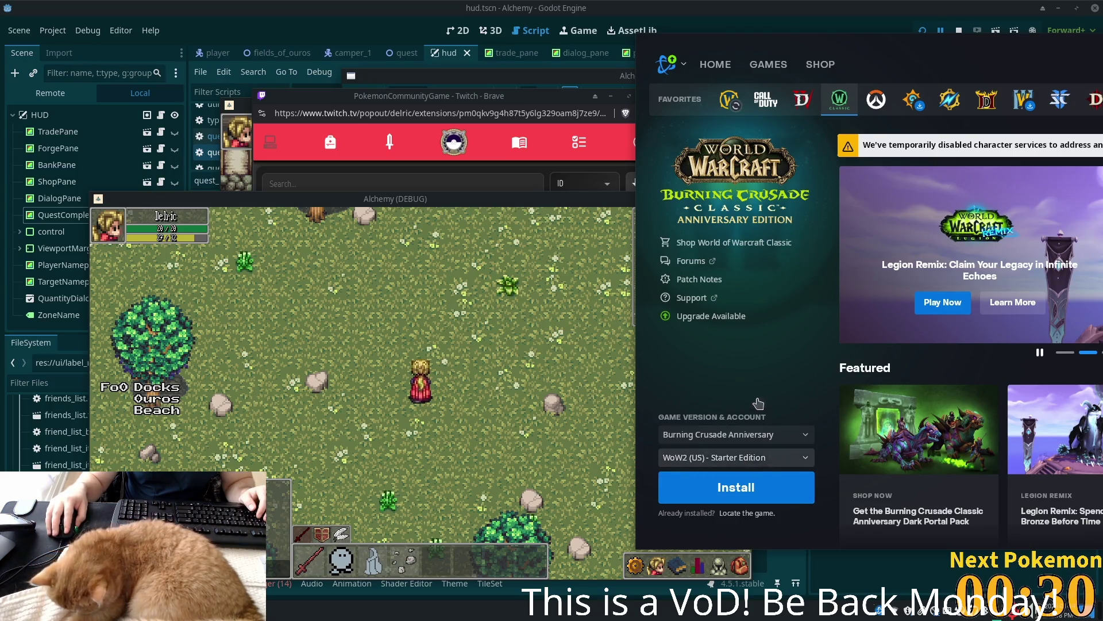
pyautogui.click(728, 438)
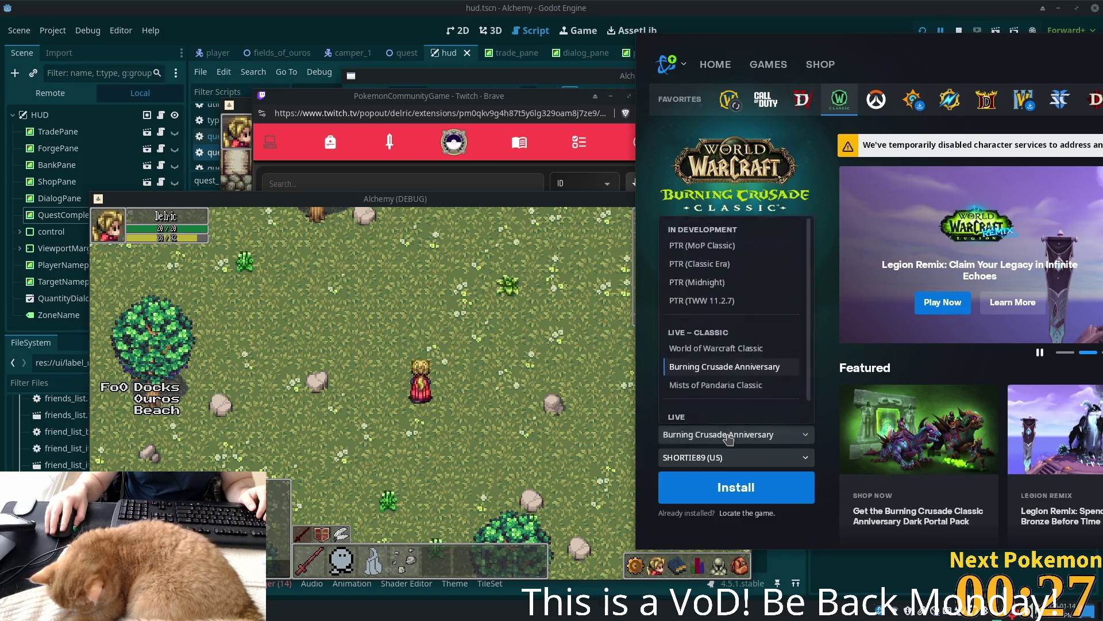
pyautogui.click(731, 349)
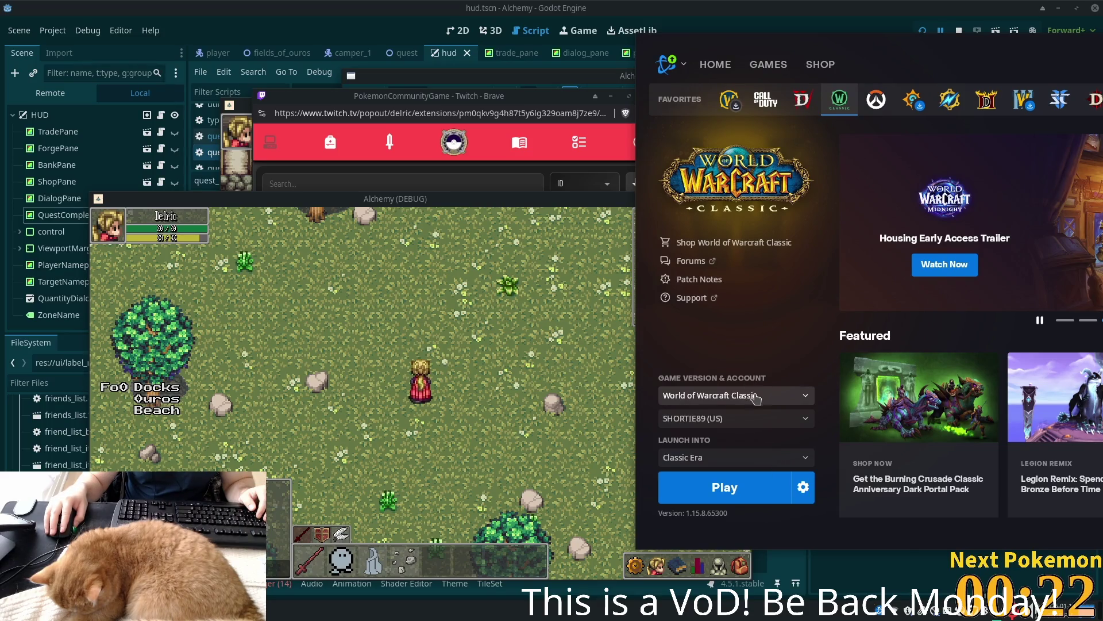
pyautogui.click(799, 396)
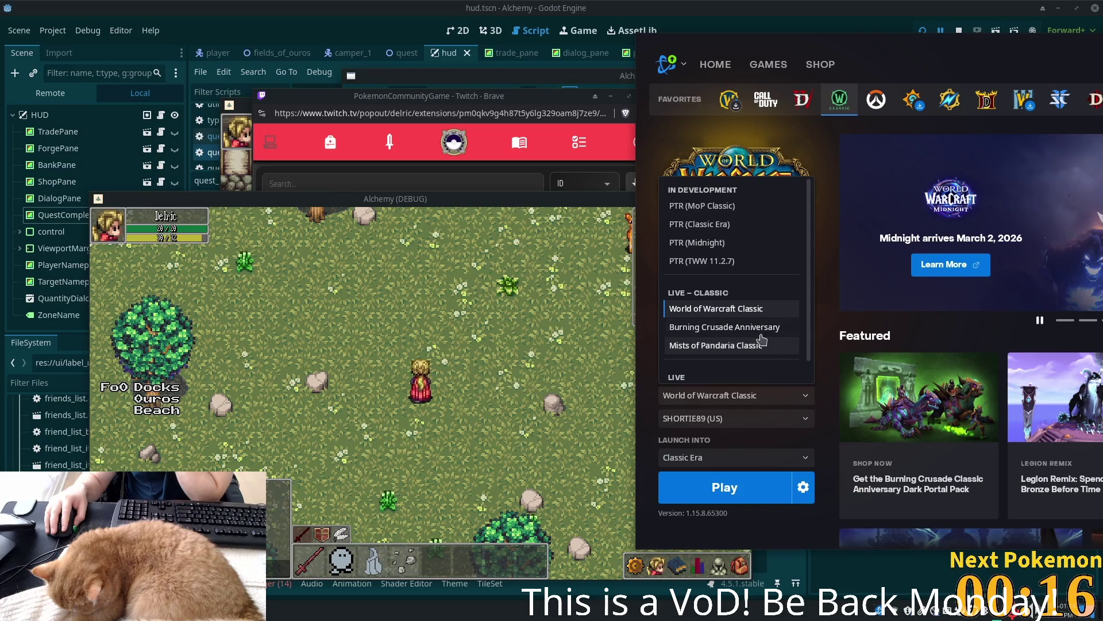
pyautogui.click(757, 329)
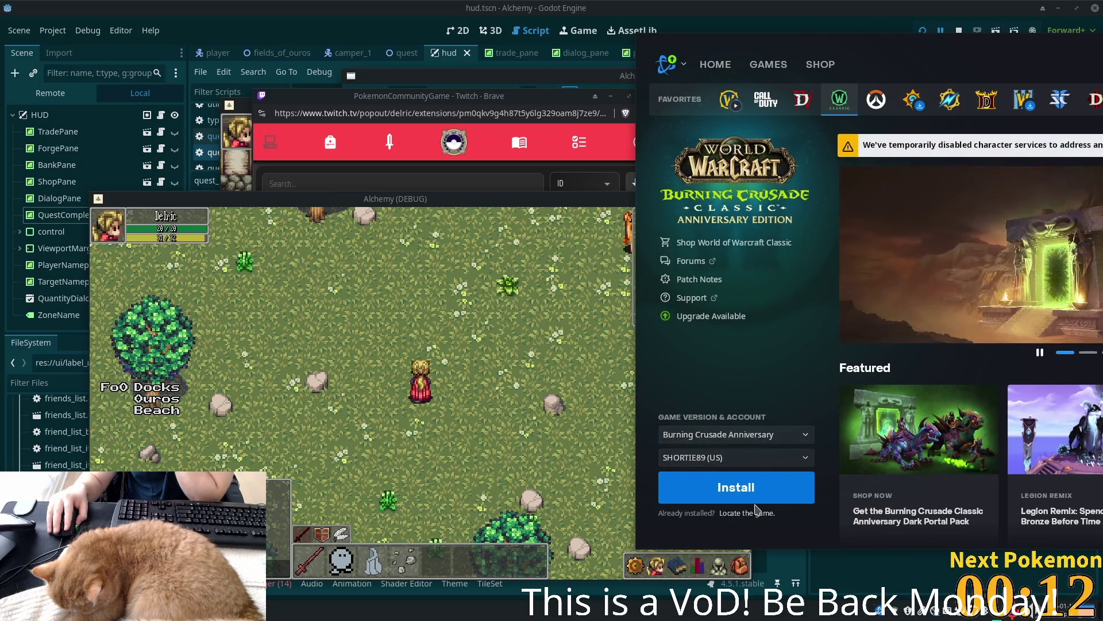
pyautogui.click(767, 488)
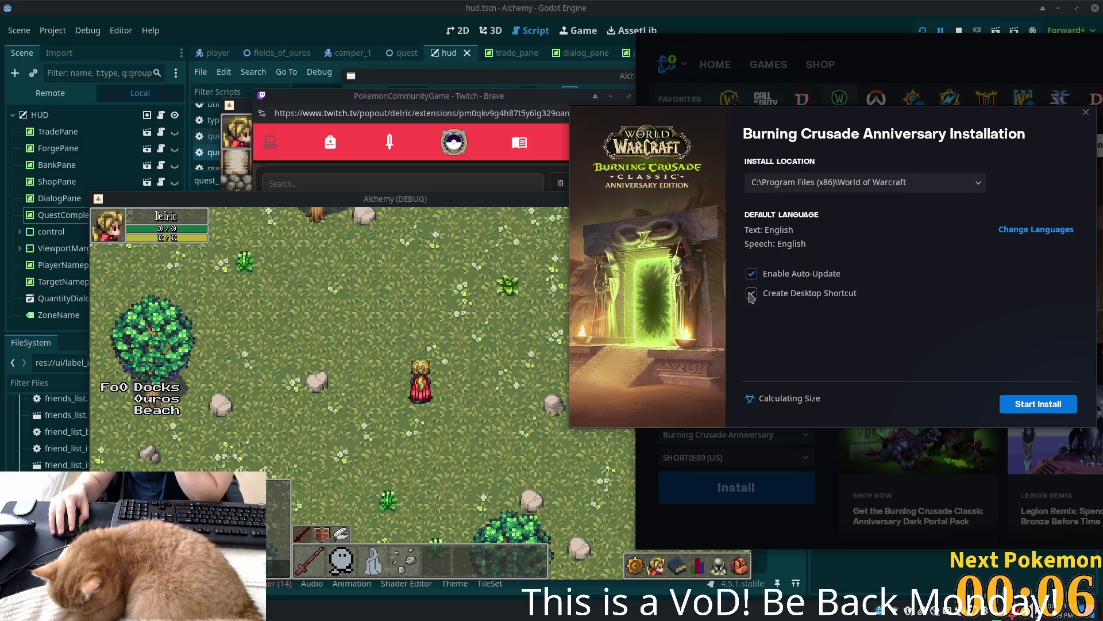
# Untick Create Desktop Shortcut and start the Burning Crusade Anniversary install.
pyautogui.click(751, 294)
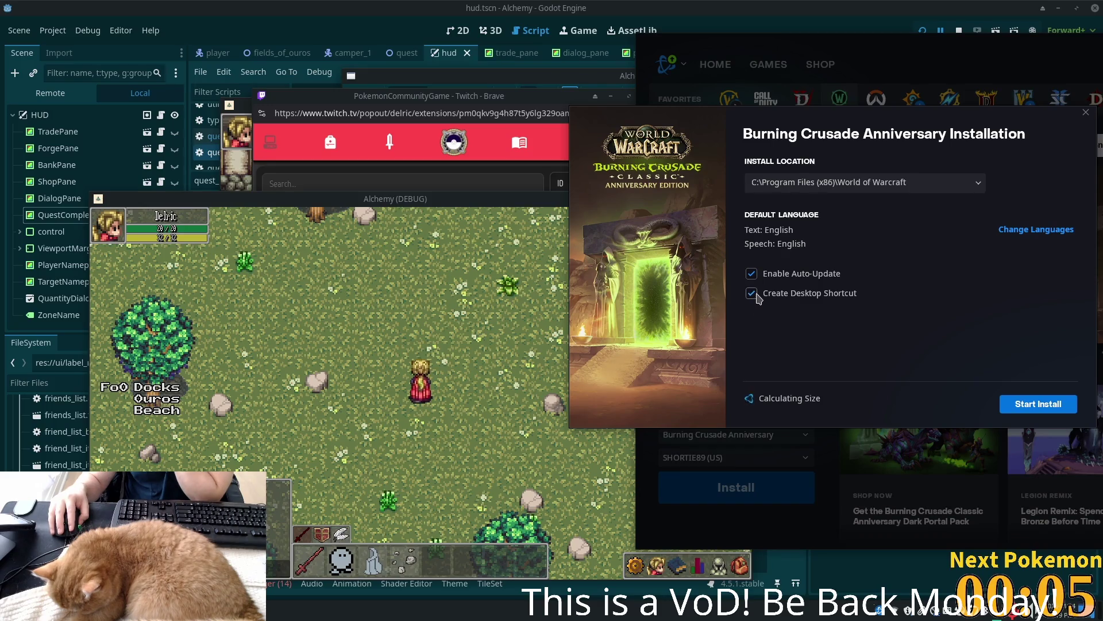
pyautogui.click(1031, 404)
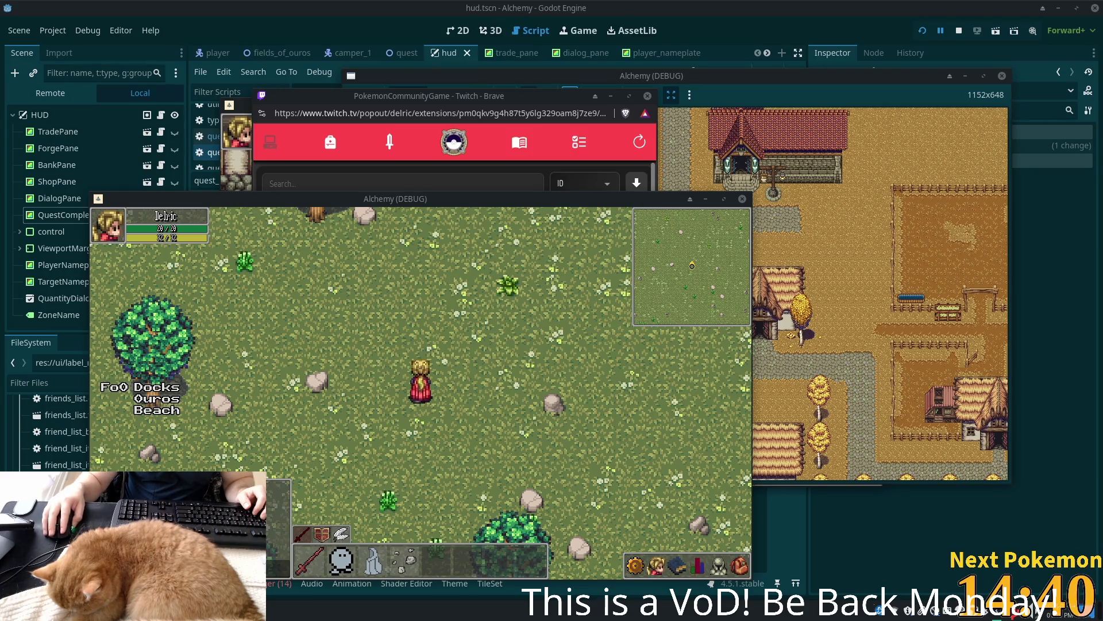
# Walk the character south and back north, then open and close the in-game character and skills panels.
pyautogui.press('Down')
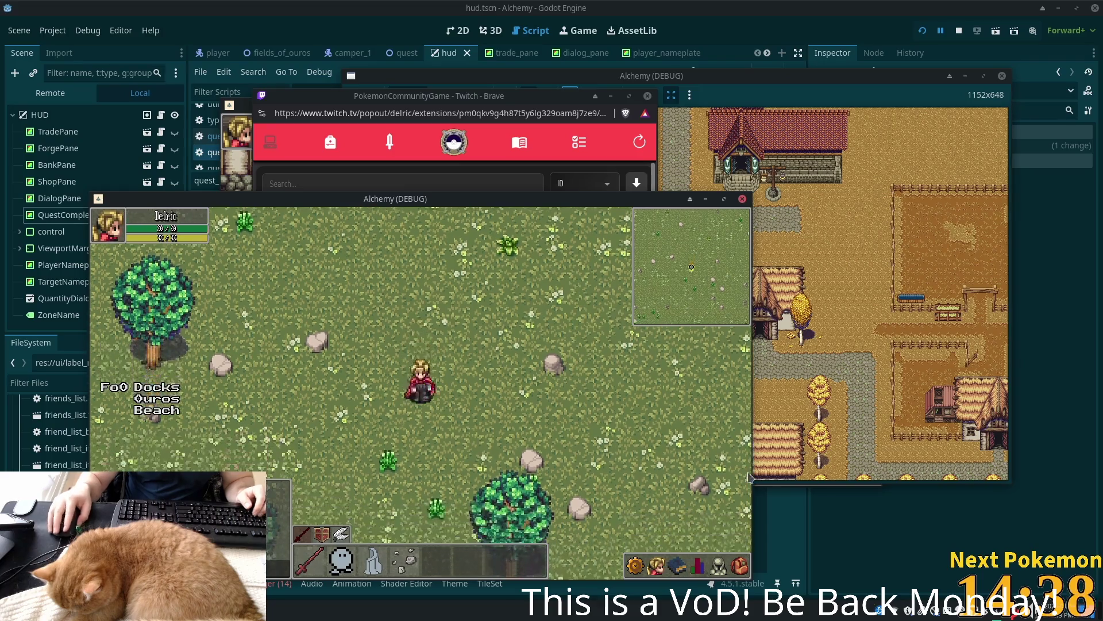
pyautogui.press('Up')
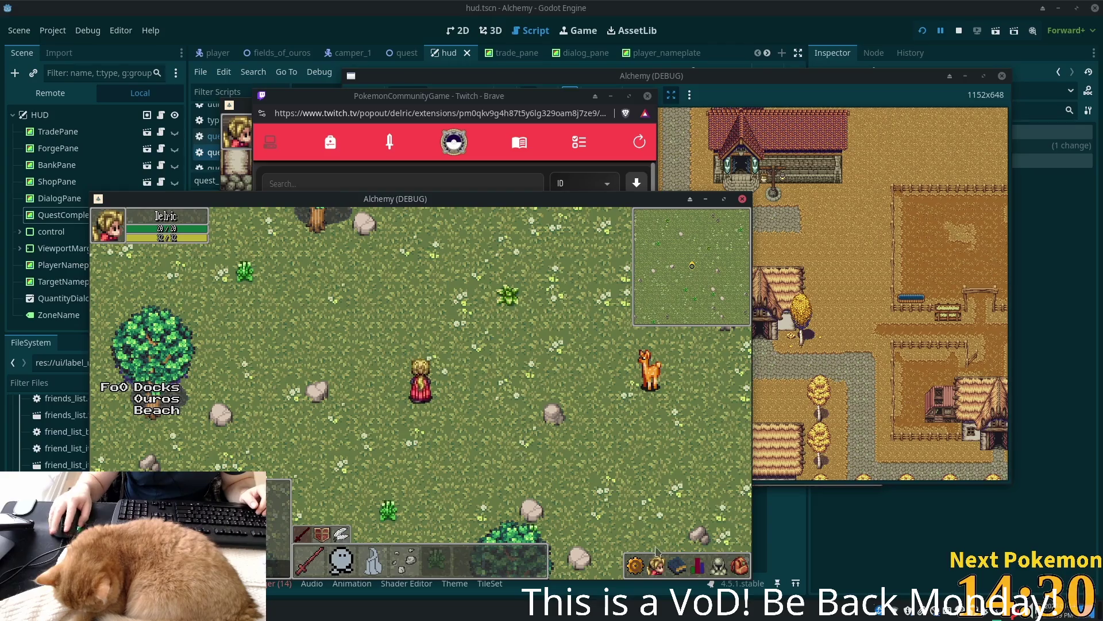
pyautogui.click(653, 566)
pyautogui.click(677, 566)
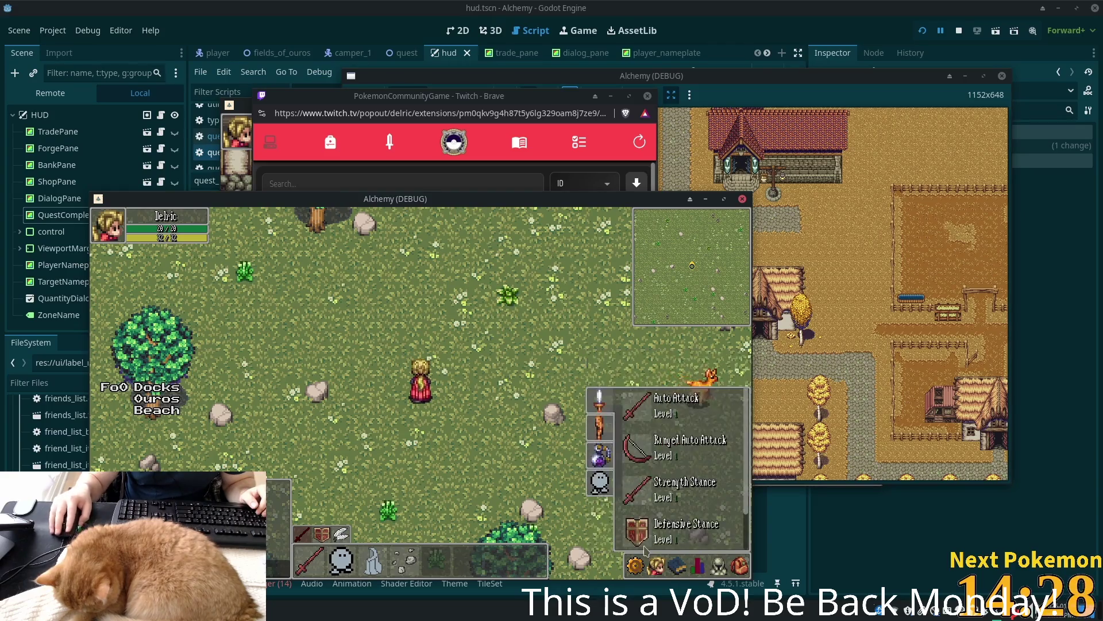
pyautogui.click(676, 566)
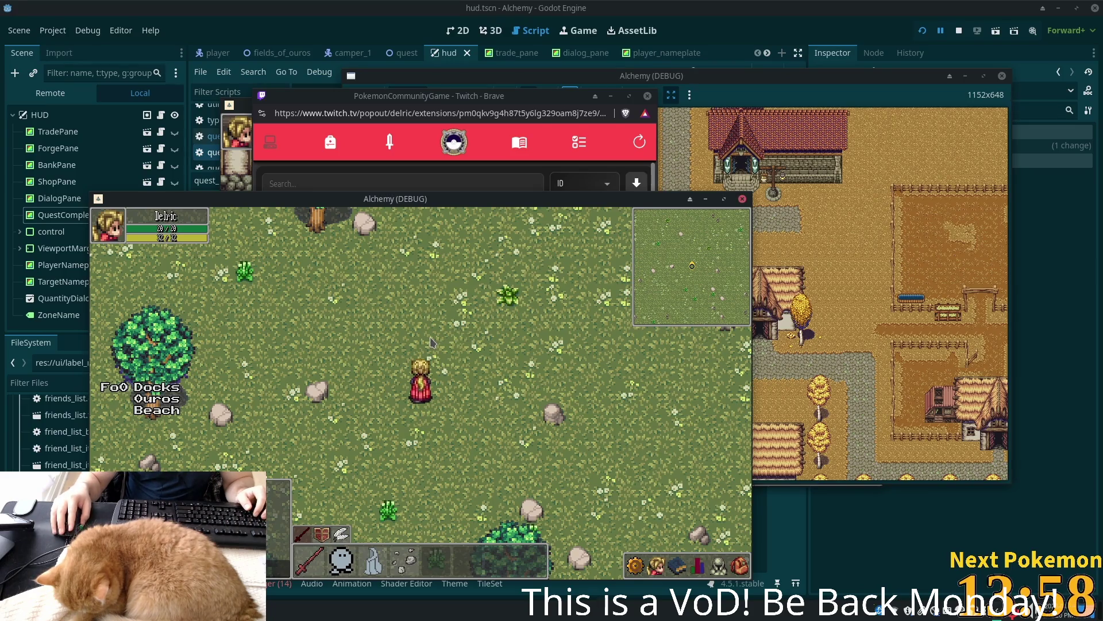
# Walk the character right, left and south toward the water, then stop the debug game with F8.
pyautogui.press('Right')
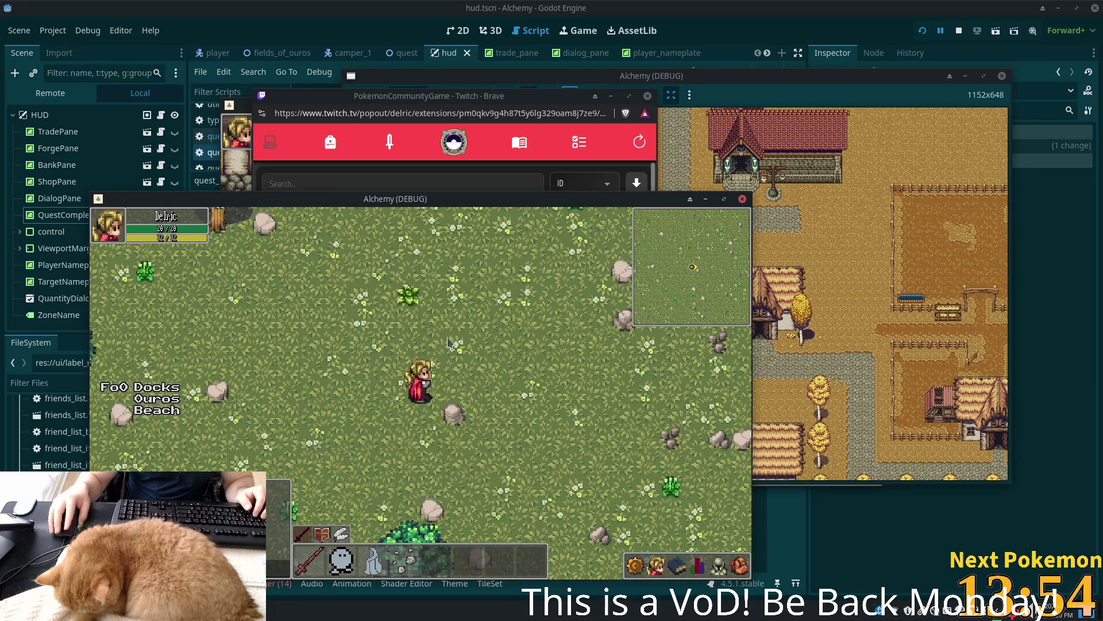
pyautogui.press('Left')
pyautogui.press('Down')
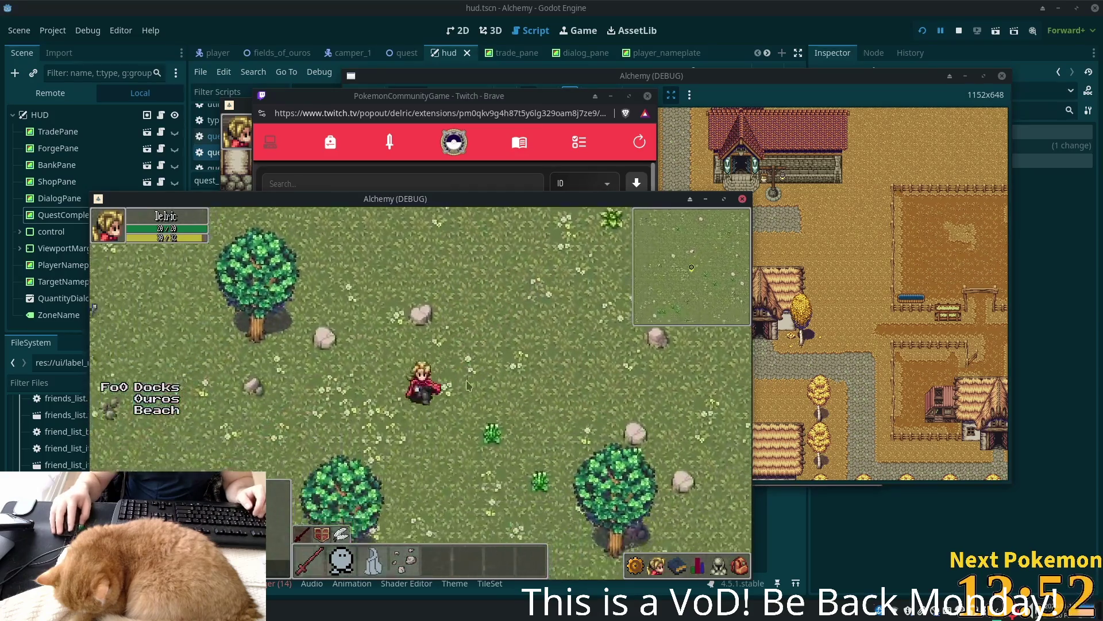
pyautogui.press('Right')
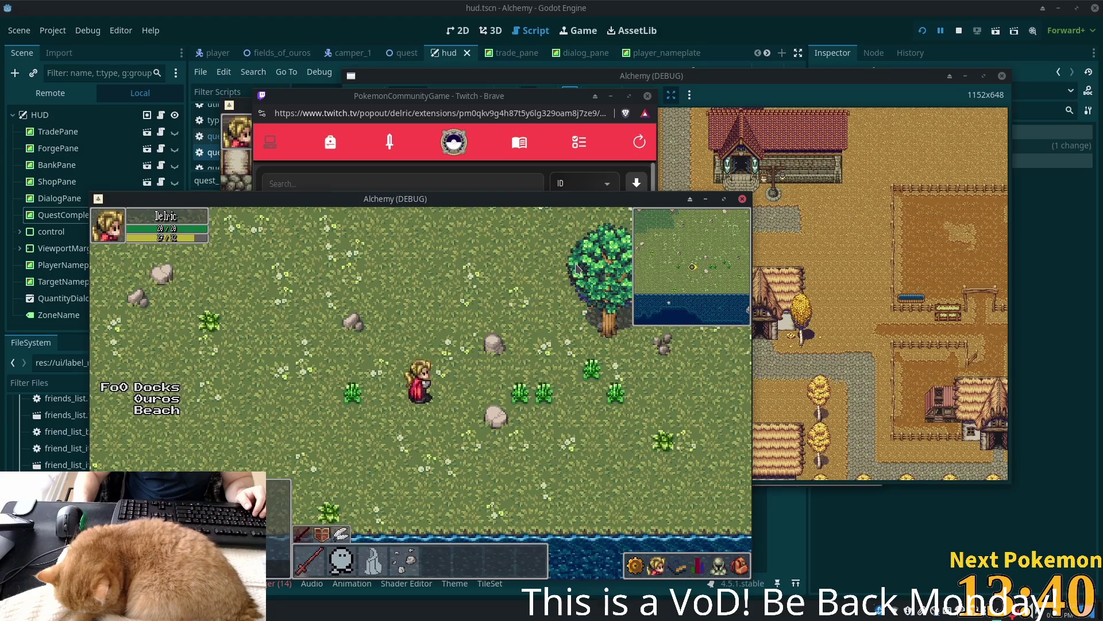
pyautogui.click(648, 385)
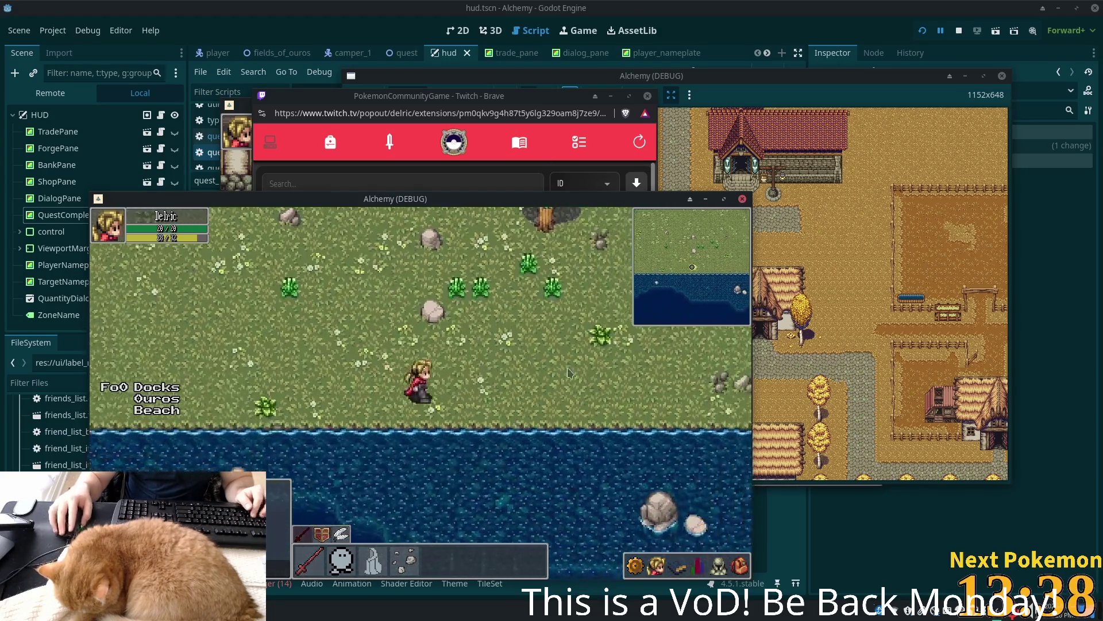
pyautogui.press('F8')
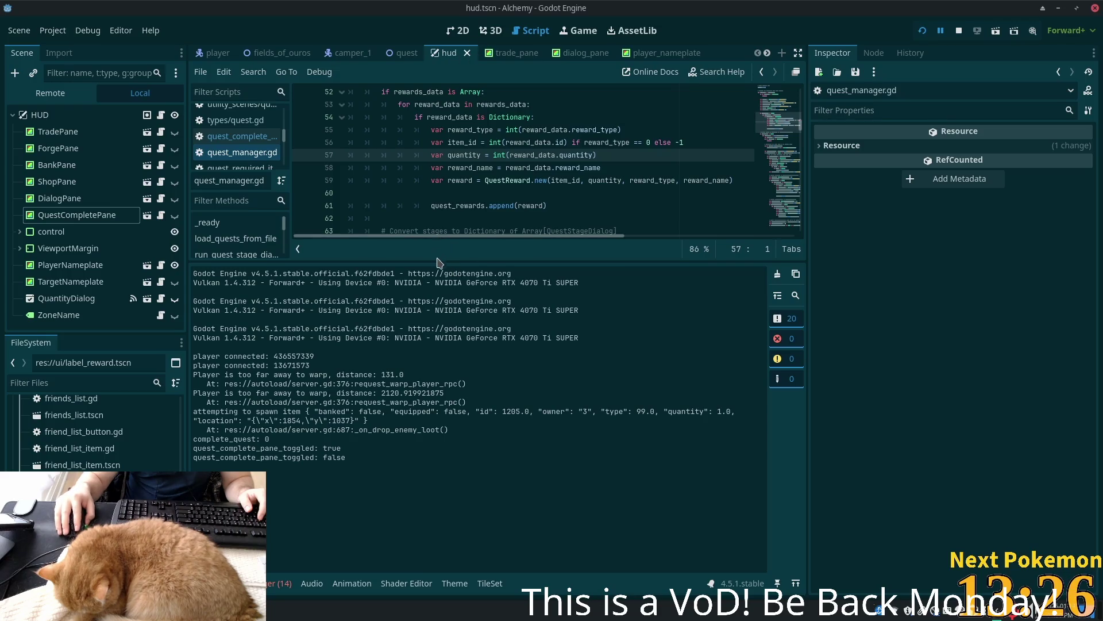
# Enlarge the script area, switch to the 2D view, and briefly show then hide the TradePane.
pyautogui.moveTo(437, 261); pyautogui.dragTo(451, 428)
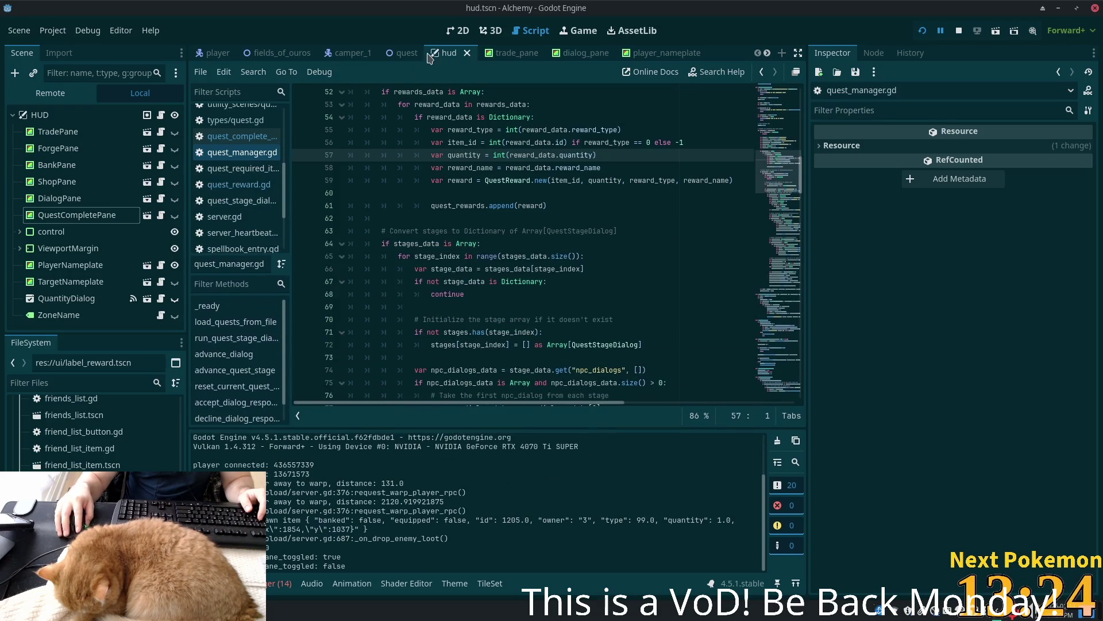
pyautogui.click(460, 26)
pyautogui.scroll(-6, 578, 285)
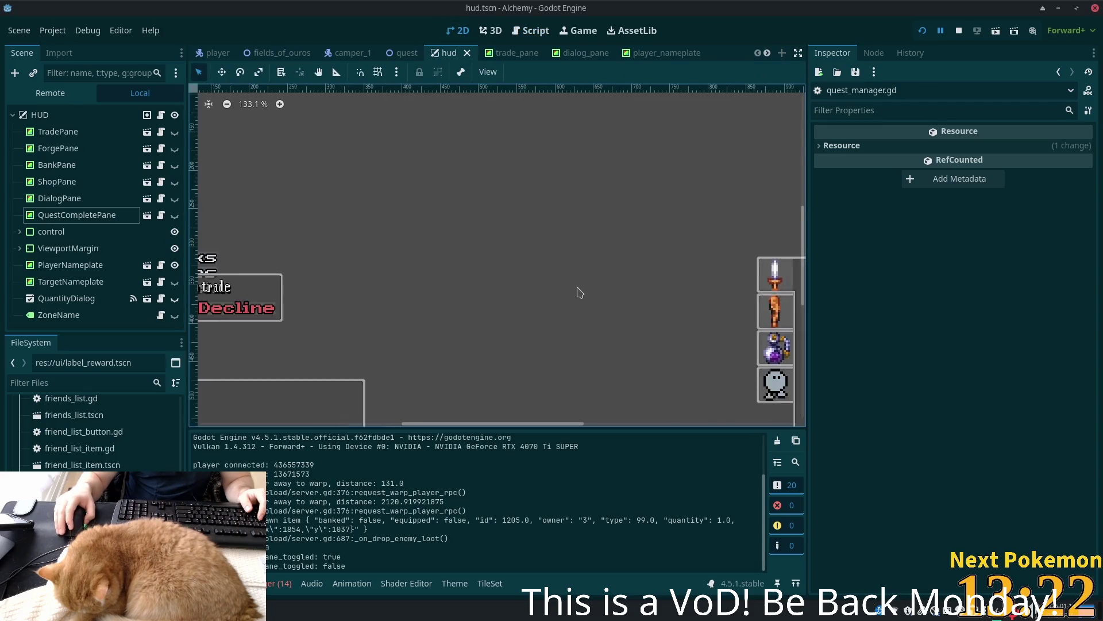
pyautogui.scroll(4, 500, 245)
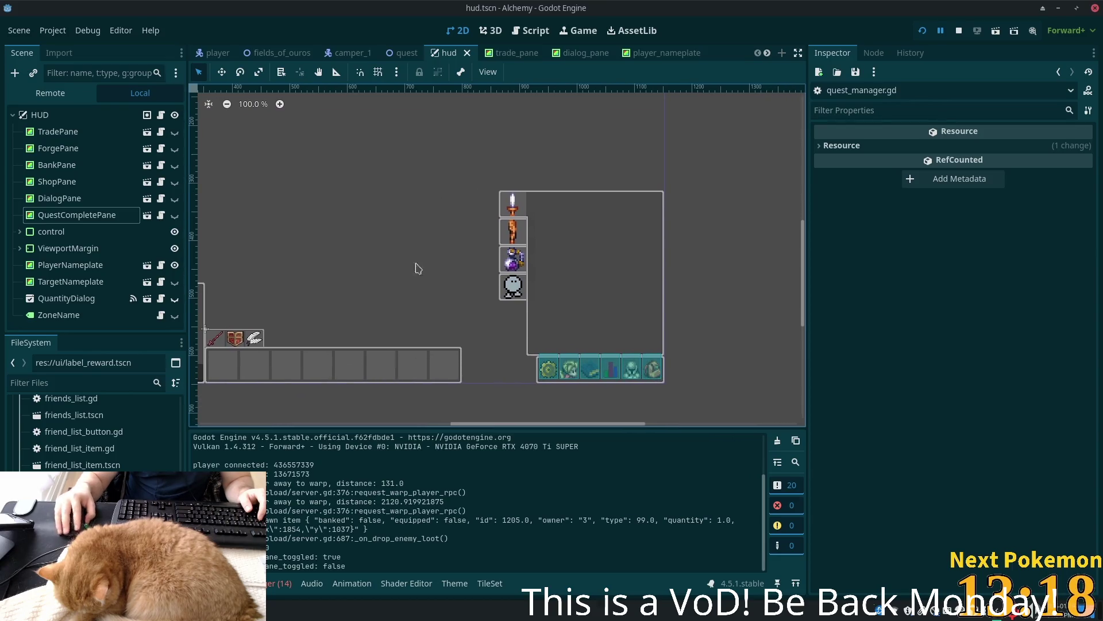
pyautogui.click(104, 133)
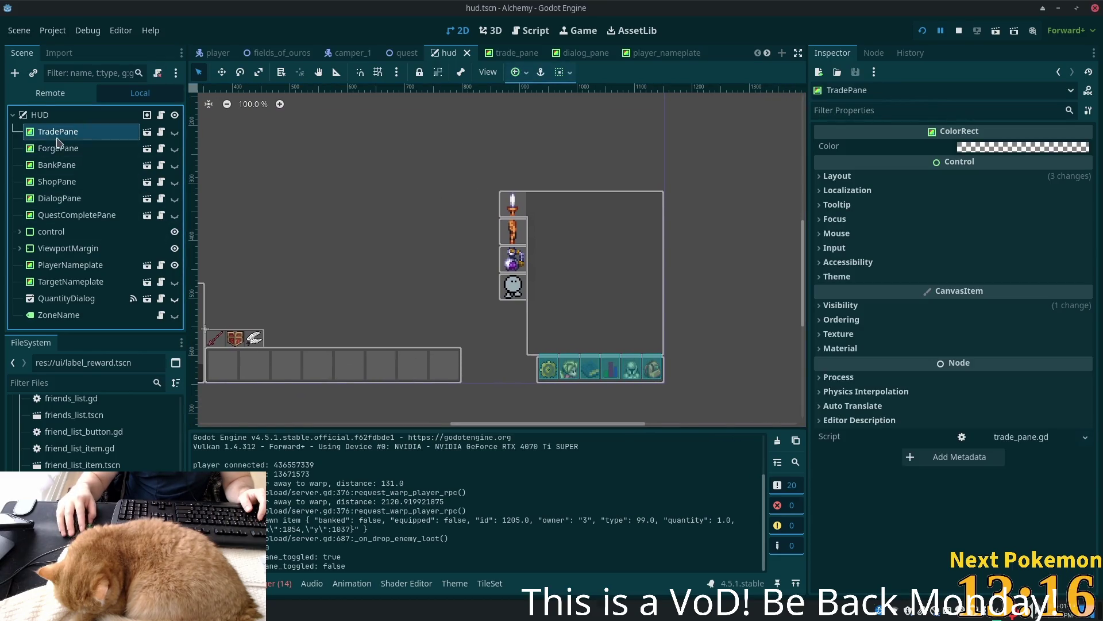
pyautogui.click(174, 133)
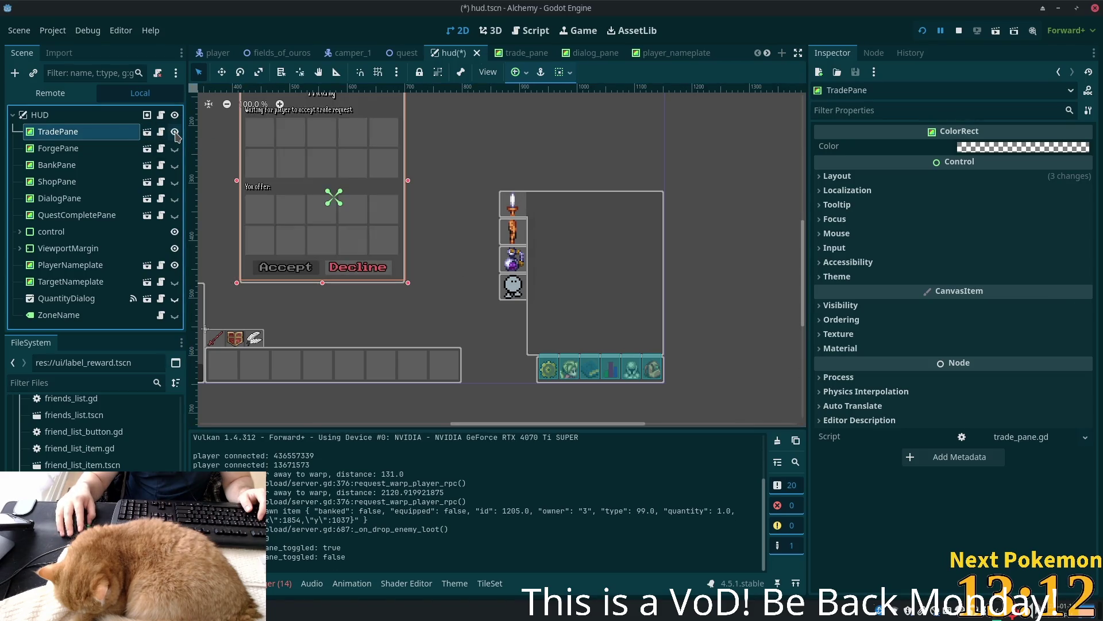
pyautogui.click(175, 134)
# Browse the ForgePane, ShopPane, DialogPane and QuestCompletePane nodes and expand the control node's children.
pyautogui.click(63, 149)
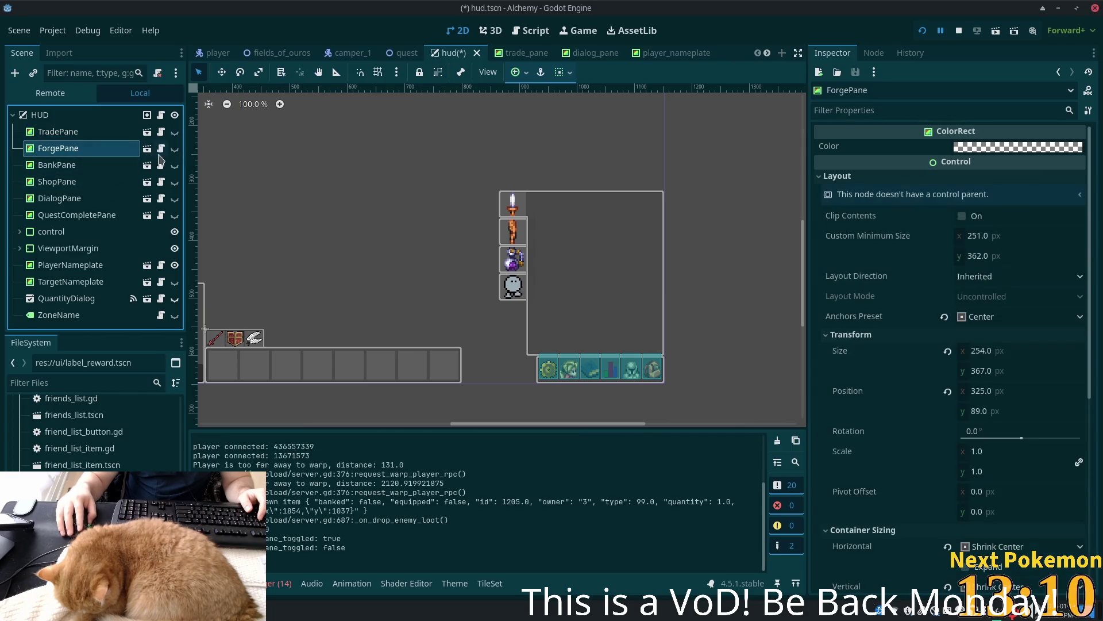
pyautogui.click(78, 183)
pyautogui.click(72, 199)
pyautogui.click(81, 215)
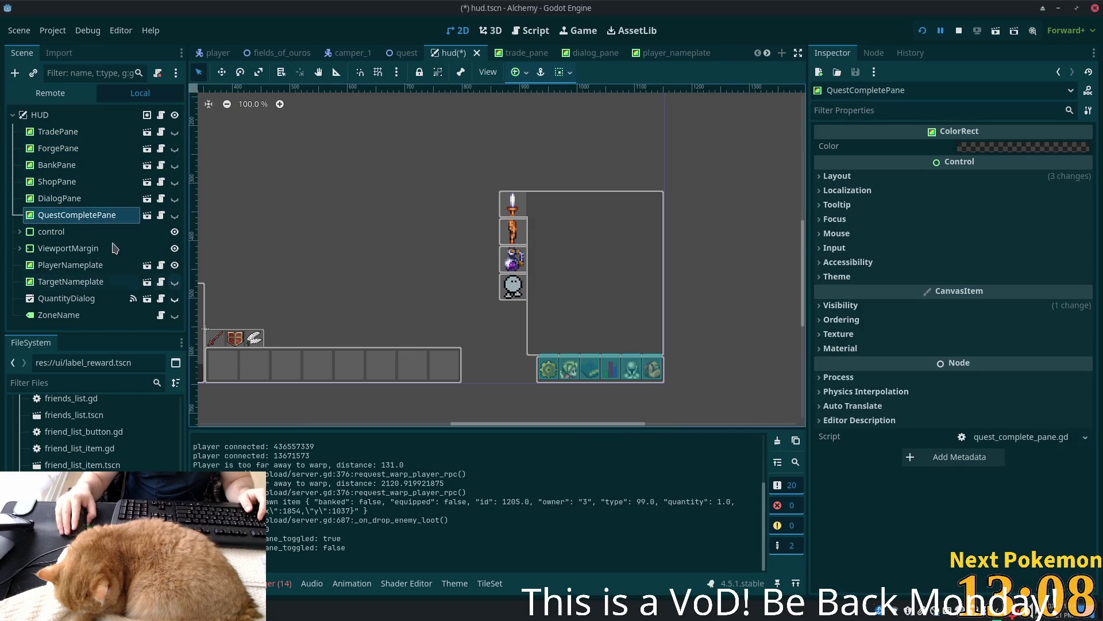
pyautogui.click(19, 232)
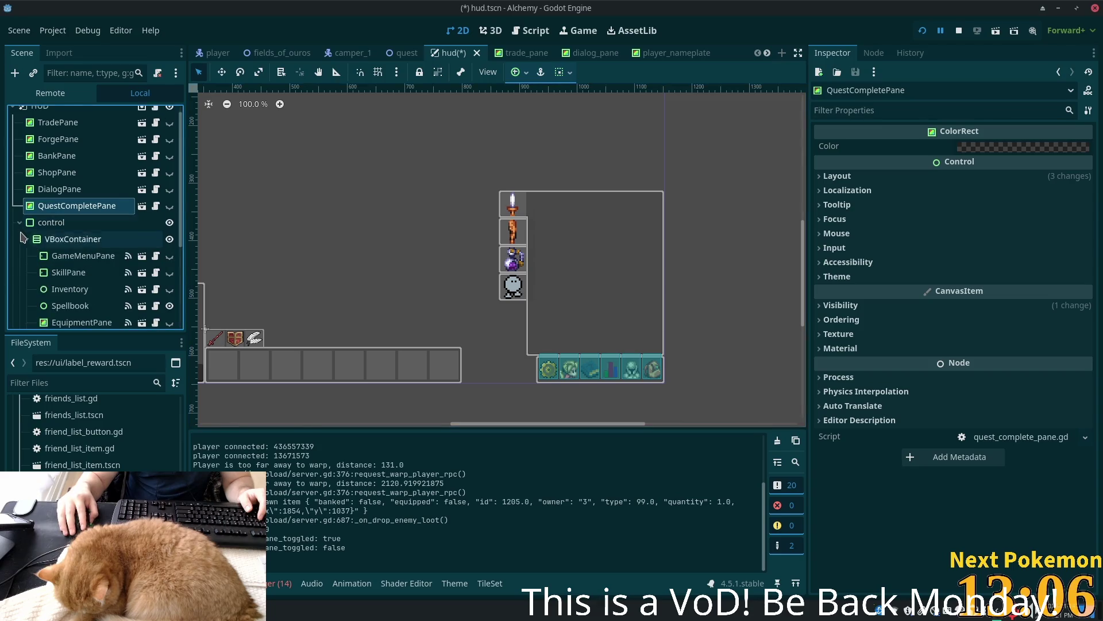
pyautogui.scroll(-4, 74, 232)
# Toggle SkillPane's visibility to preview its experience labels, then open the SkillPane scene for editing.
pyautogui.click(69, 162)
pyautogui.click(170, 162)
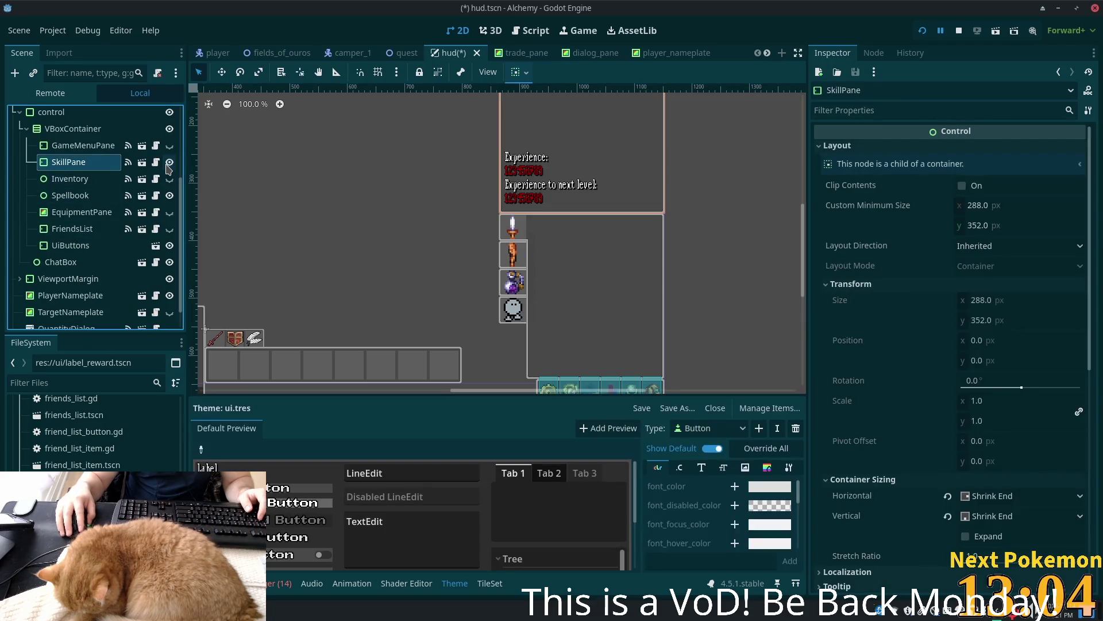
pyautogui.click(169, 162)
pyautogui.click(170, 162)
pyautogui.click(169, 162)
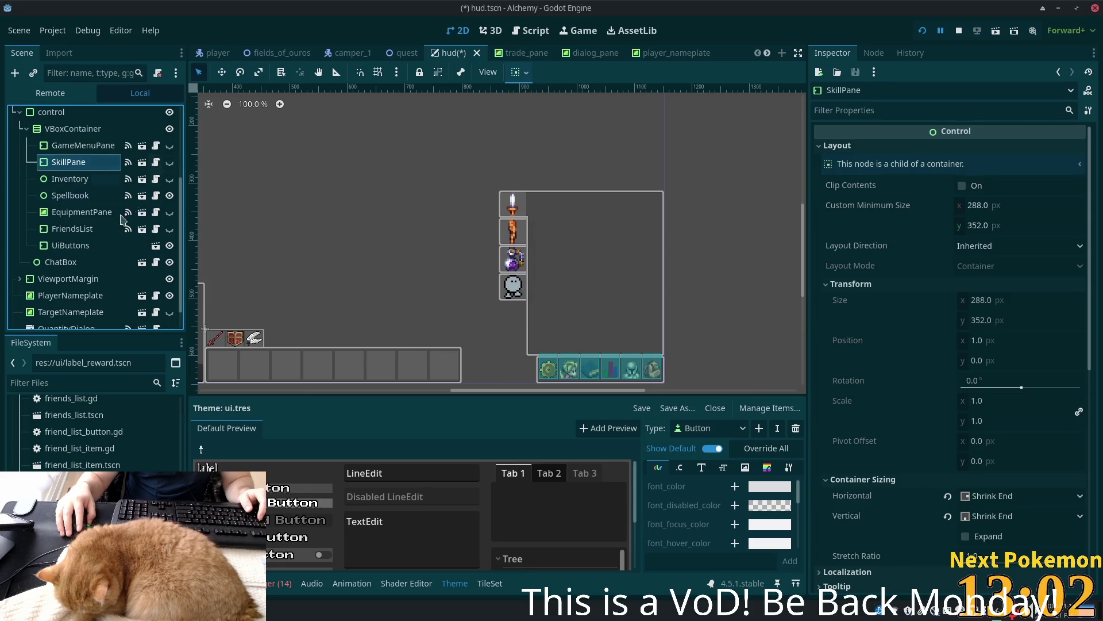
pyautogui.click(81, 145)
pyautogui.click(74, 162)
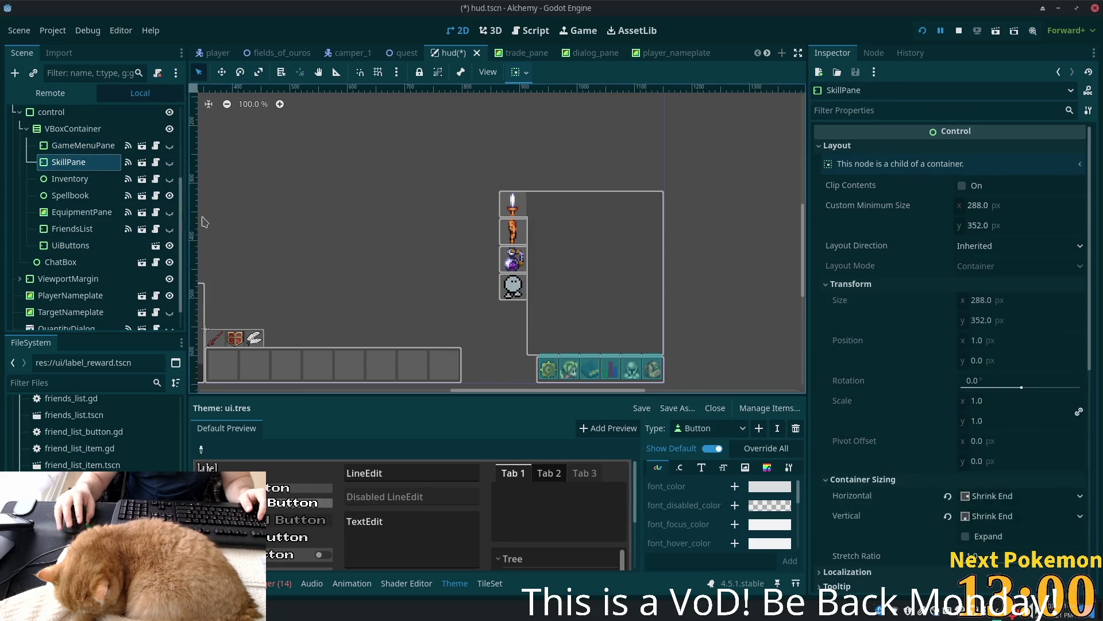
pyautogui.scroll(4, 93, 212)
pyautogui.click(142, 272)
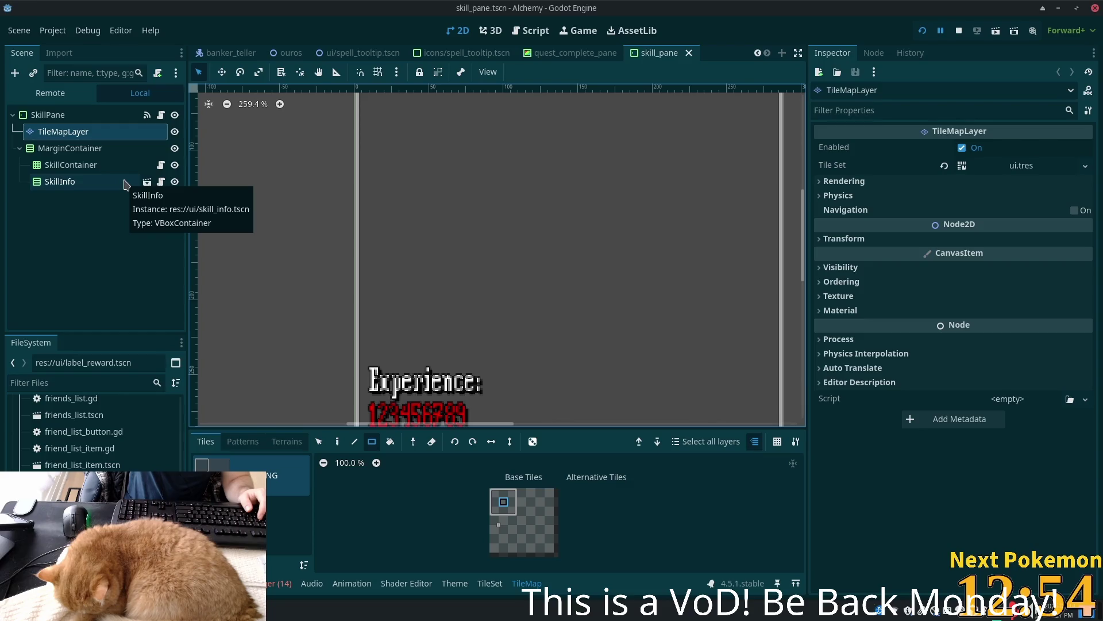
# Filter the FileSystem dock for 'skill_pane' and select skill_pane.gd, then skill_pane.tscn.
pyautogui.click(85, 114)
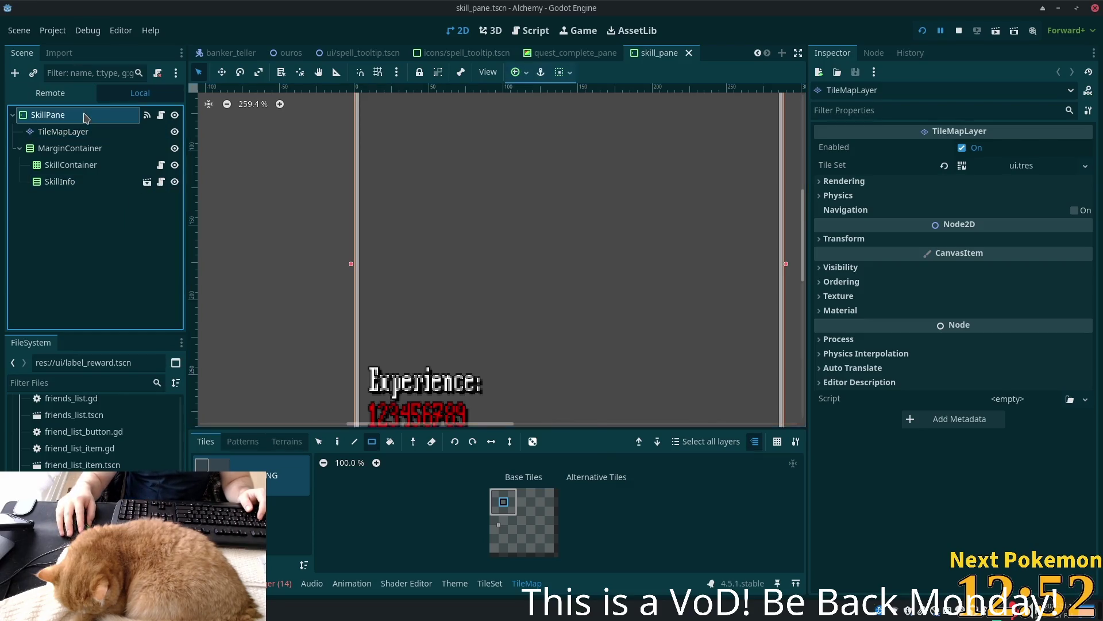
pyautogui.click(84, 382)
pyautogui.write('skillp')
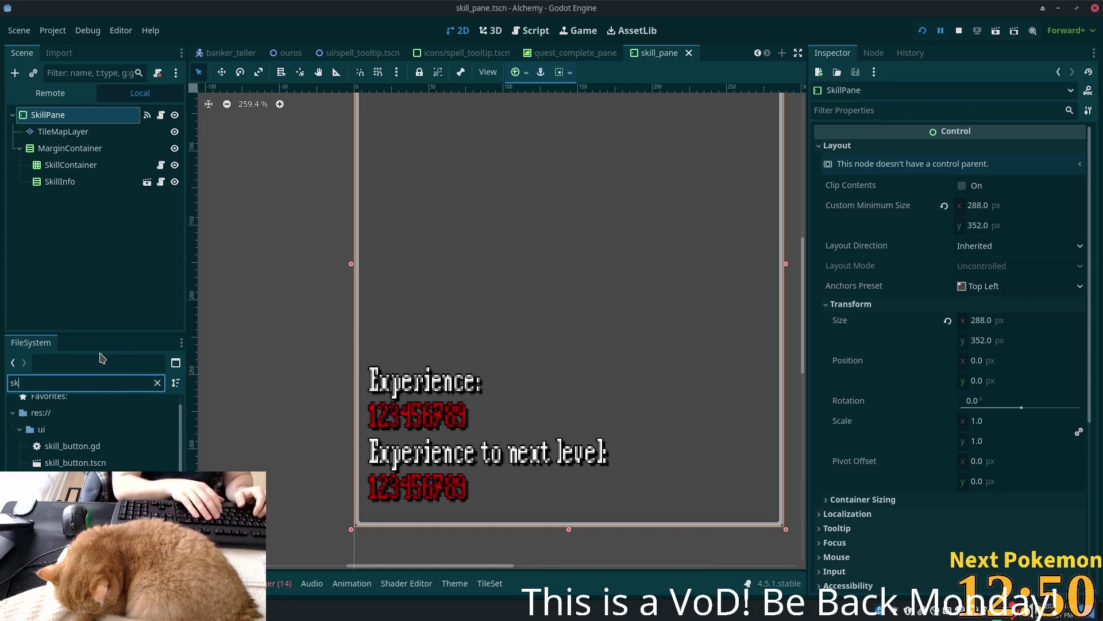
pyautogui.write('ane')
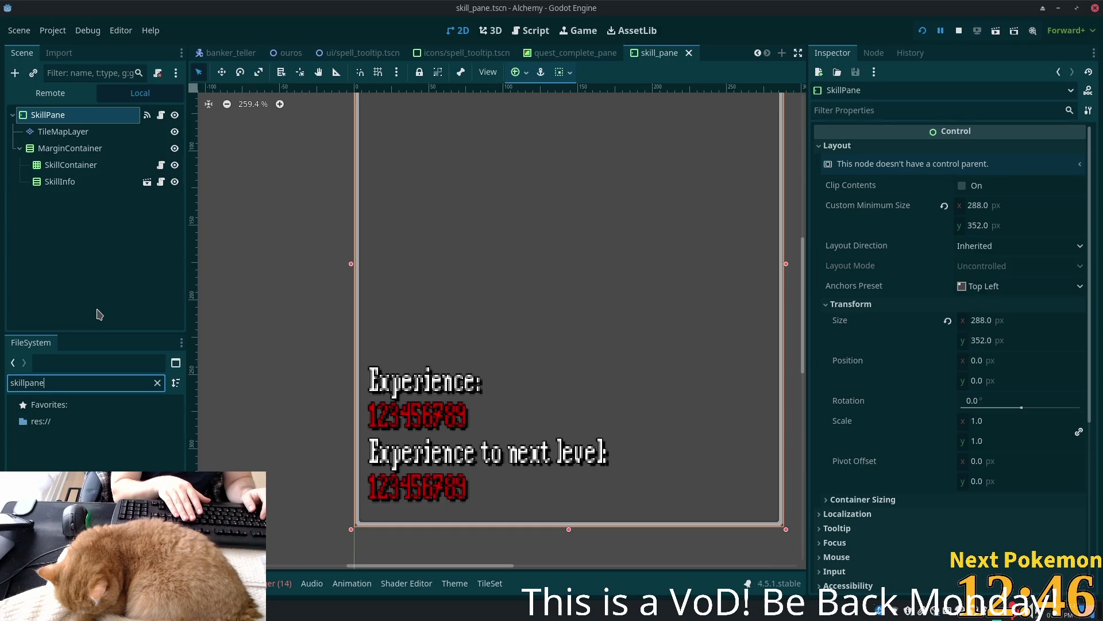
pyautogui.press('BackSpace')
pyautogui.press('BackSpace')
pyautogui.press('BackSpace')
pyautogui.write('_pane')
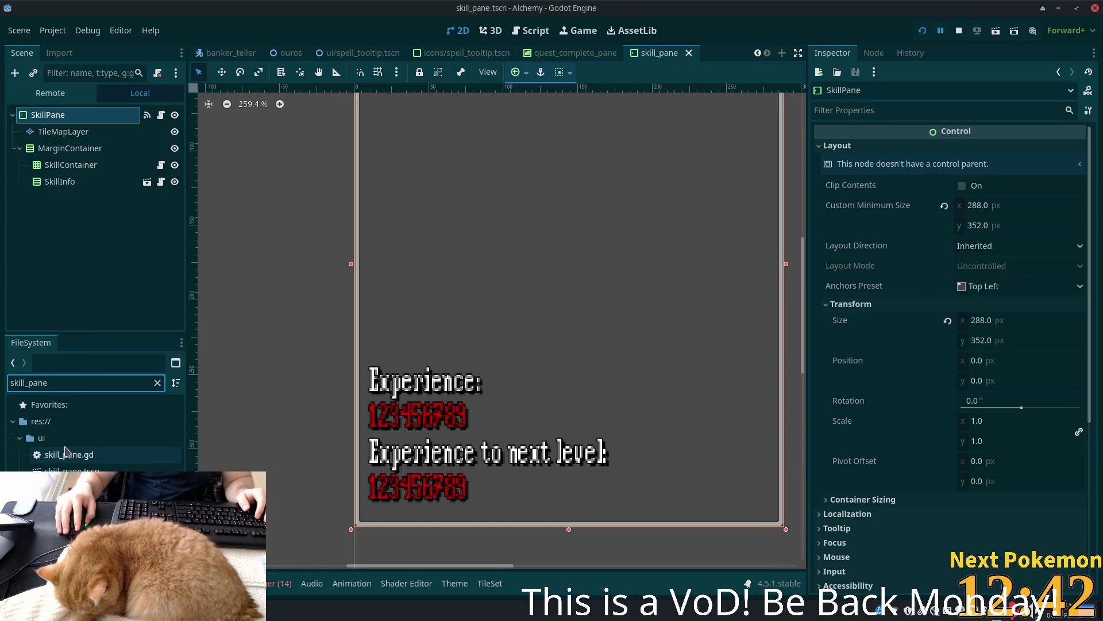
pyautogui.click(66, 454)
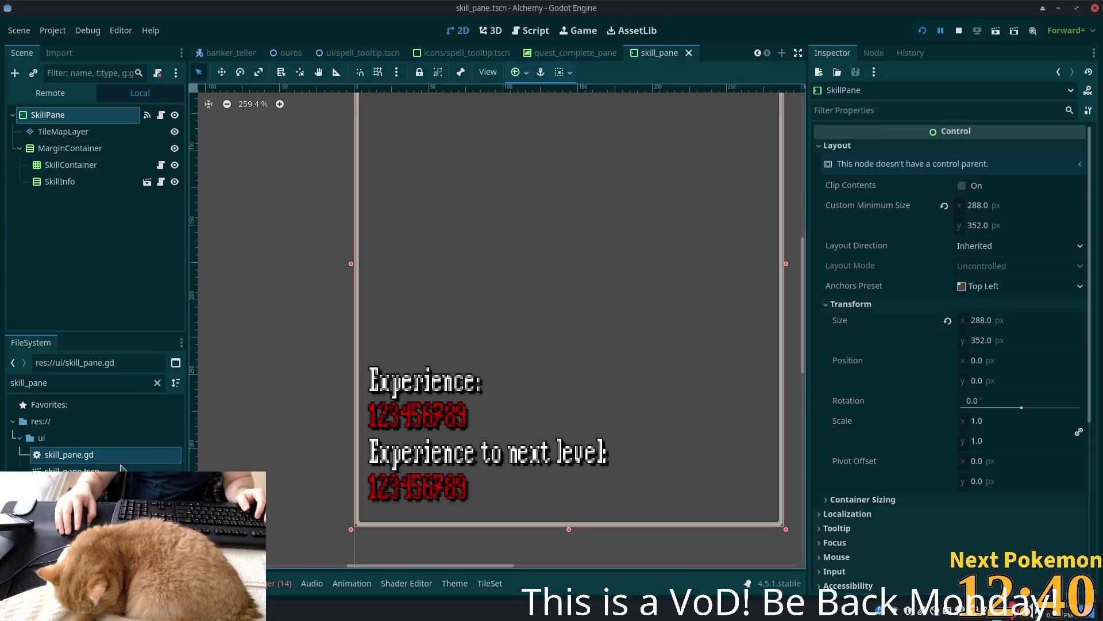
pyautogui.click(89, 467)
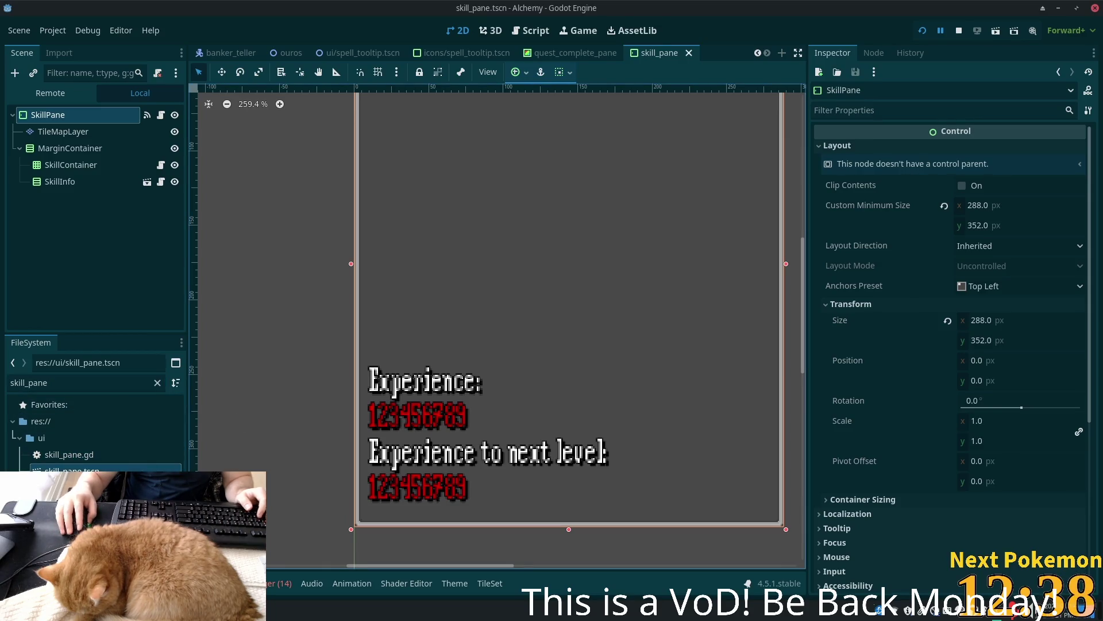
# Try duplicating with Ctrl+D, dismiss the tree-root warning, and cancel the file duplication dialog.
pyautogui.hotkey('ctrl', 'd')
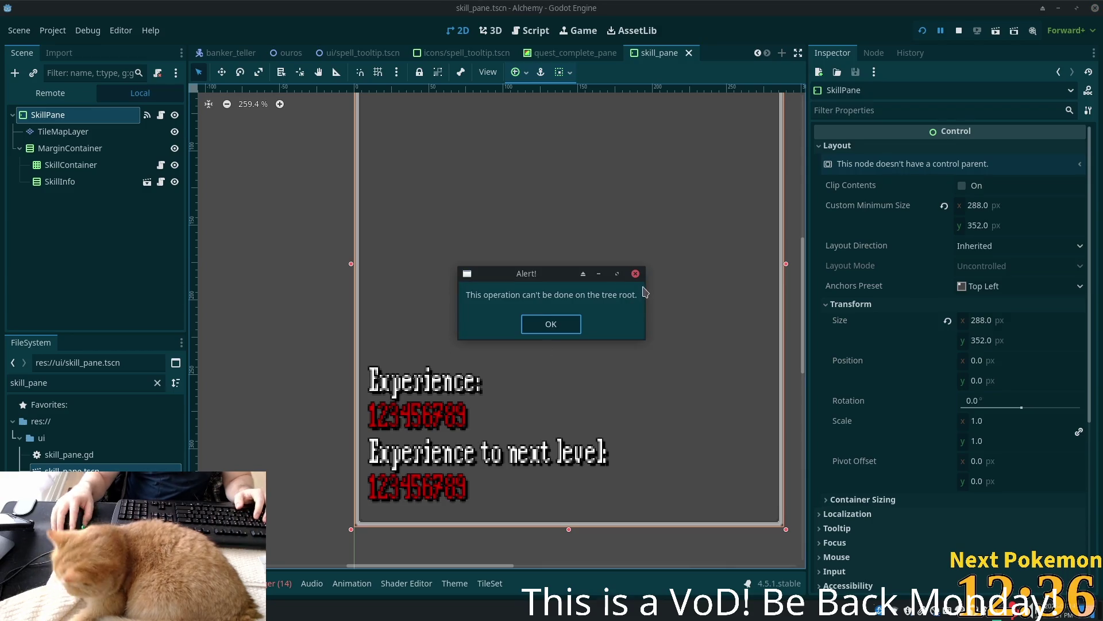
pyautogui.click(573, 323)
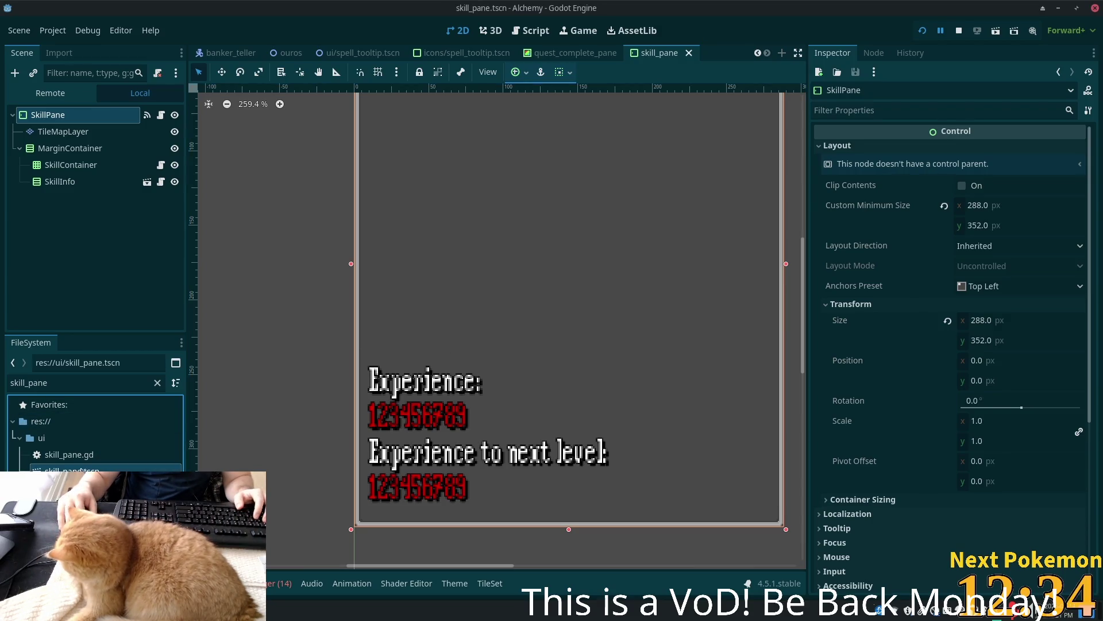
pyautogui.hotkey('ctrl', 'd')
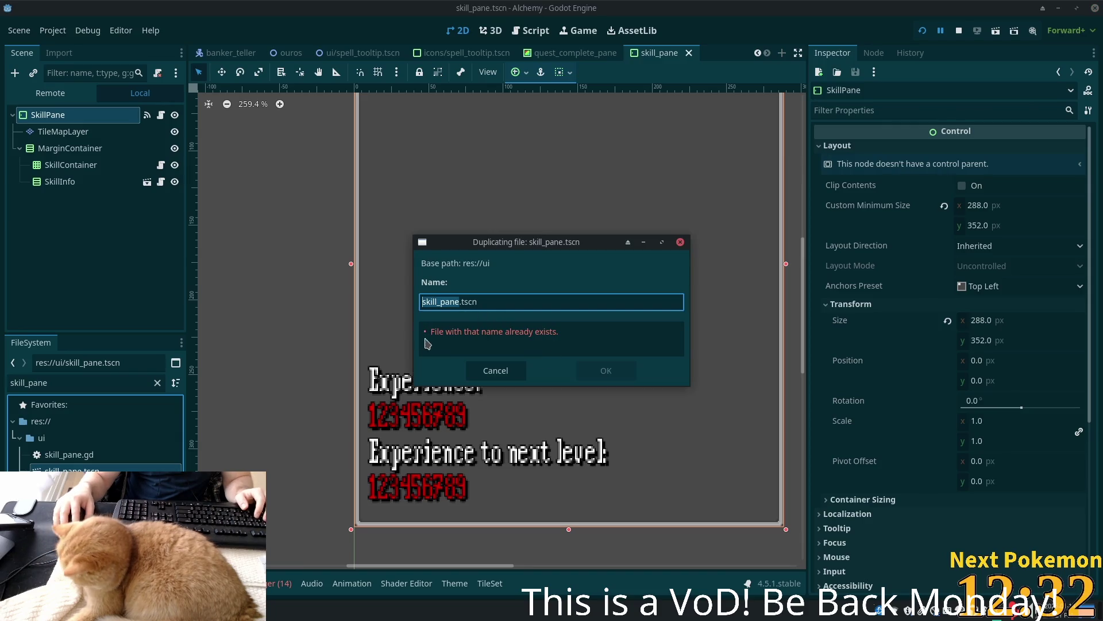
pyautogui.click(495, 370)
pyautogui.press('Escape')
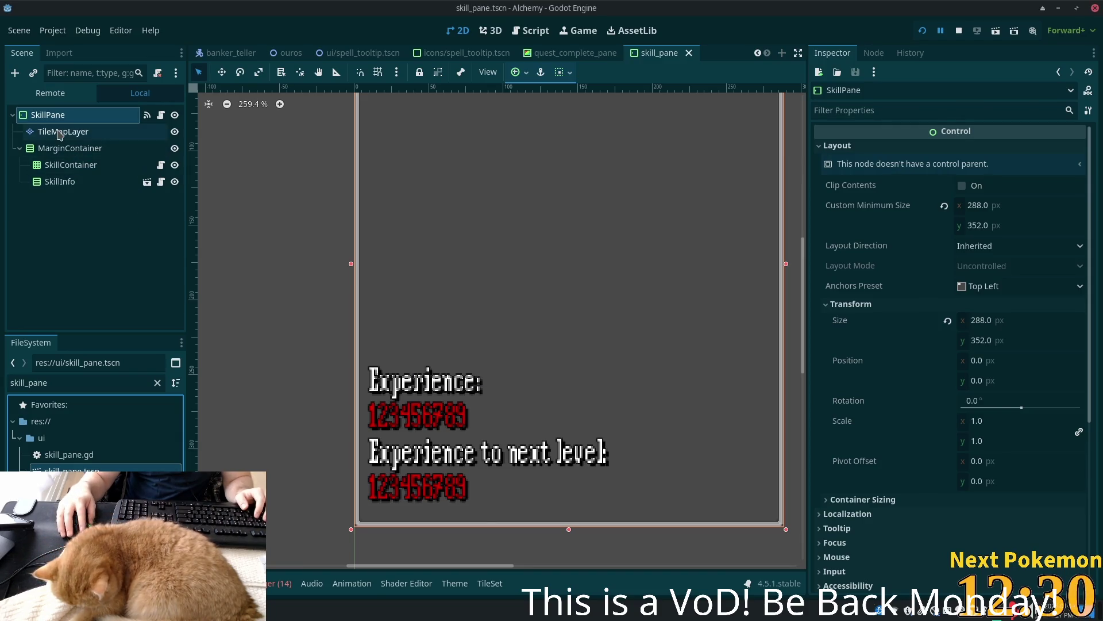
pyautogui.click(63, 131)
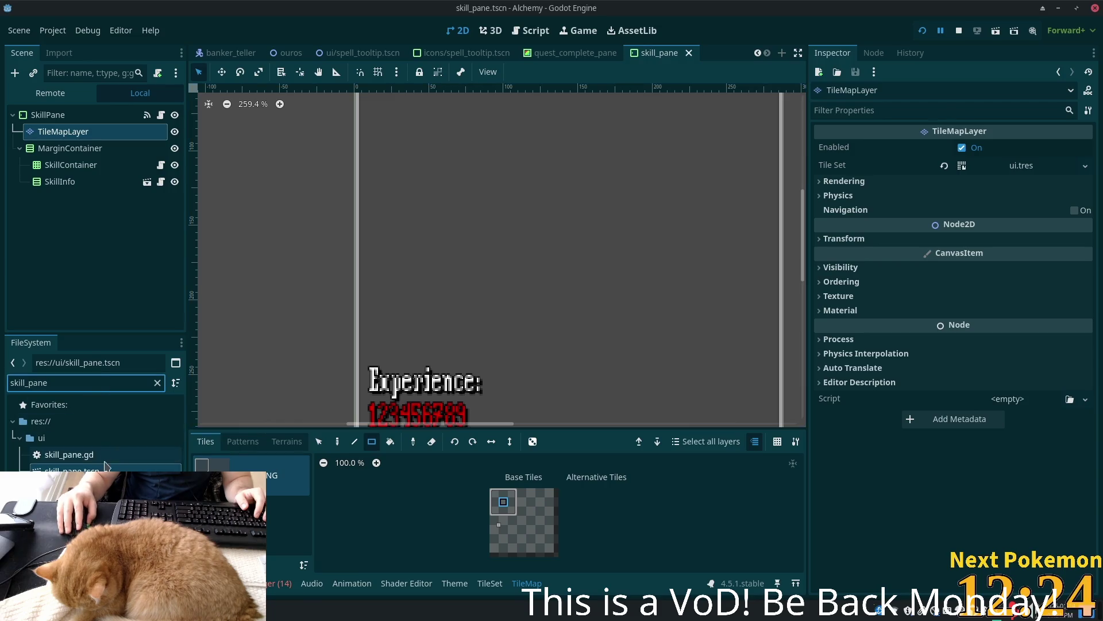
# Reselect the ui folder, skill_pane.gd, and finally the skill_pane.tscn scene file.
pyautogui.click(78, 383)
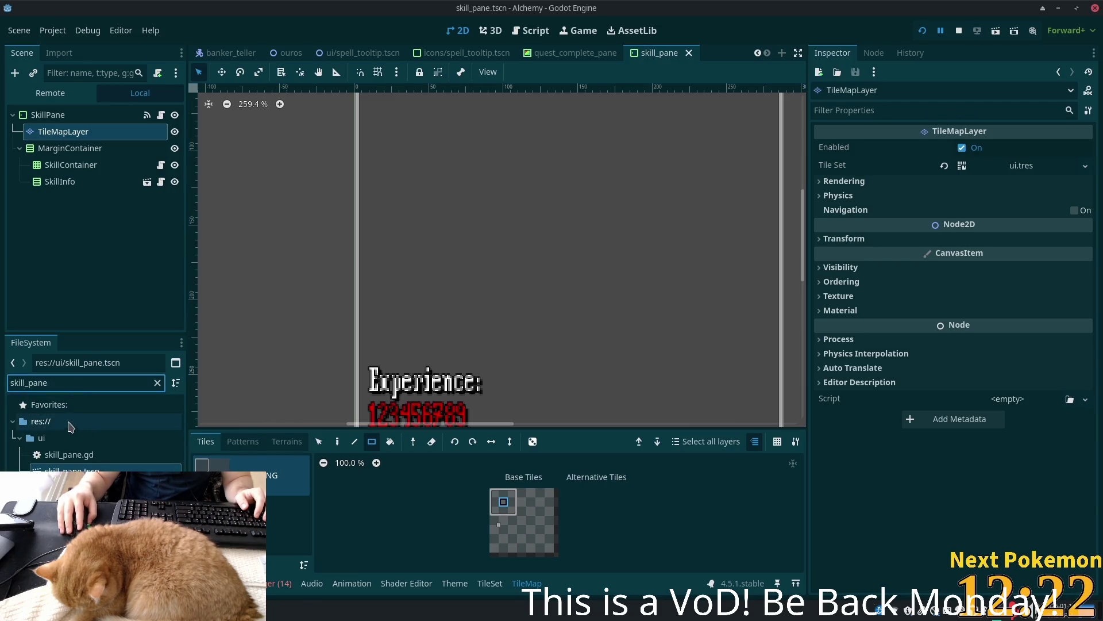
pyautogui.click(69, 445)
pyautogui.click(74, 456)
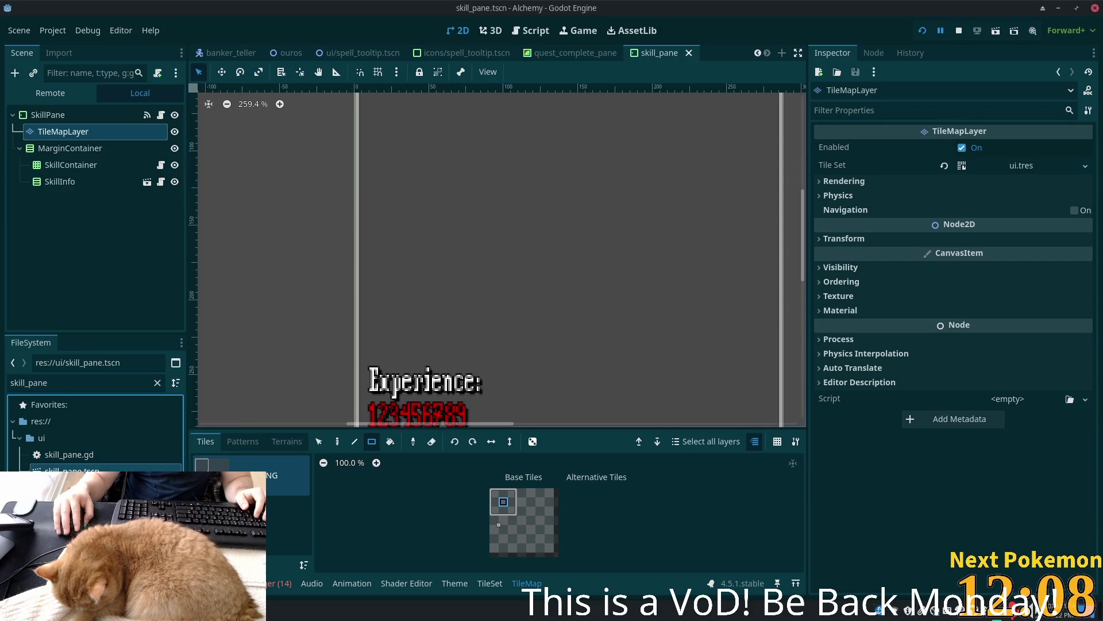
pyautogui.click(72, 470)
# Duplicate skill_pane.tscn and enter the new name quest_pane.
pyautogui.hotkey('ctrl', 'd')
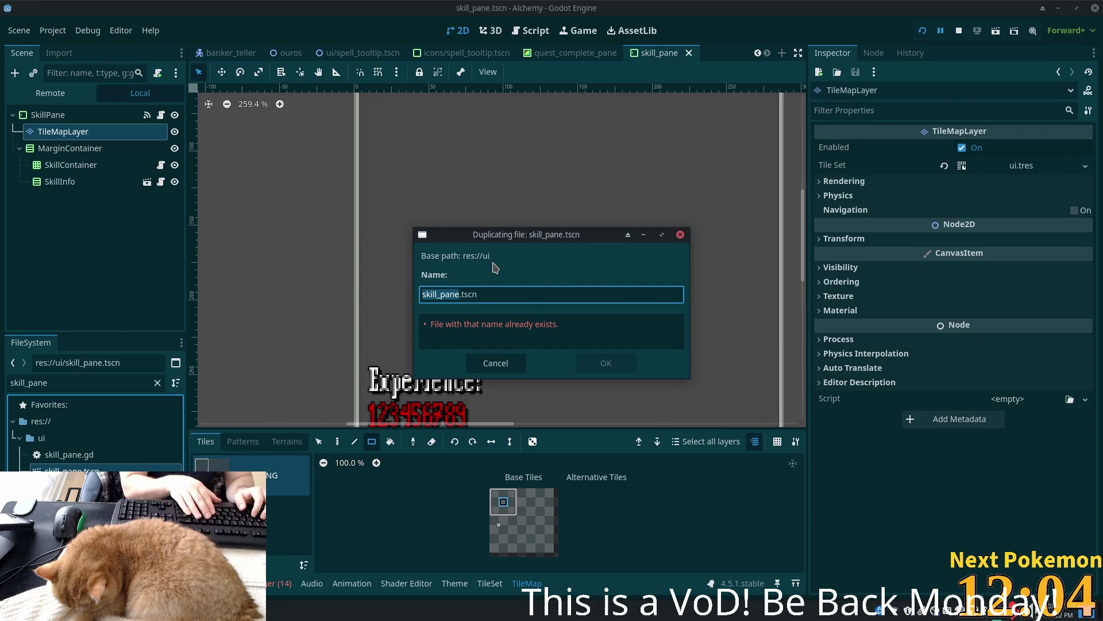
pyautogui.write('quest_pane')
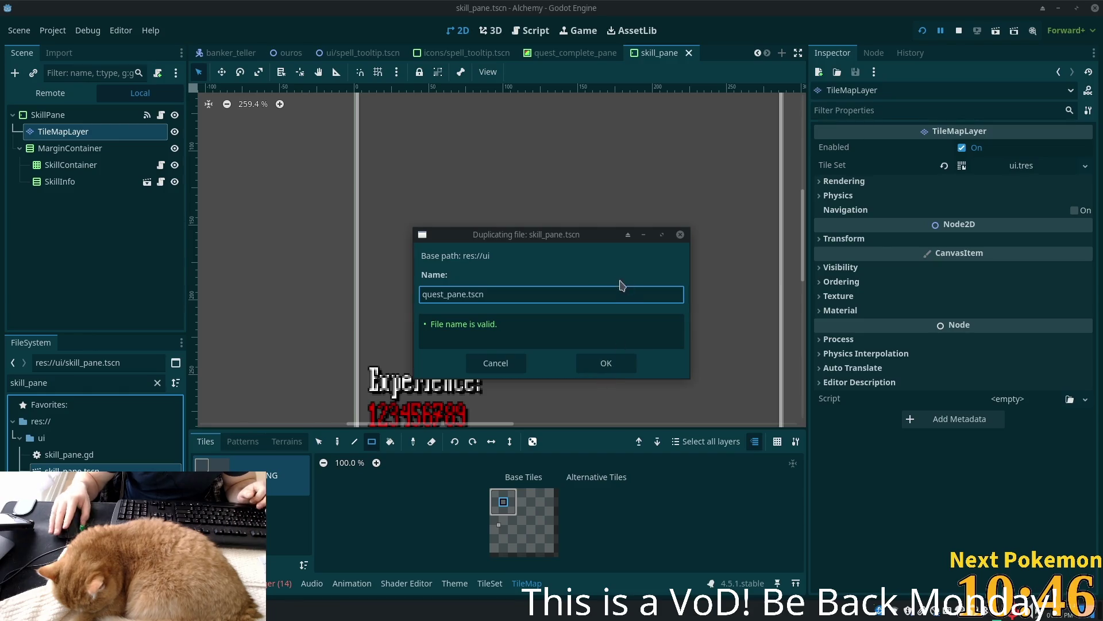
# Confirm the quest_pane.tscn duplicate, filter for quest_pane, open it, and begin renaming its root node.
pyautogui.click(603, 367)
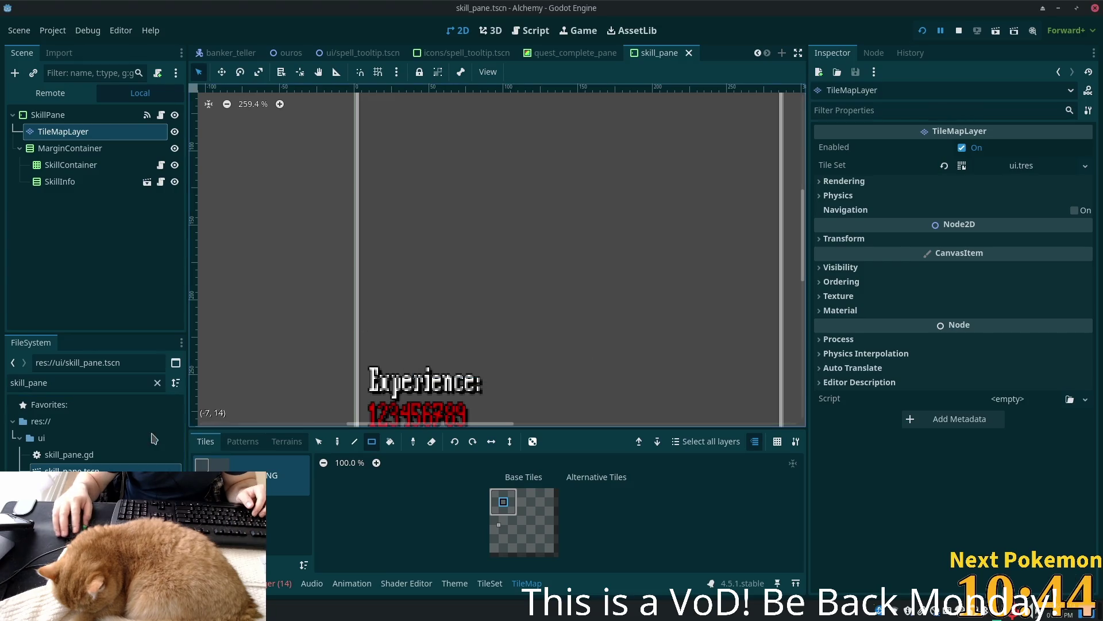
pyautogui.doubleClick(121, 383)
pyautogui.write('quest')
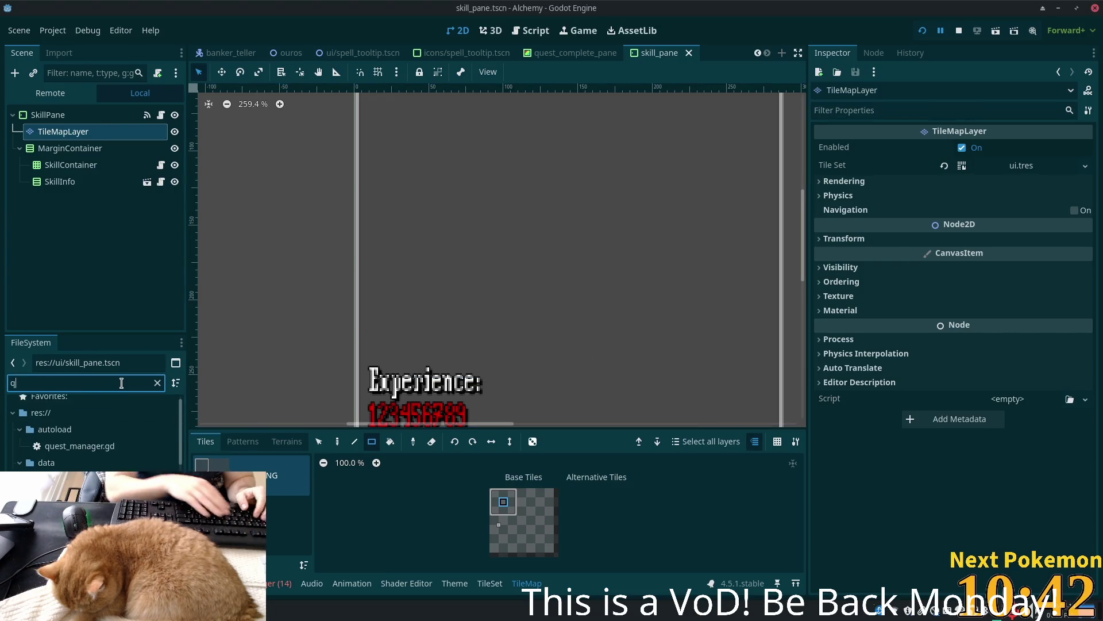
pyautogui.write('_pane')
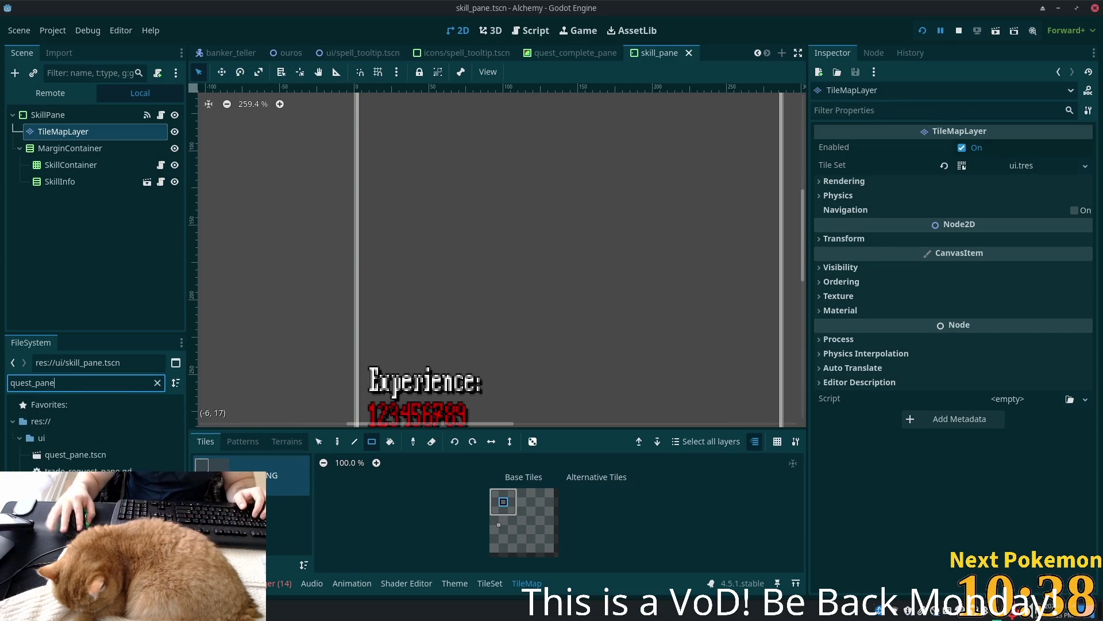
pyautogui.doubleClick(75, 454)
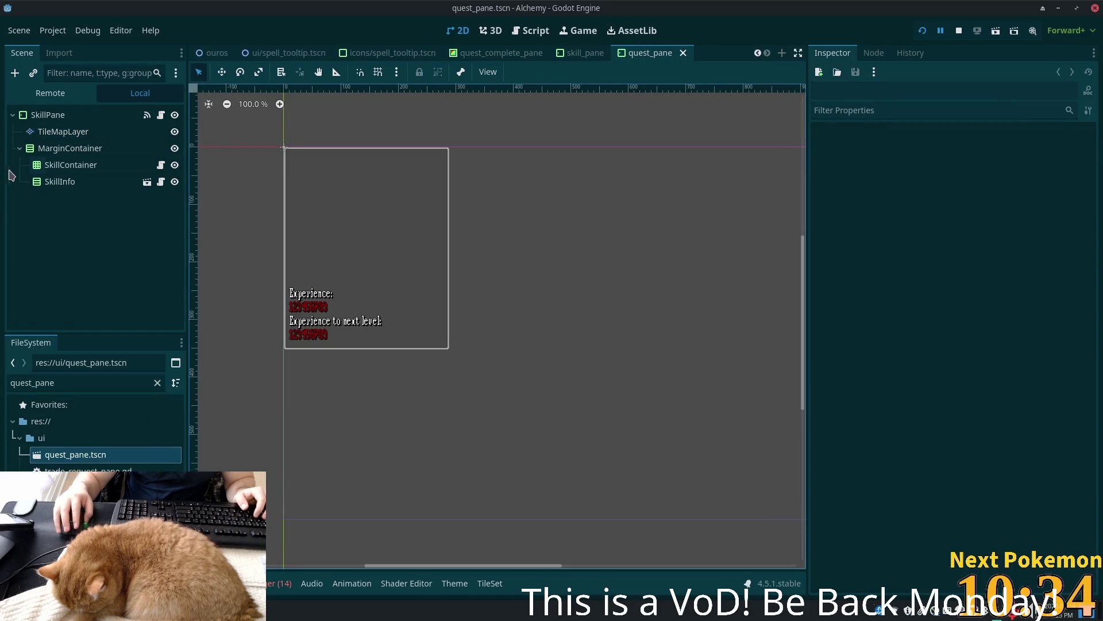
pyautogui.click(47, 115)
pyautogui.click(48, 116)
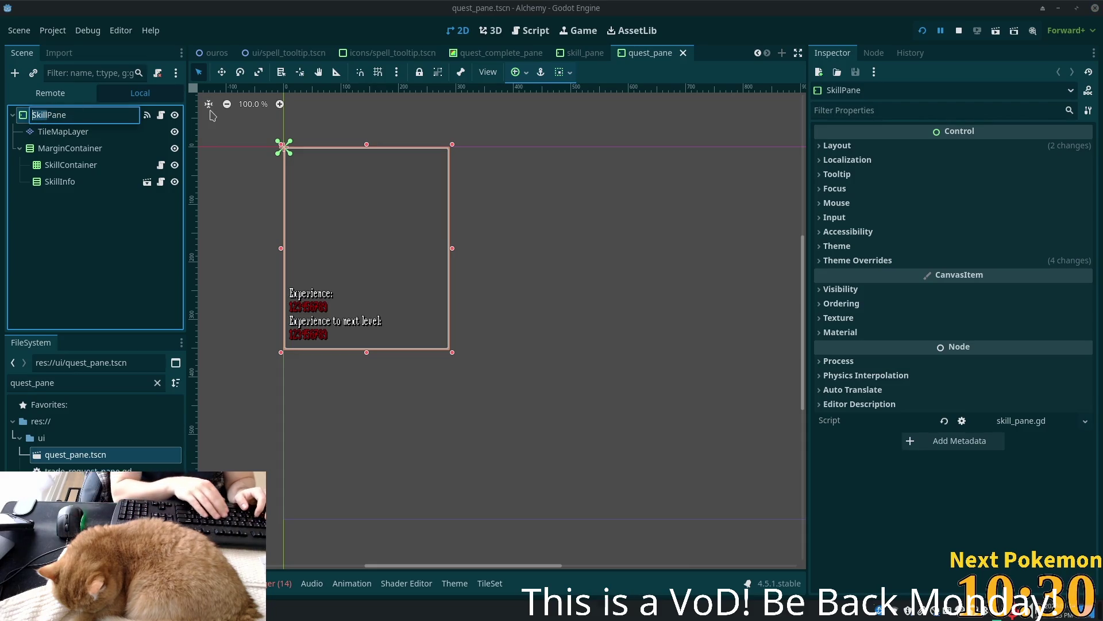
# Rename the root node to QuestPane, then select the SkillContainer and SkillInfo nodes.
pyautogui.write('Quest')
pyautogui.press('Return')
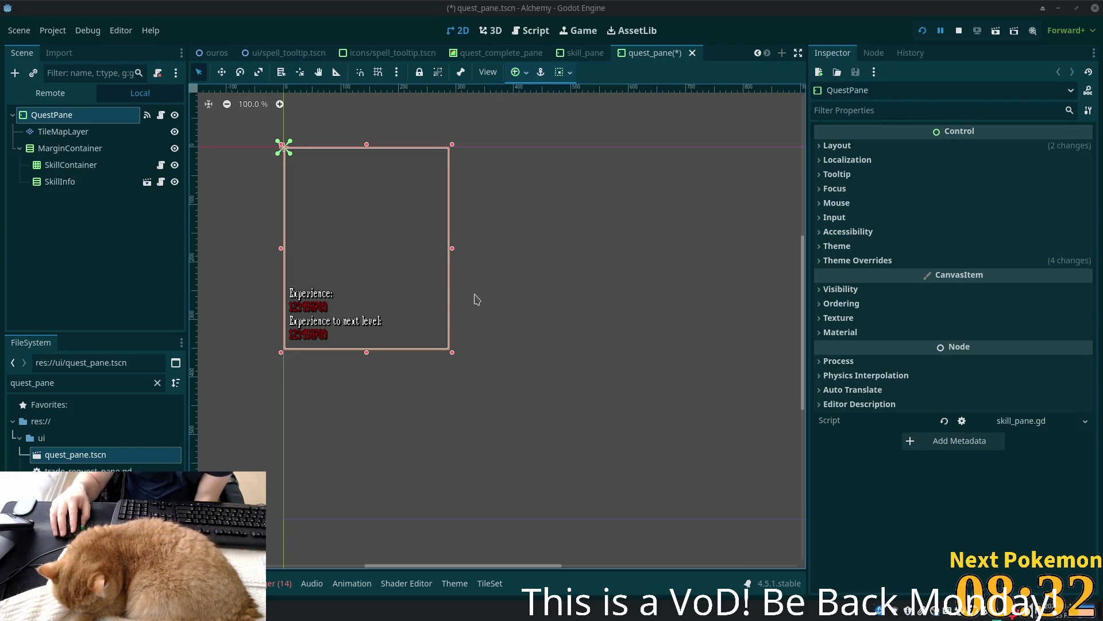
pyautogui.click(63, 149)
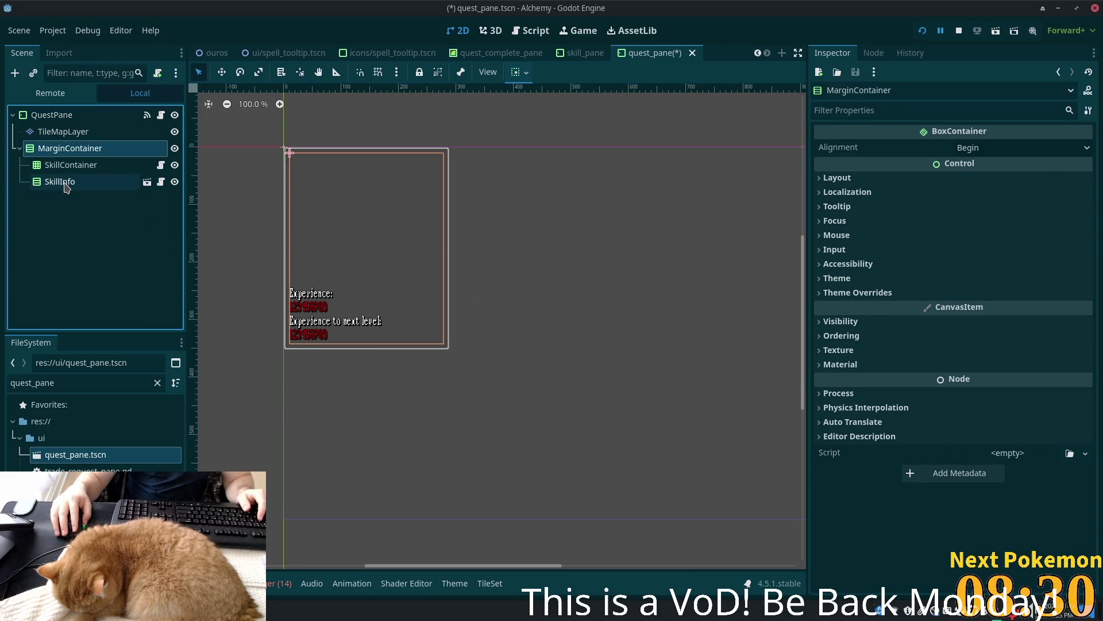
pyautogui.click(63, 165)
pyautogui.keyDown('shift'); pyautogui.click(60, 182); pyautogui.keyUp('shift')
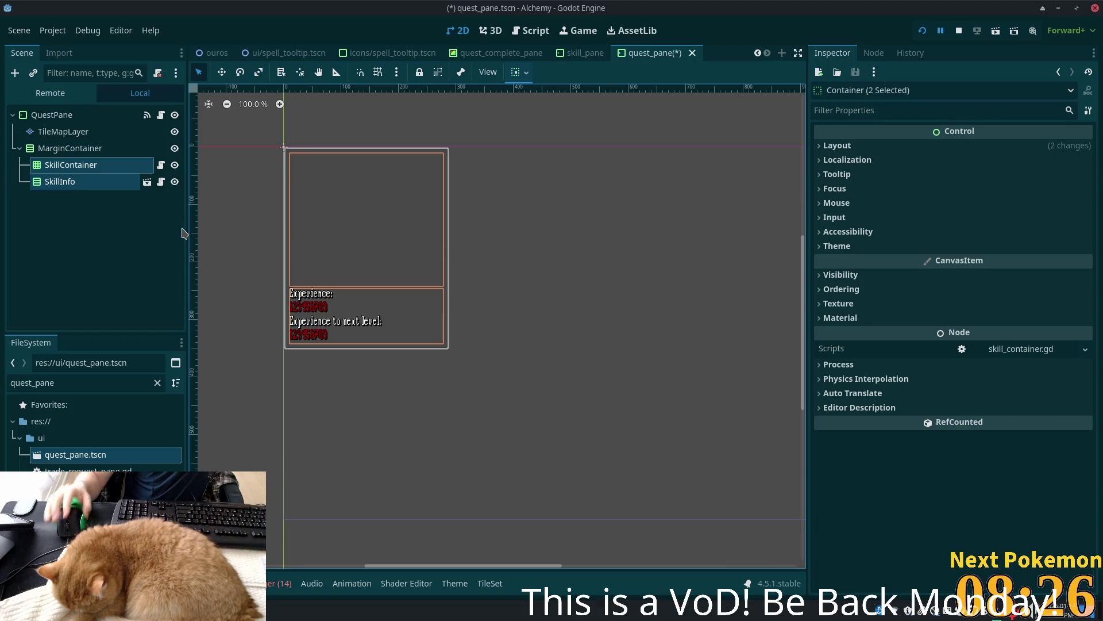
# Delete the SkillContainer and SkillInfo nodes after confirming, then reselect MarginContainer.
pyautogui.press('Delete')
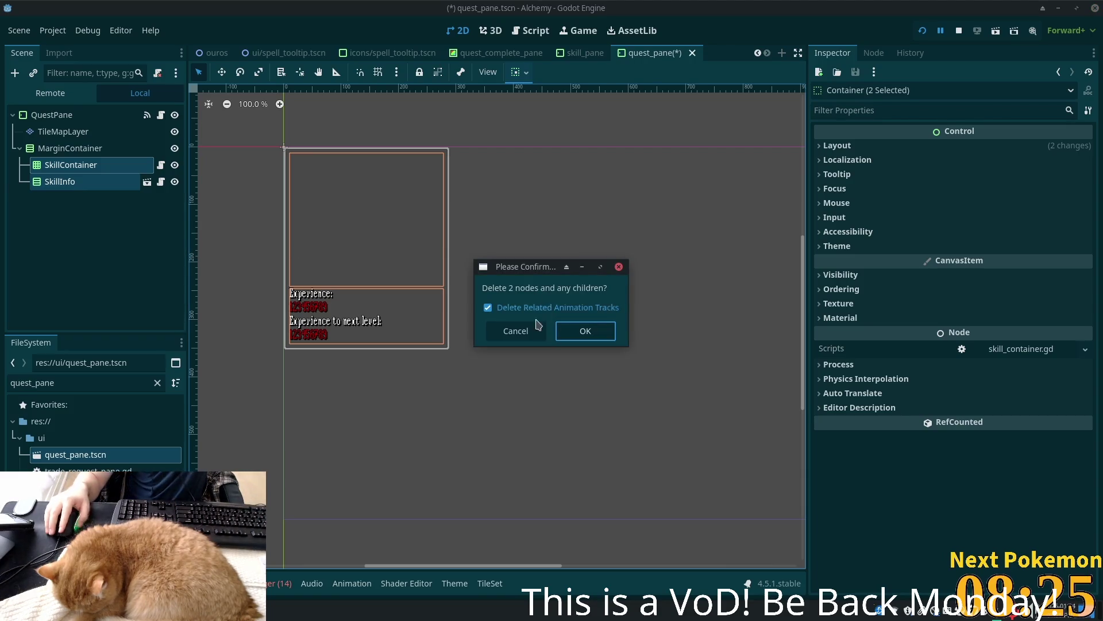
pyautogui.click(587, 333)
pyautogui.click(74, 116)
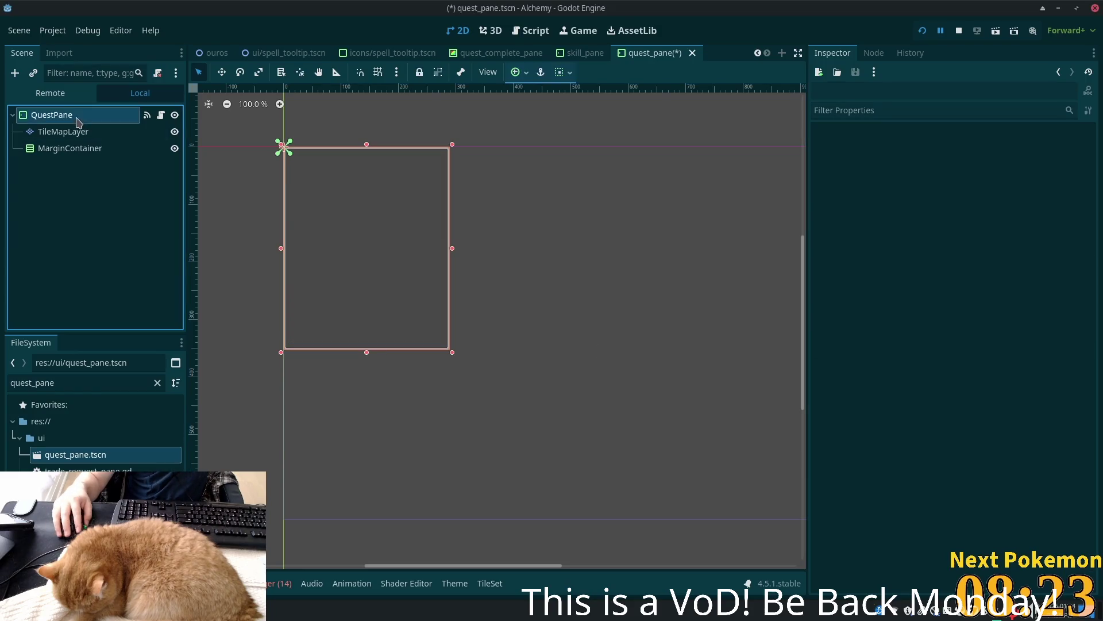
pyautogui.click(69, 148)
pyautogui.click(68, 131)
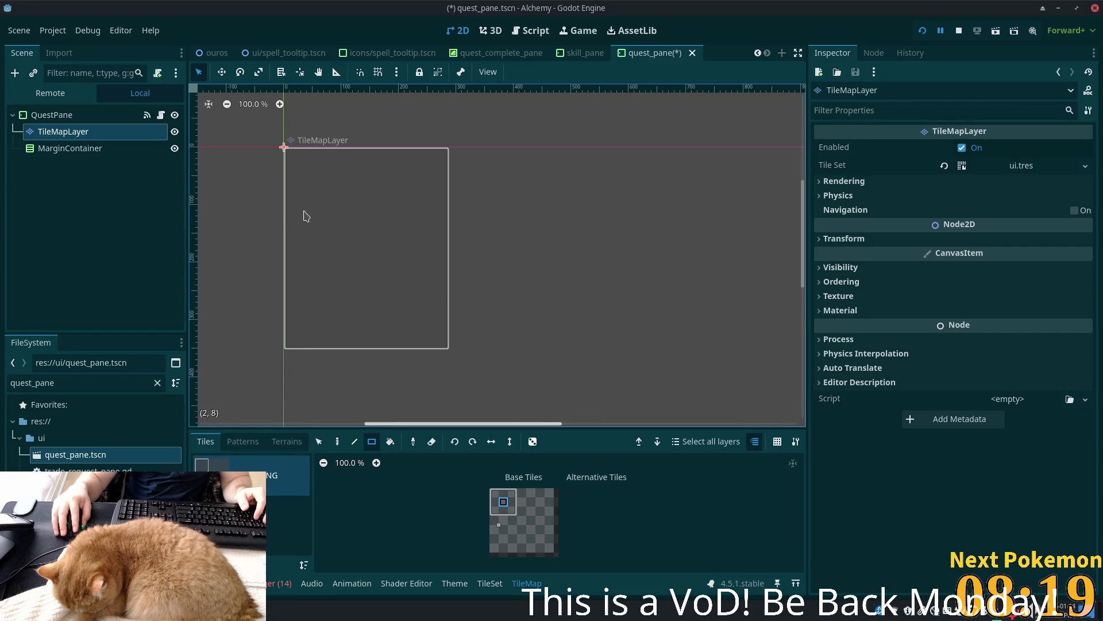
pyautogui.moveTo(300, 161); pyautogui.dragTo(443, 311)
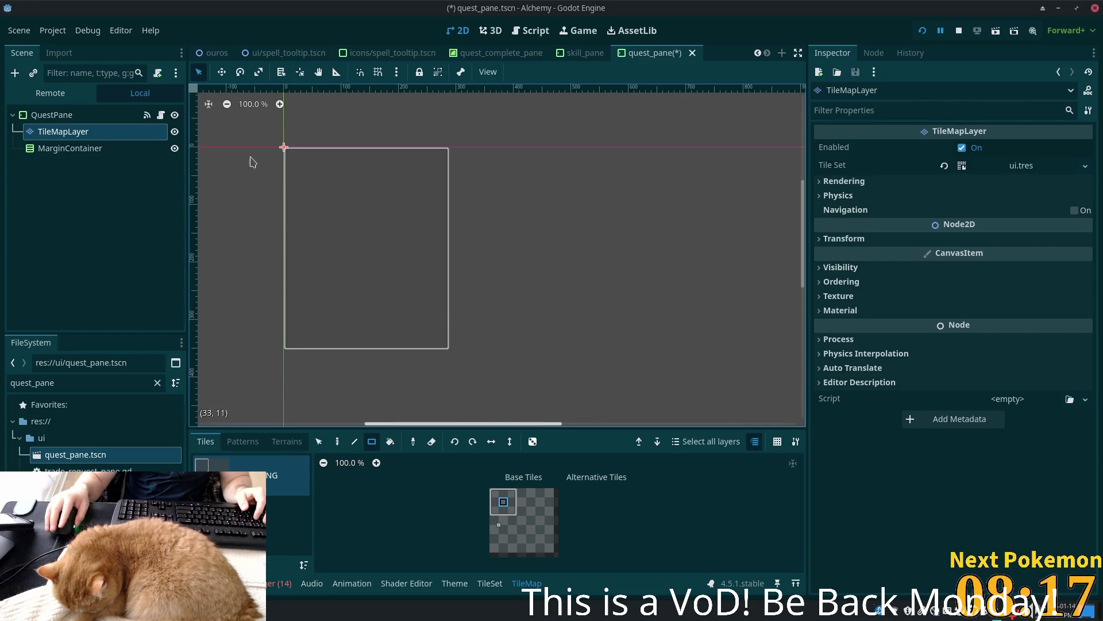
pyautogui.click(69, 148)
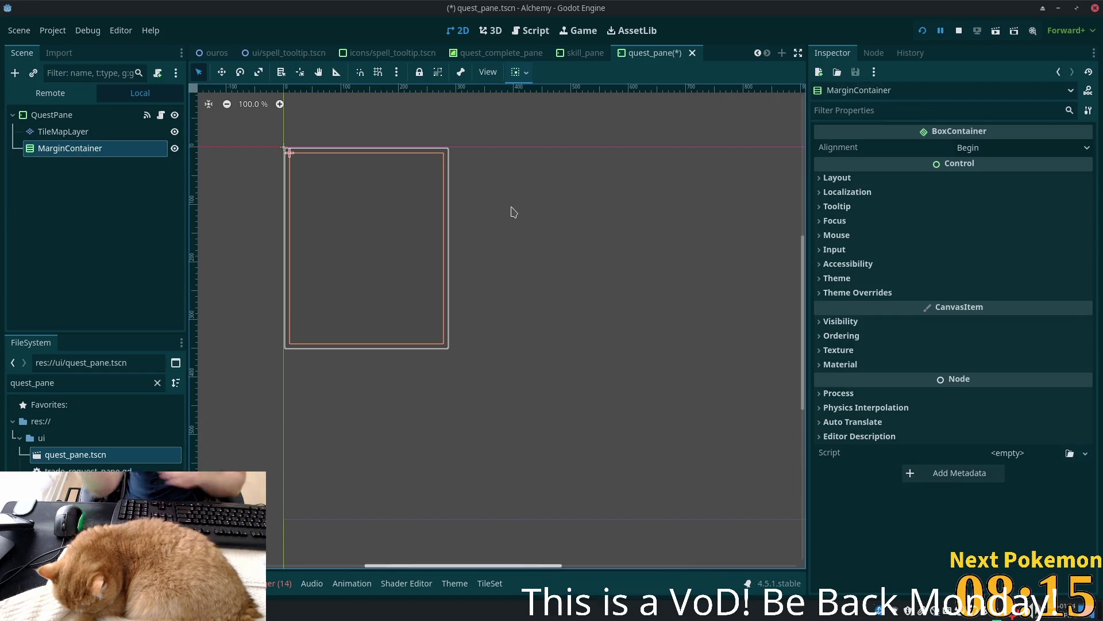
# Set MarginContainer's Separation theme constant override to 10 in the Inspector.
pyautogui.click(976, 292)
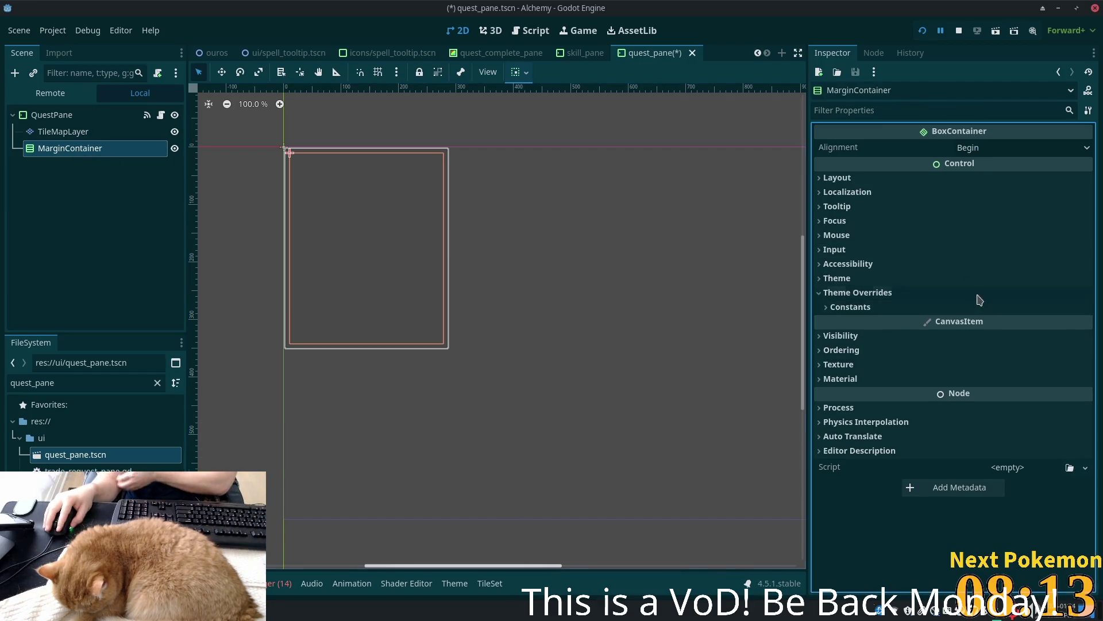
pyautogui.click(980, 307)
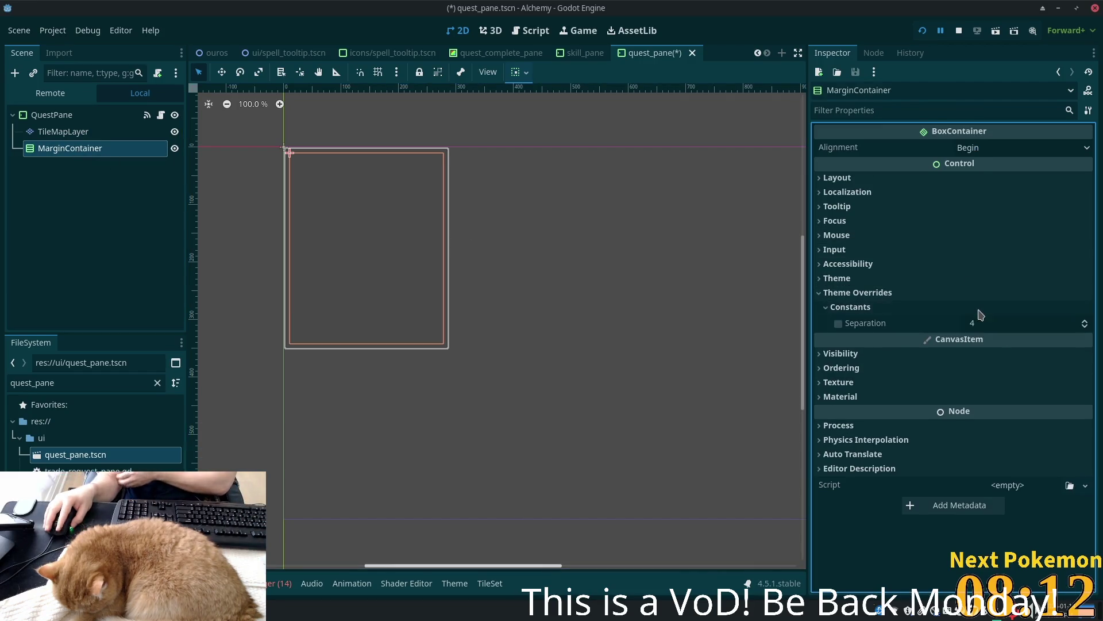
pyautogui.click(1004, 323)
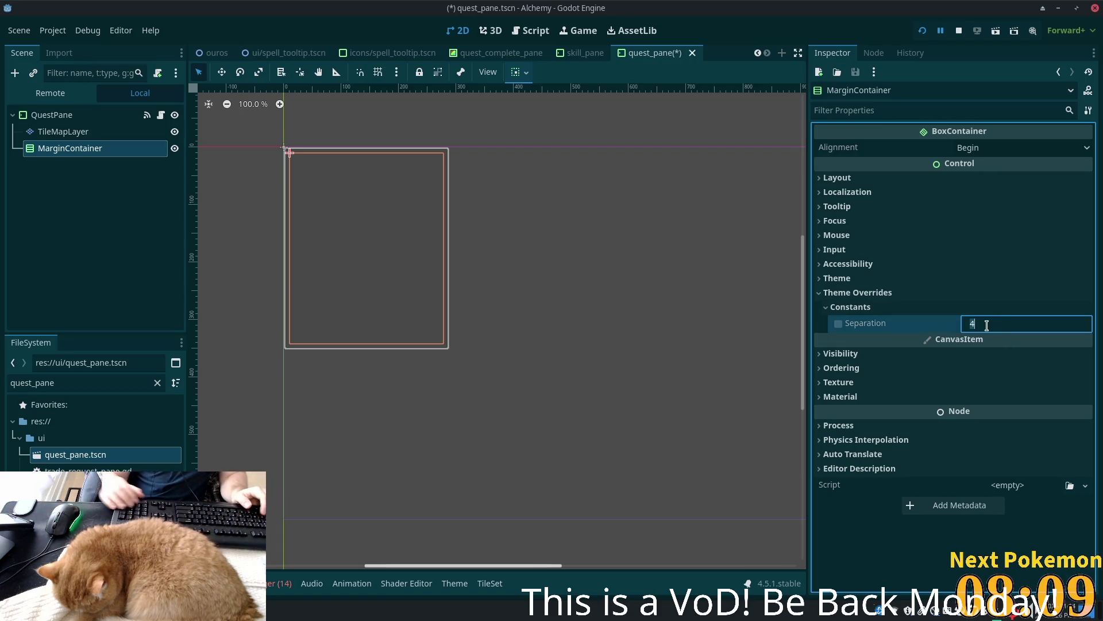
pyautogui.write('10')
pyautogui.press('Tab')
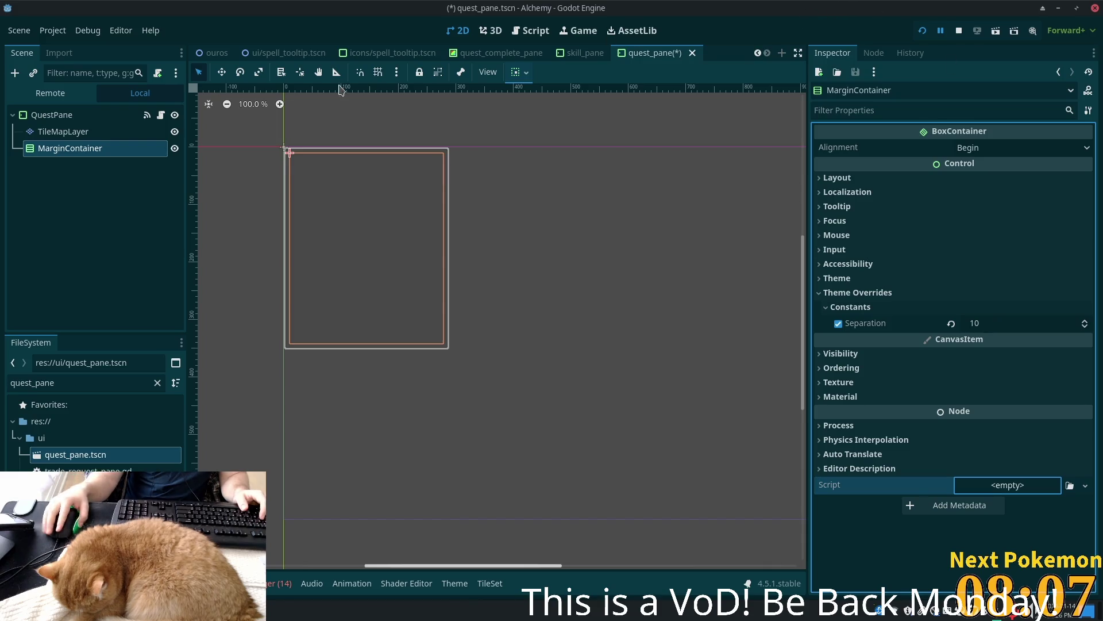
pyautogui.click(53, 115)
pyautogui.click(84, 148)
pyautogui.click(74, 131)
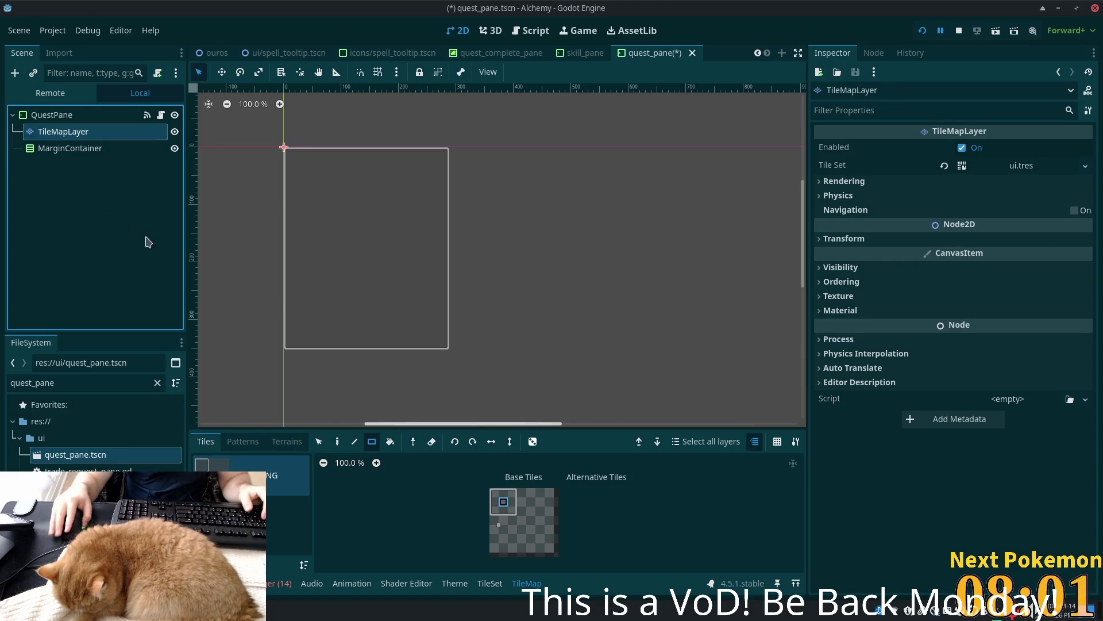
pyautogui.click(86, 149)
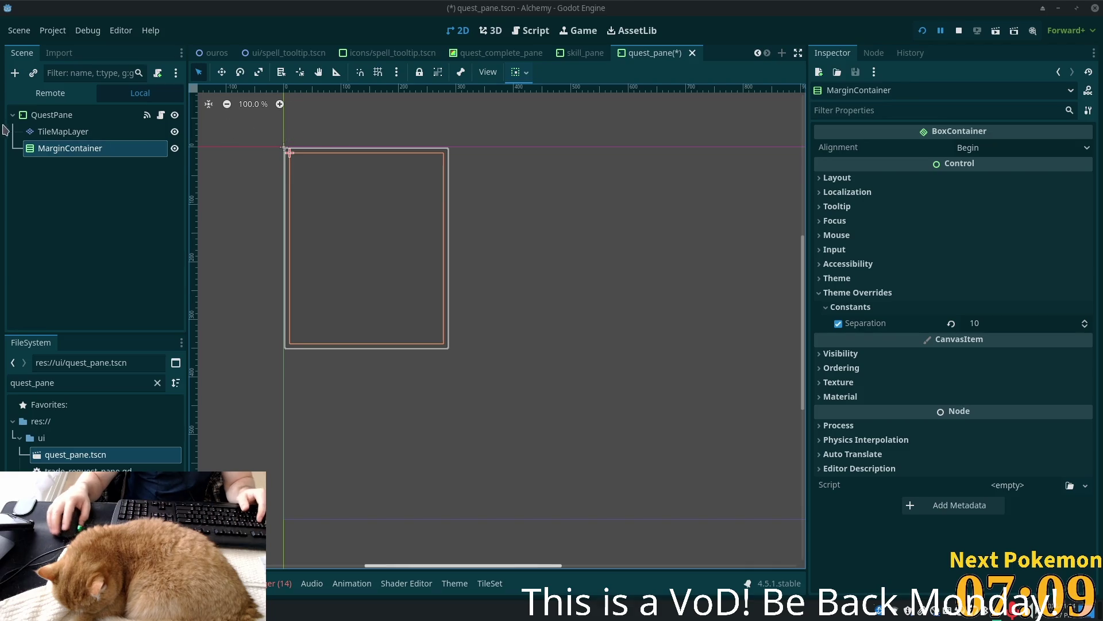
pyautogui.press('Up')
pyautogui.press('Up')
pyautogui.press('Down')
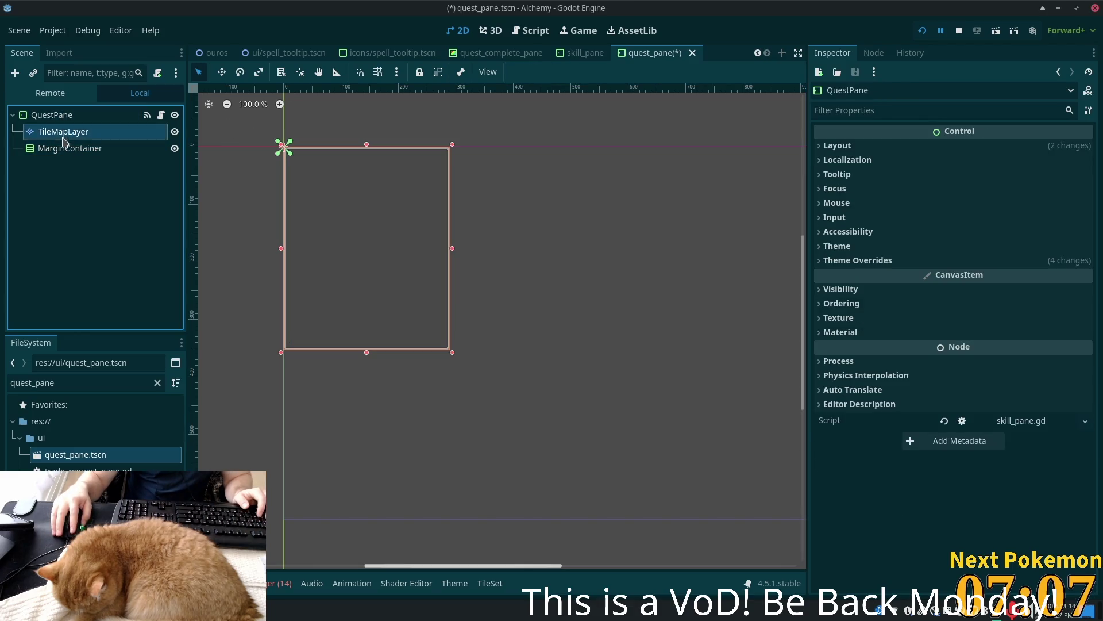
pyautogui.press('Down')
pyautogui.press('Up')
pyautogui.click(60, 150)
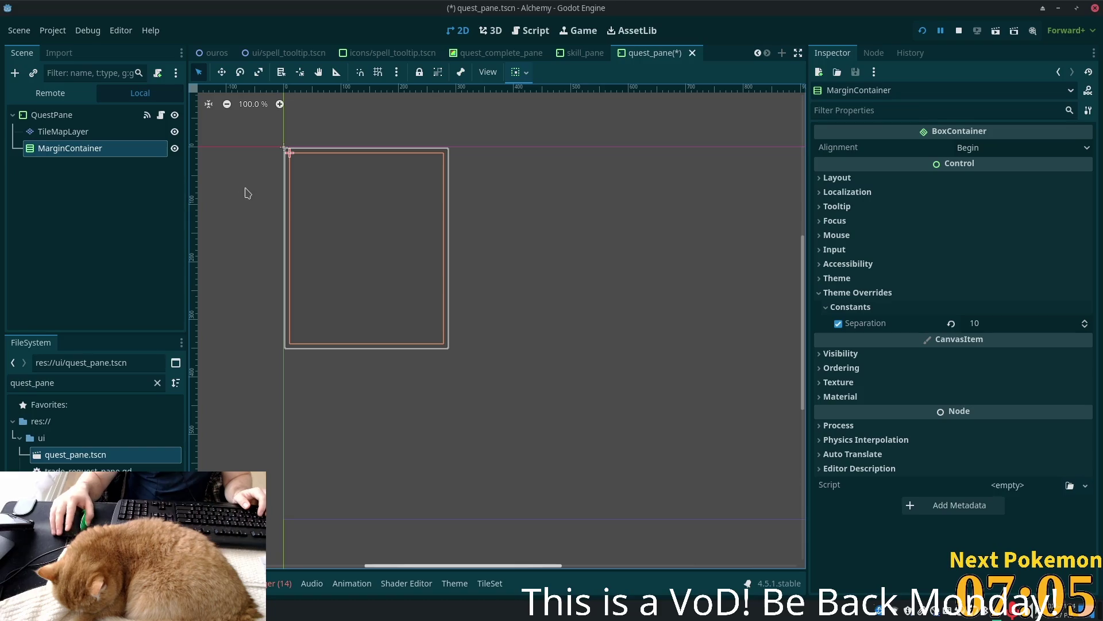
# Add a VBoxContainer as a child of MarginContainer.
pyautogui.hotkey('ctrl', 'a')
pyautogui.write('vbo')
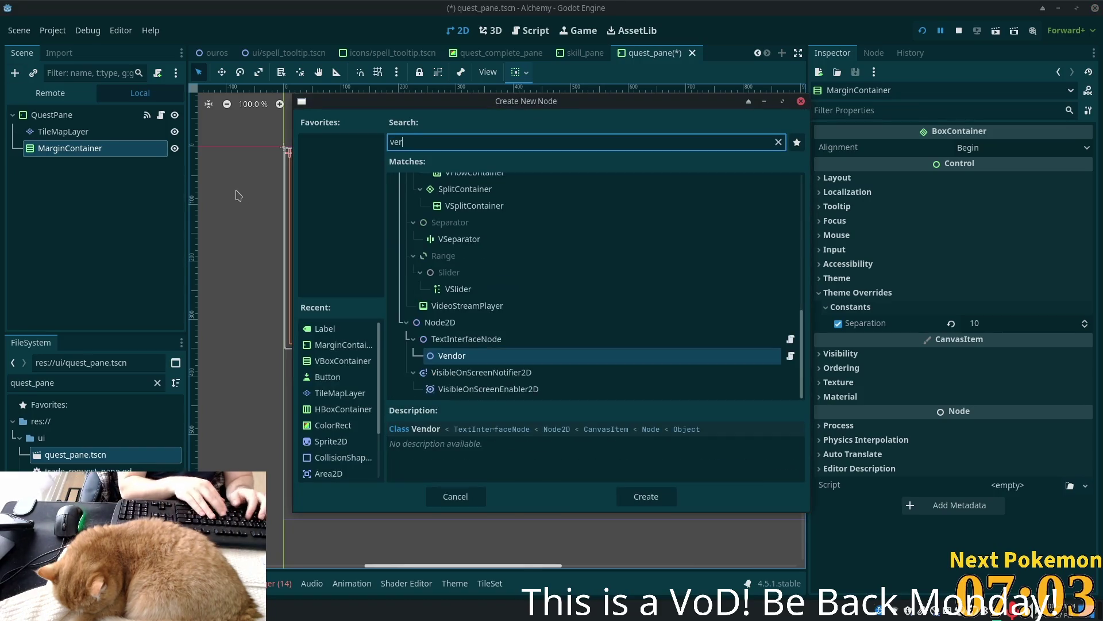
pyautogui.press('Return')
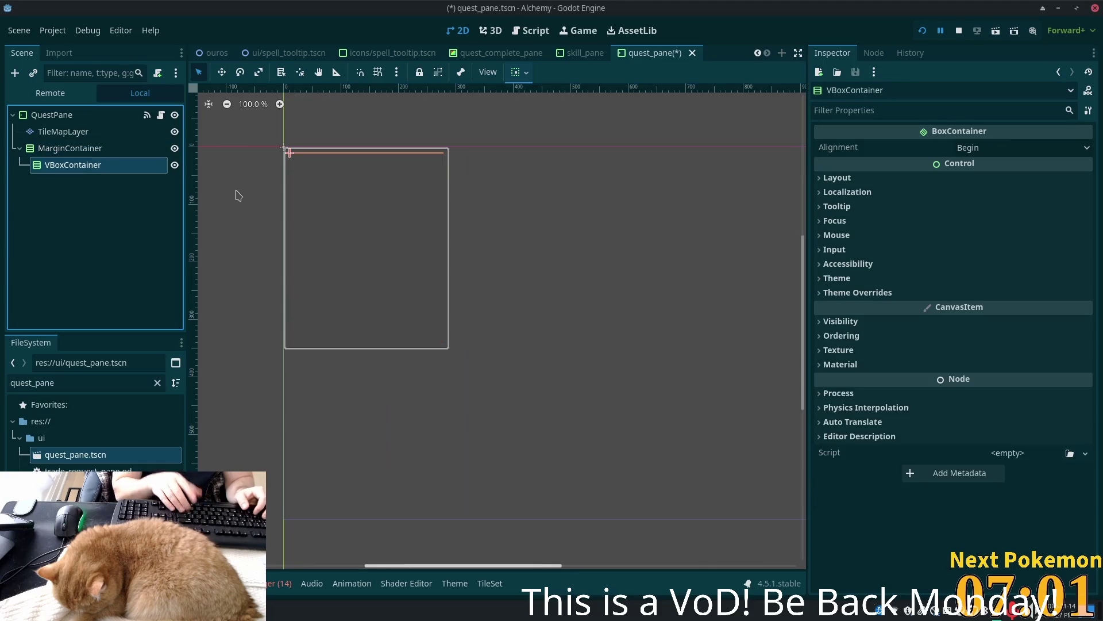
# Add a Label inside the VBoxContainer with text 'Quests', centred horizontally.
pyautogui.hotkey('ctrl', 'a')
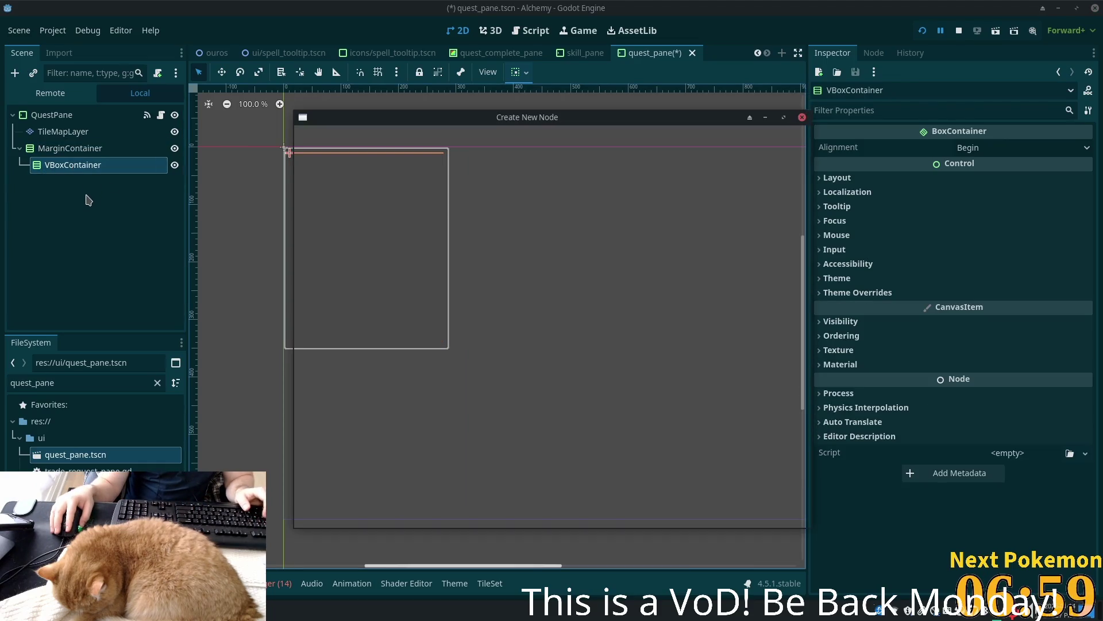
pyautogui.press('Right')
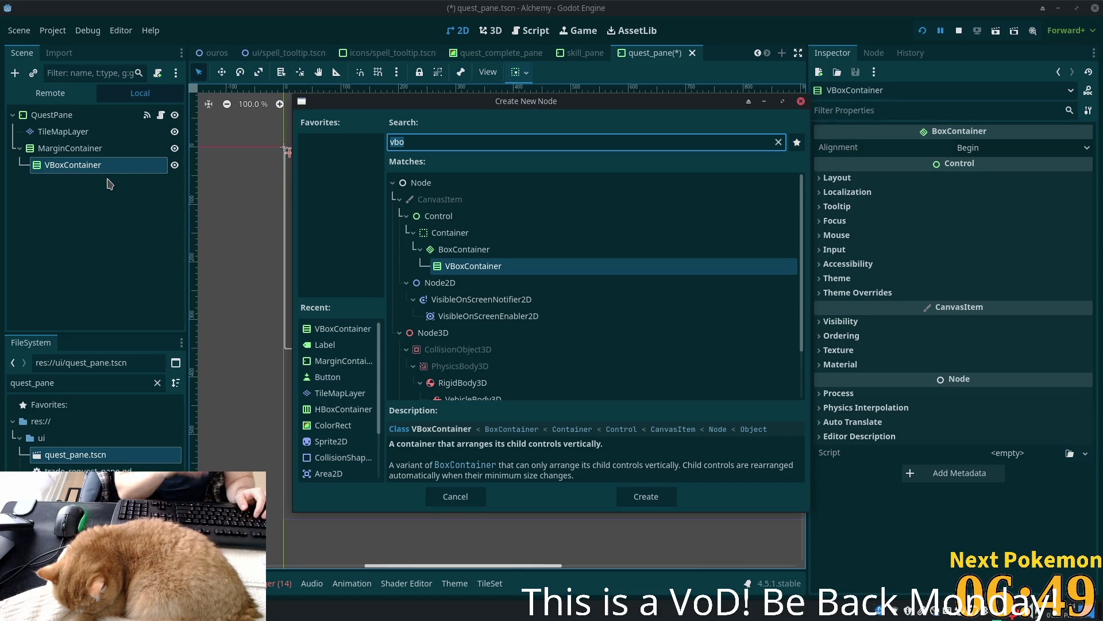
pyautogui.write('label')
pyautogui.press('Return')
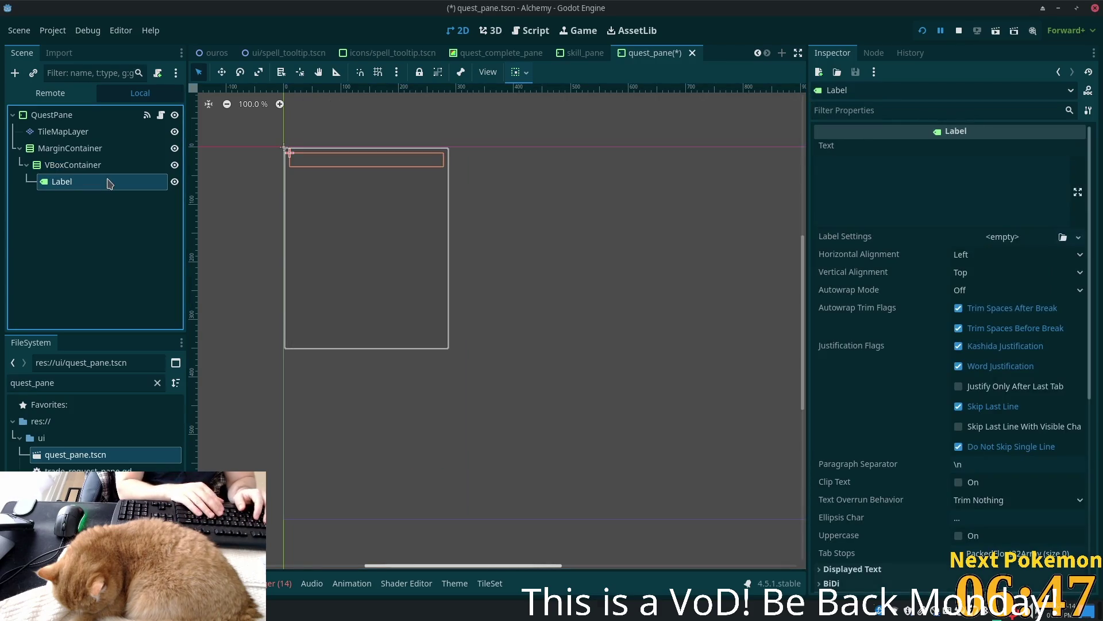
pyautogui.click(881, 175)
pyautogui.write('Quests')
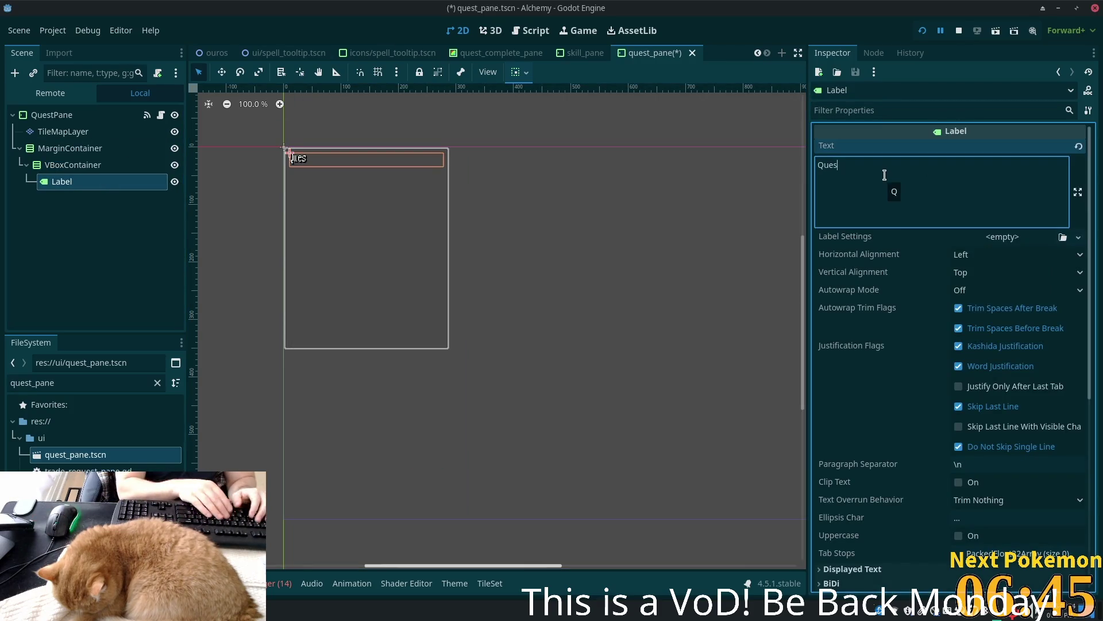
pyautogui.click(971, 256)
pyautogui.click(1008, 289)
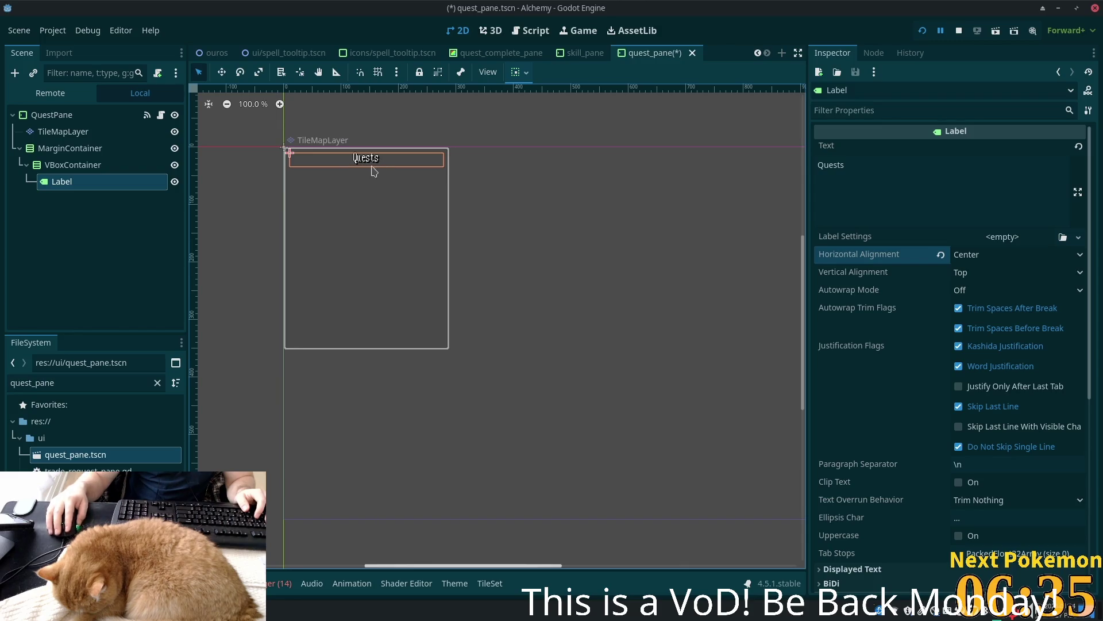
# Check the quest_complete_pane dismiss button's hover font colour, then return to the Quests label text.
pyautogui.click(494, 53)
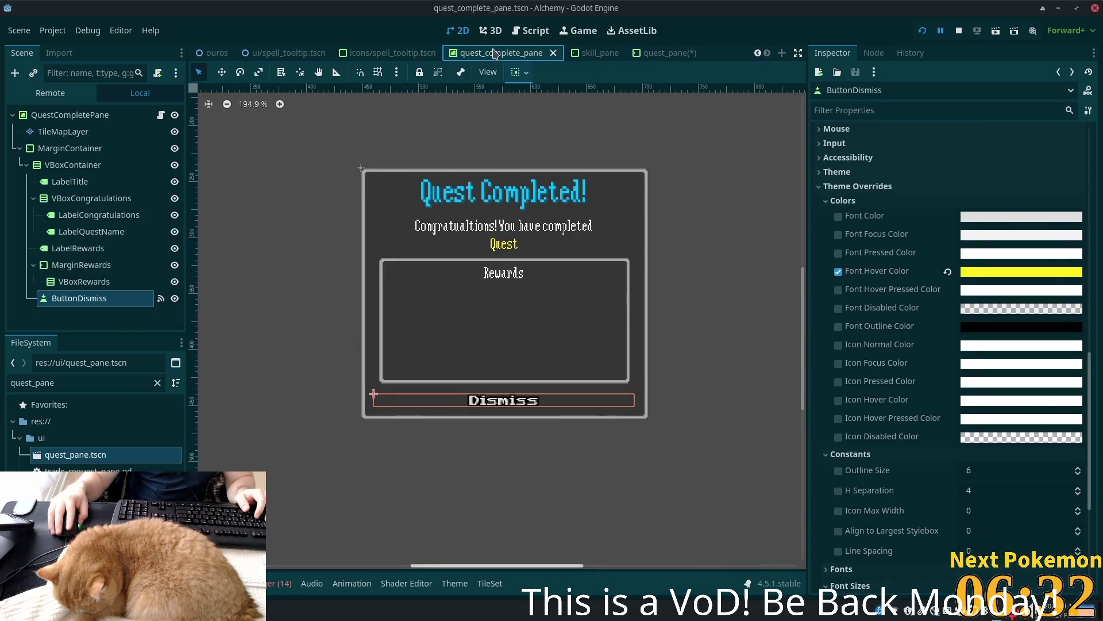
pyautogui.click(1035, 274)
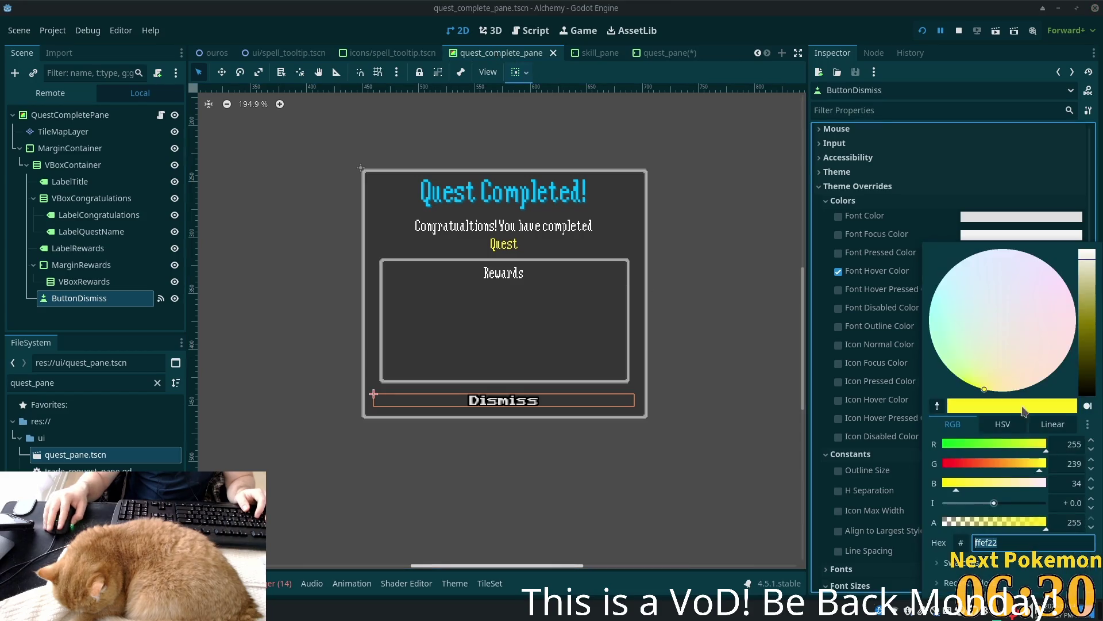
pyautogui.click(661, 53)
pyautogui.click(884, 184)
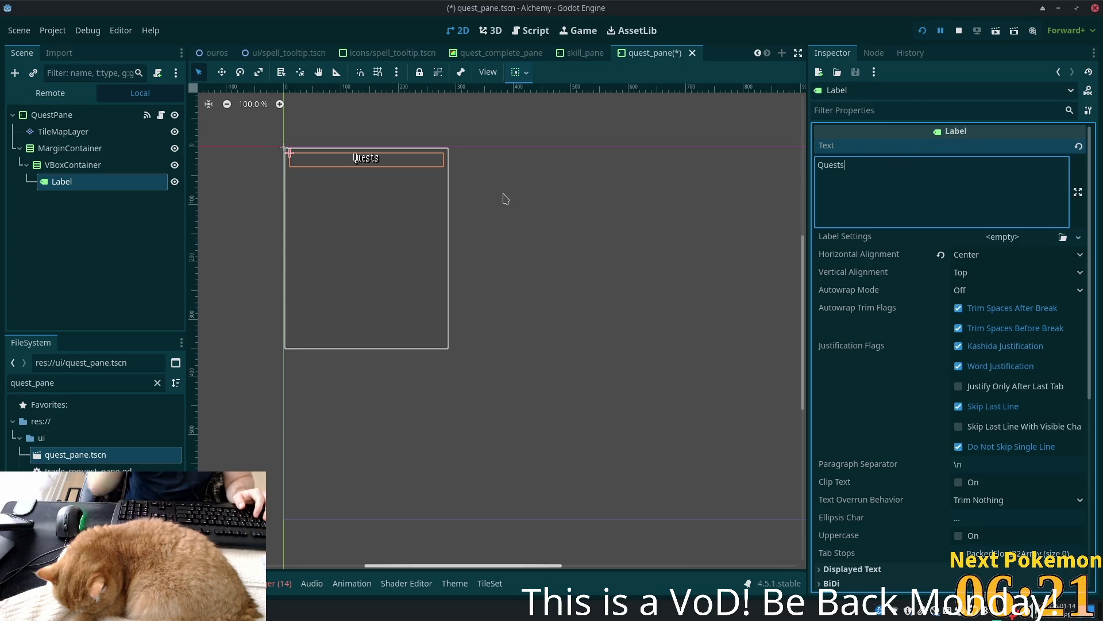
# Rename the title Label to LabelTitle.
pyautogui.click(73, 165)
pyautogui.click(74, 183)
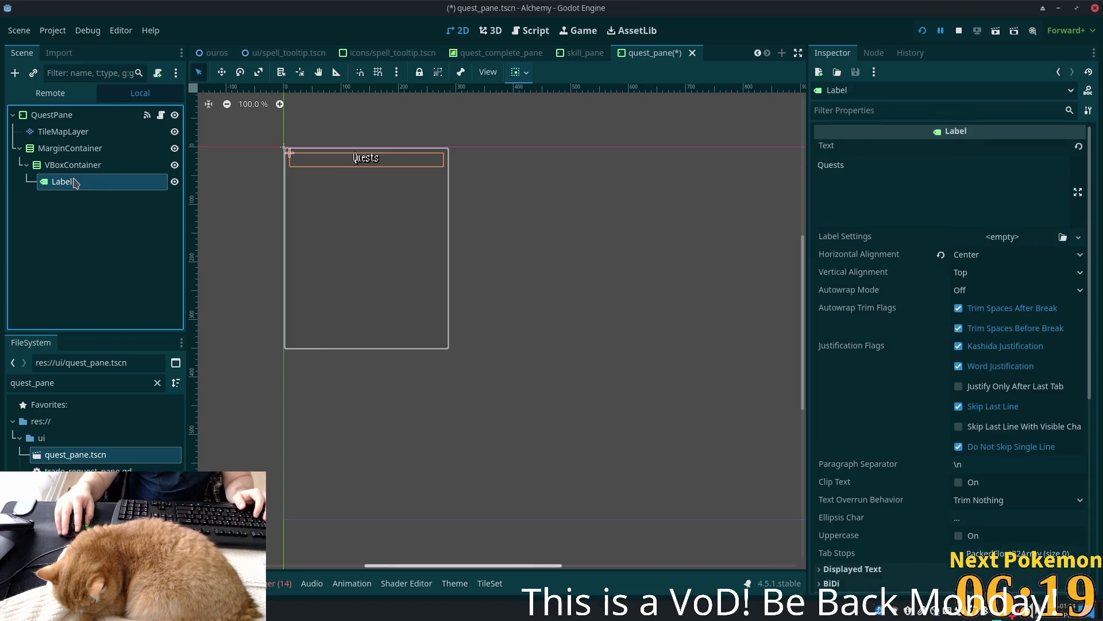
pyautogui.press('F2')
pyautogui.press('End')
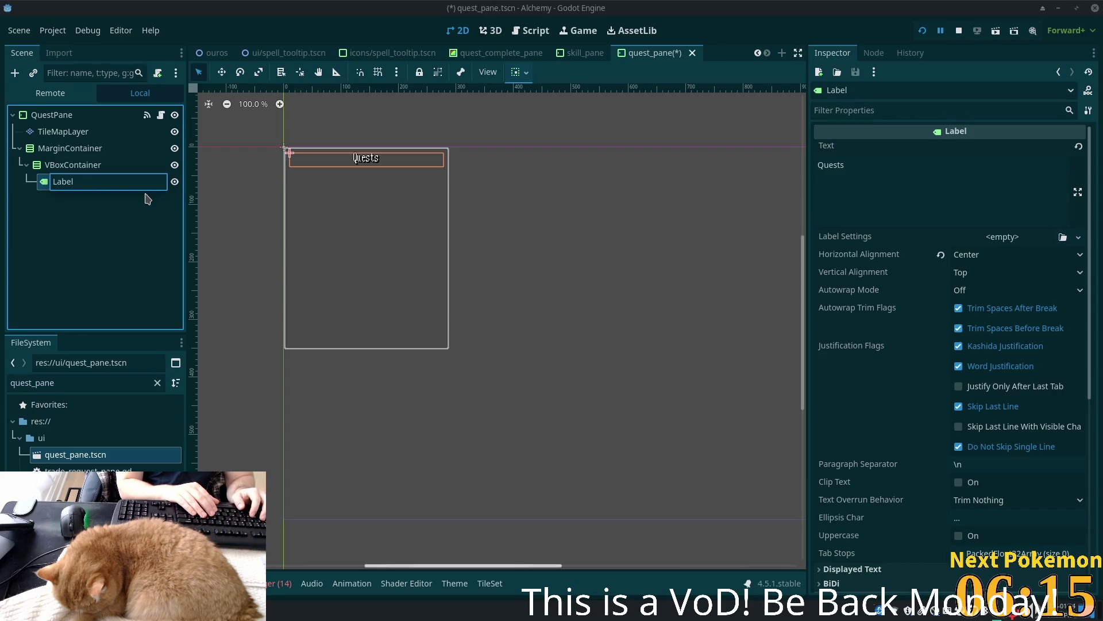
pyautogui.write('Title')
pyautogui.press('Return')
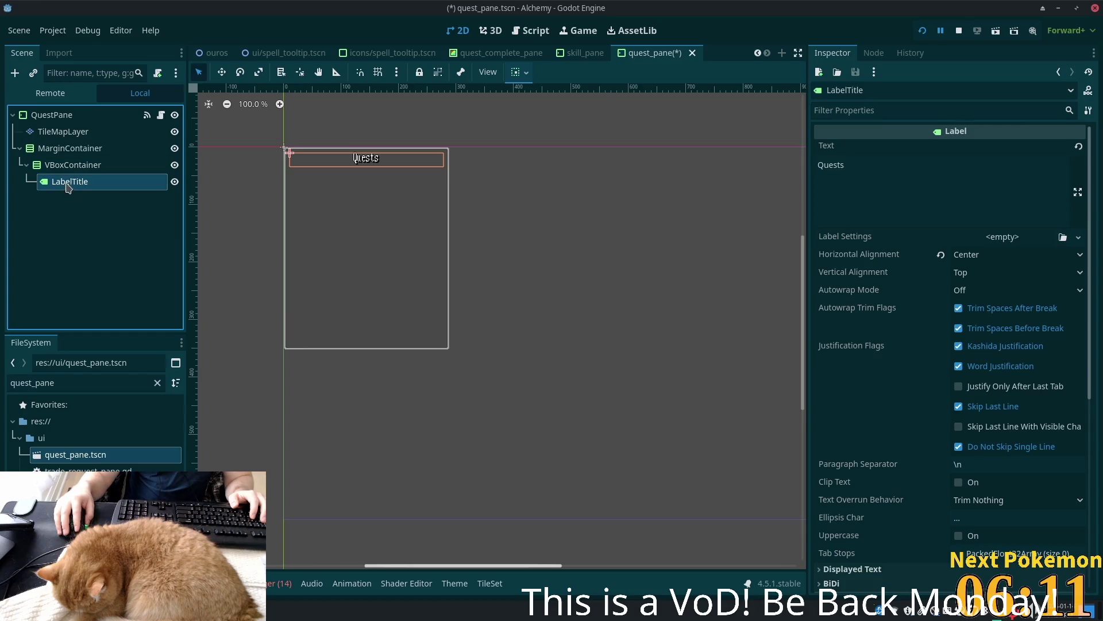
# Add a nested VBoxContainer inside the outer VBoxContainer.
pyautogui.press('Up')
pyautogui.hotkey('ctrl', 'a')
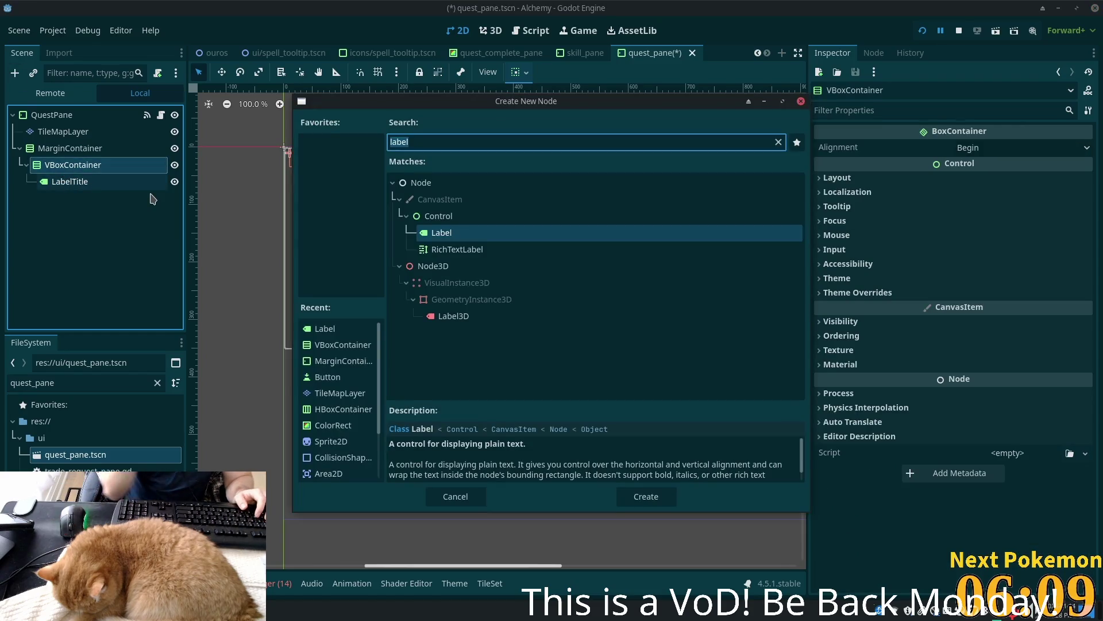
pyautogui.write('label')
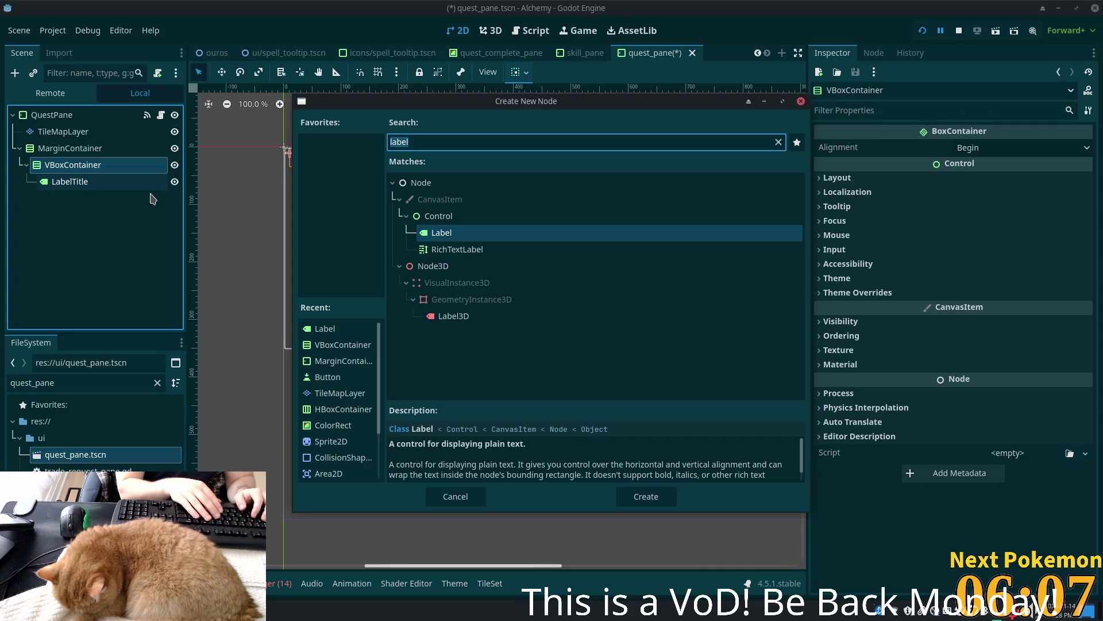
pyautogui.write('label')
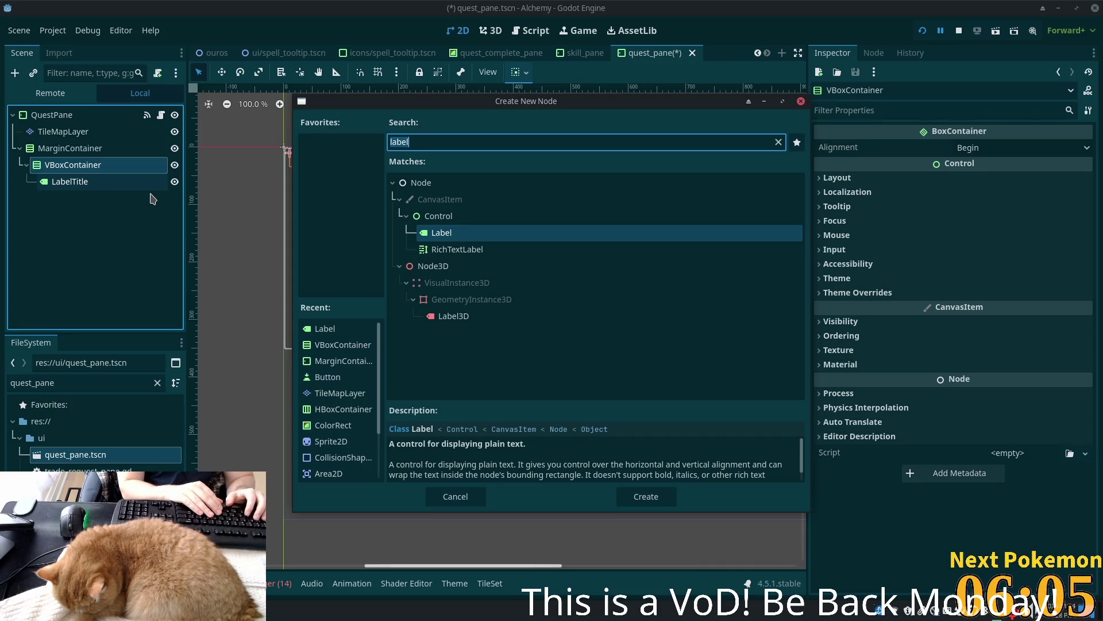
pyautogui.write('vbox')
pyautogui.press('Return')
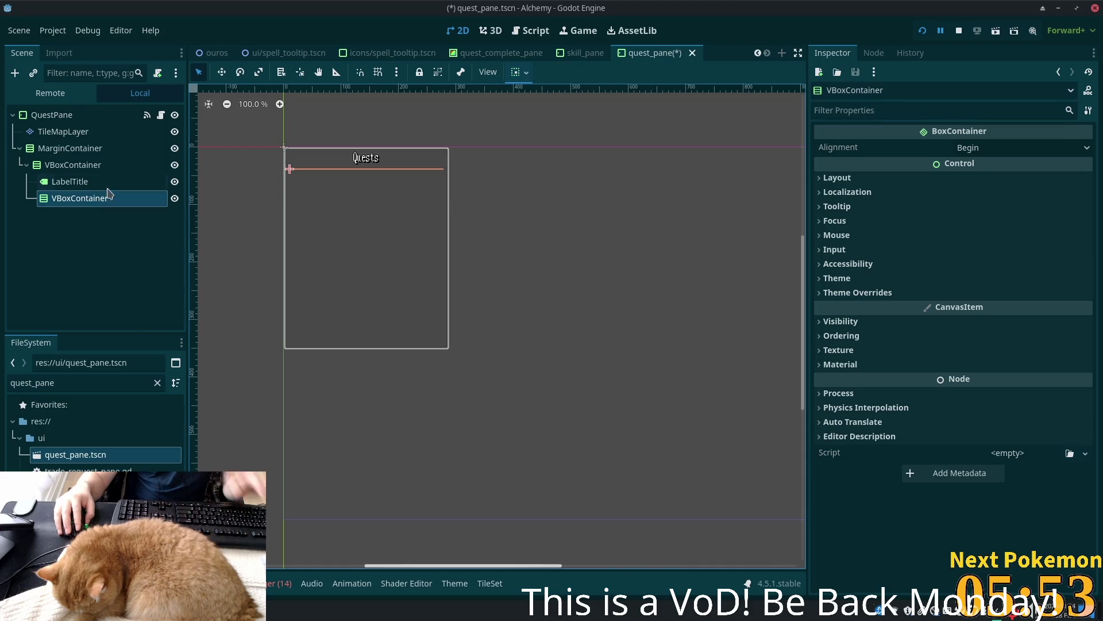
# Add a Label named LabelQuest inside the new VBoxContainer.
pyautogui.hotkey('ctrl', 'a')
pyautogui.write('labe')
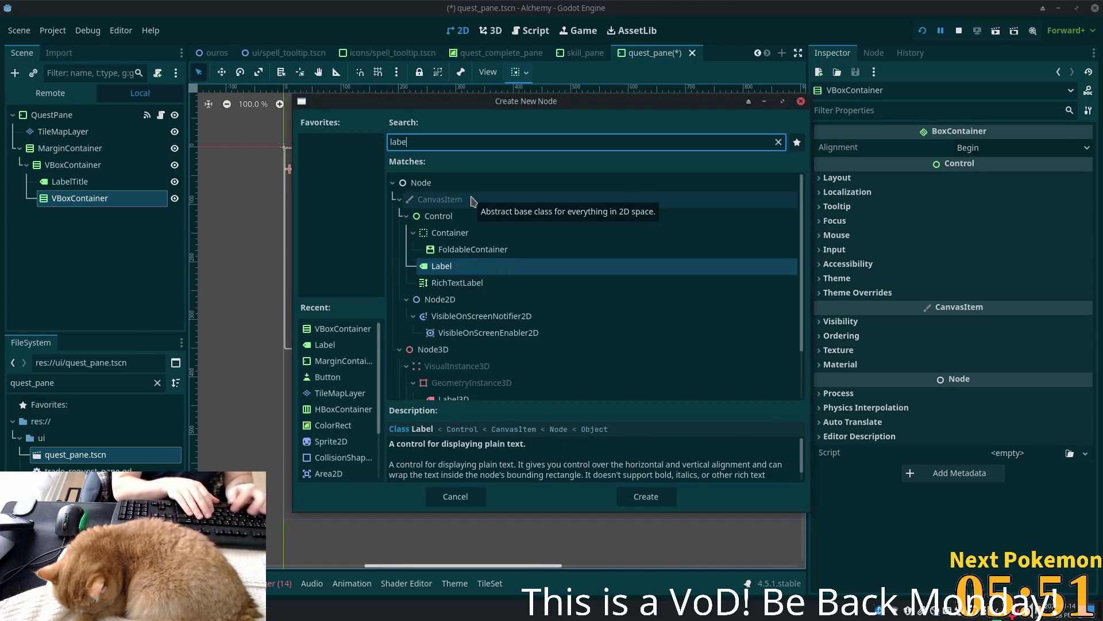
pyautogui.press('Return')
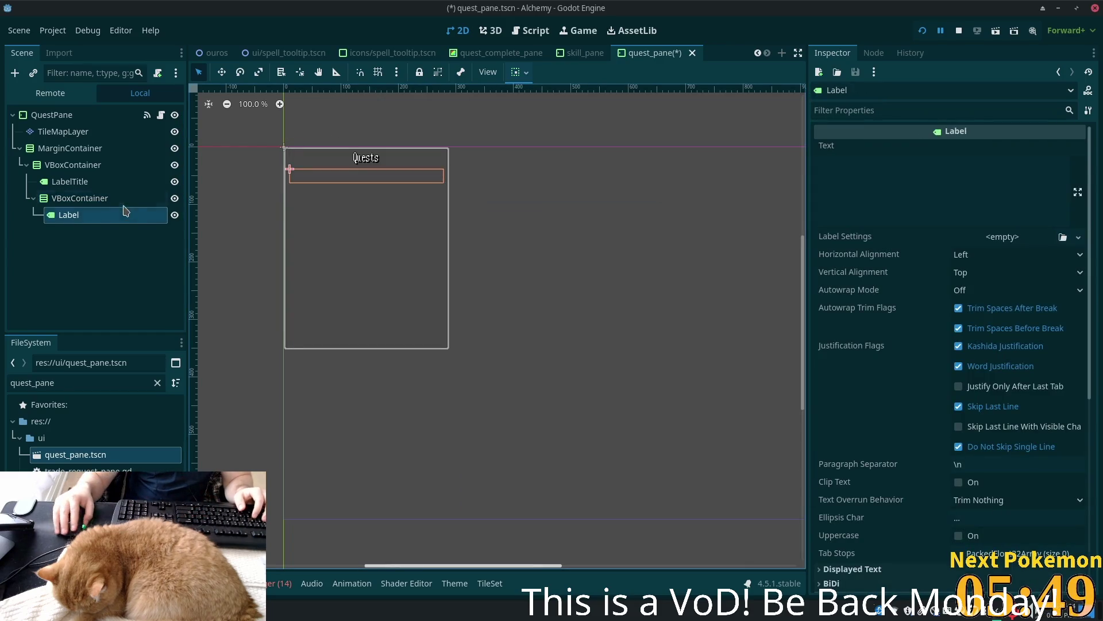
pyautogui.click(124, 206)
pyautogui.press('Down')
pyautogui.press('F2')
pyautogui.write('Q')
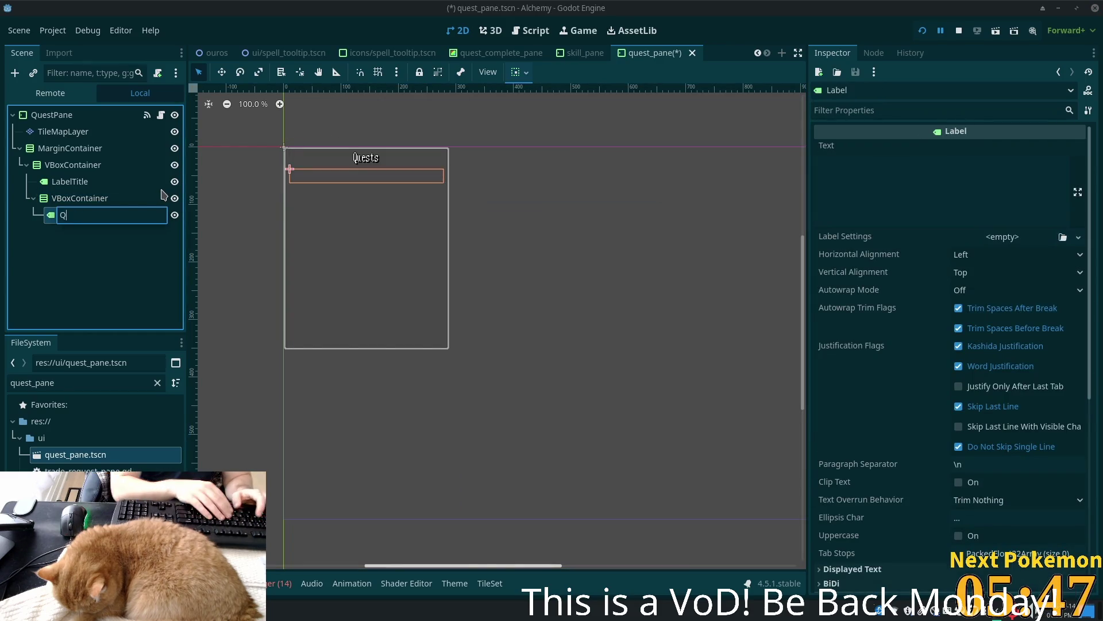
pyautogui.press('BackSpace')
pyautogui.write('LabelQu')
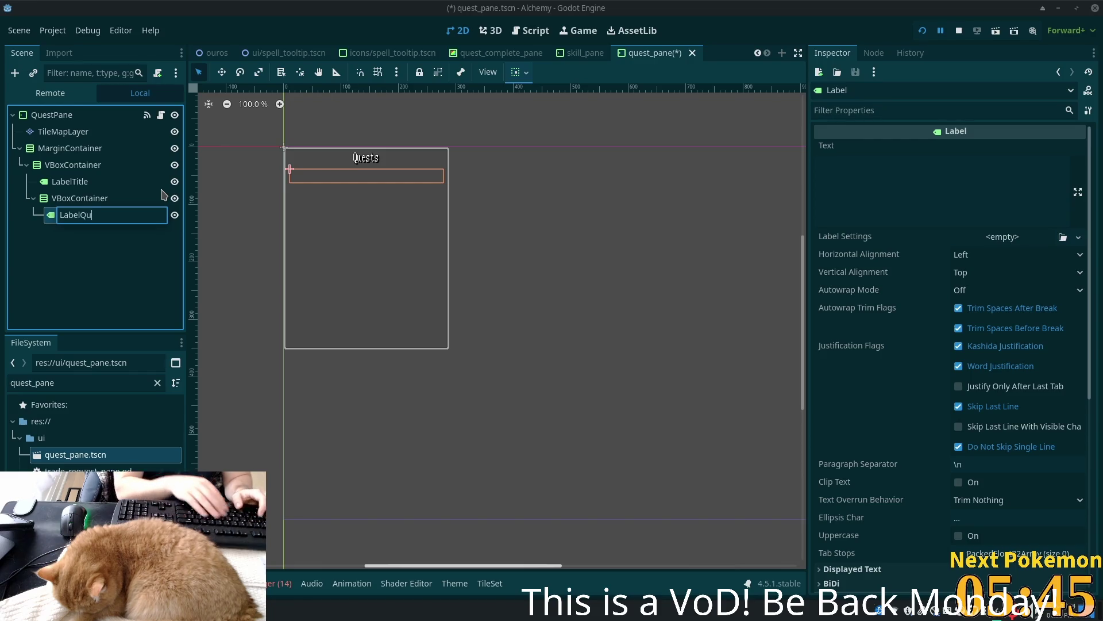
pyautogui.write('est')
pyautogui.press('Return')
# Set LabelQuest's text to 'The Quest' and duplicate it up to LabelQuest7.
pyautogui.click(835, 188)
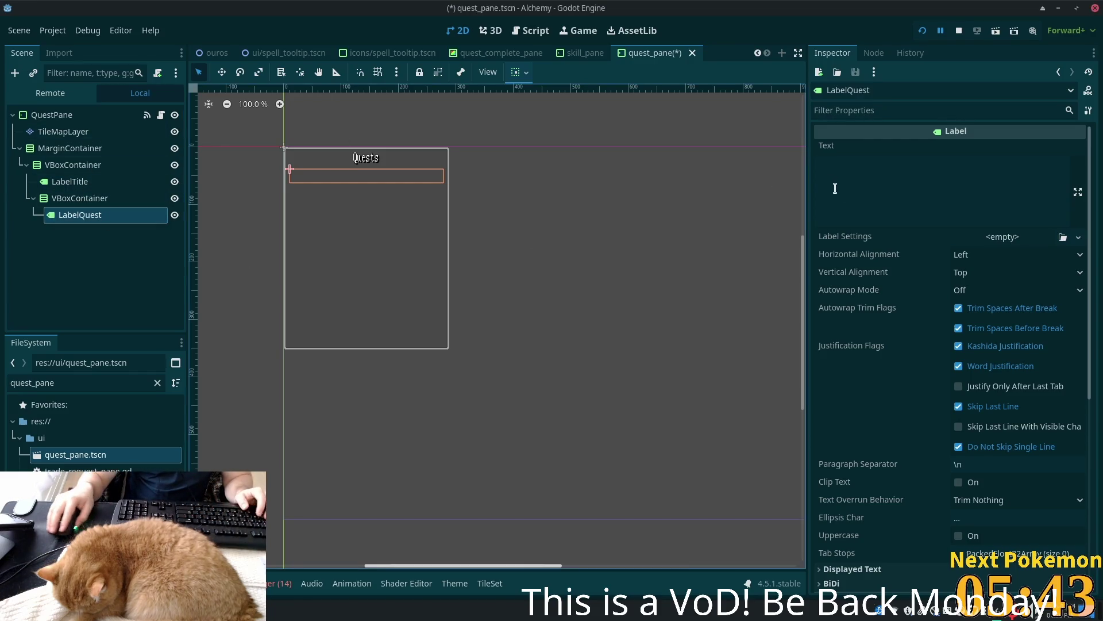
pyautogui.click(869, 173)
pyautogui.write('The Que')
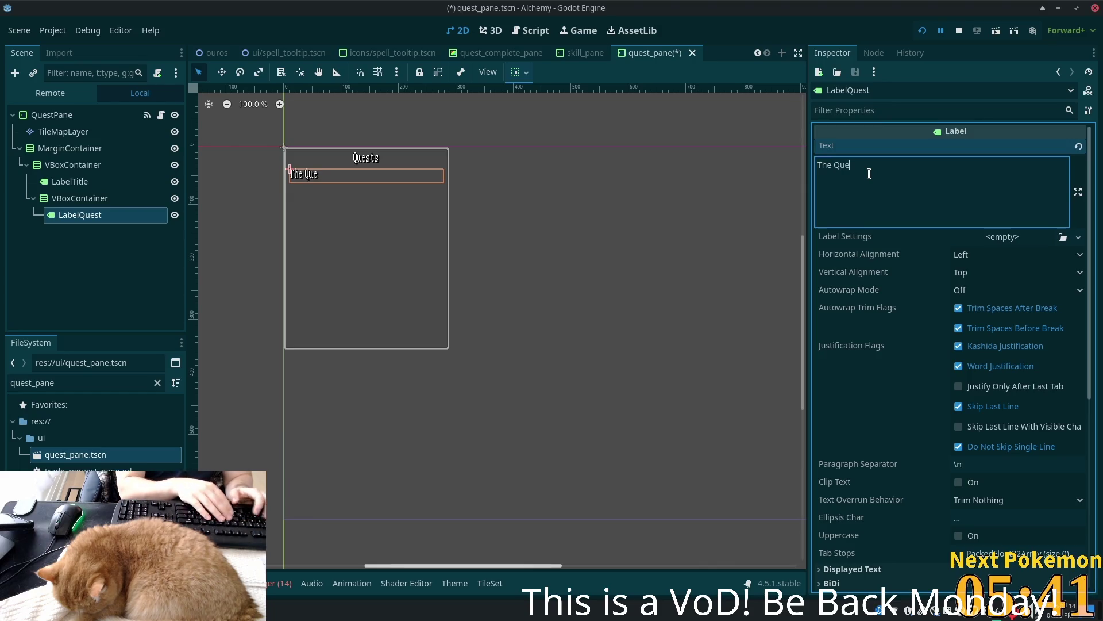
pyautogui.write('st')
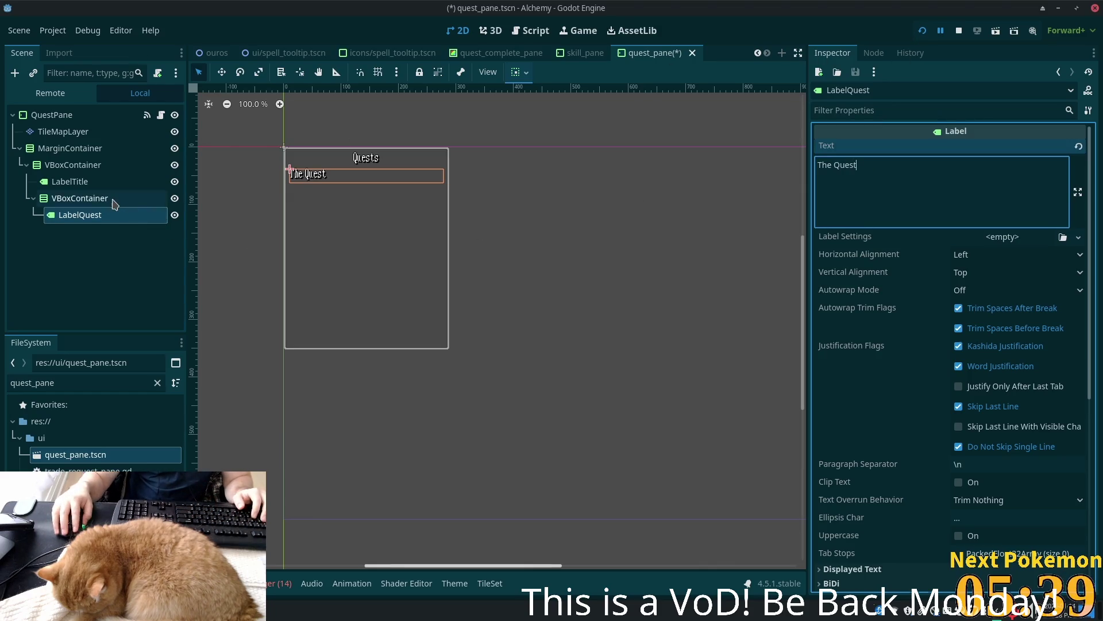
pyautogui.click(109, 218)
pyautogui.hotkey('ctrl', 'd')
pyautogui.hotkey('ctrl', 'd')
pyautogui.hotkey('ctrl', 'd')
pyautogui.hotkey('ctrl', 'd')
pyautogui.hotkey('ctrl', 'd')
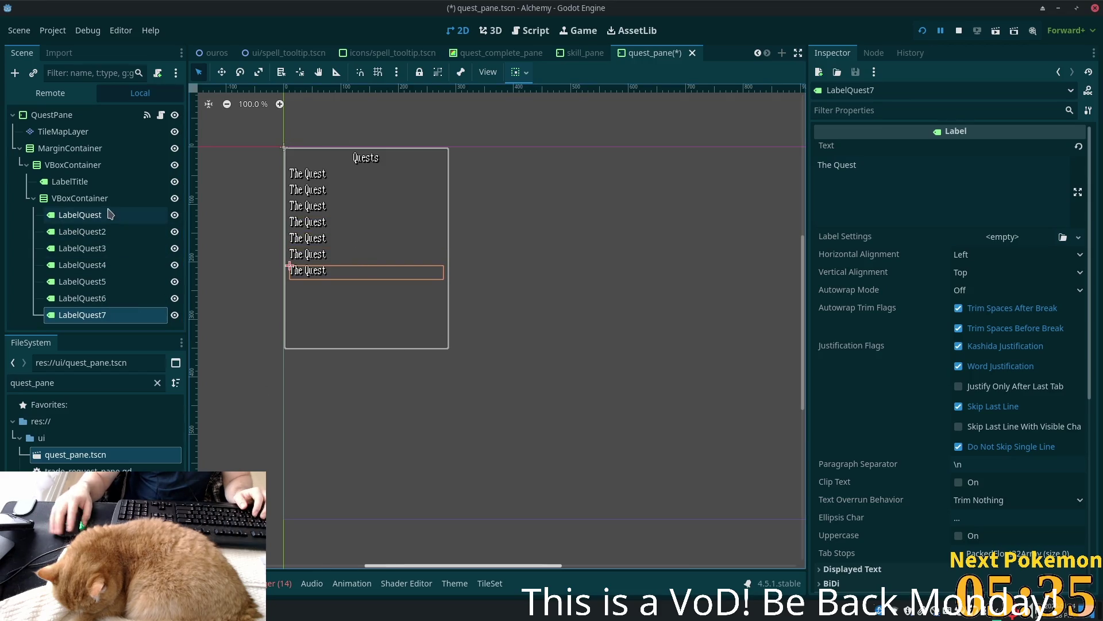
pyautogui.click(92, 198)
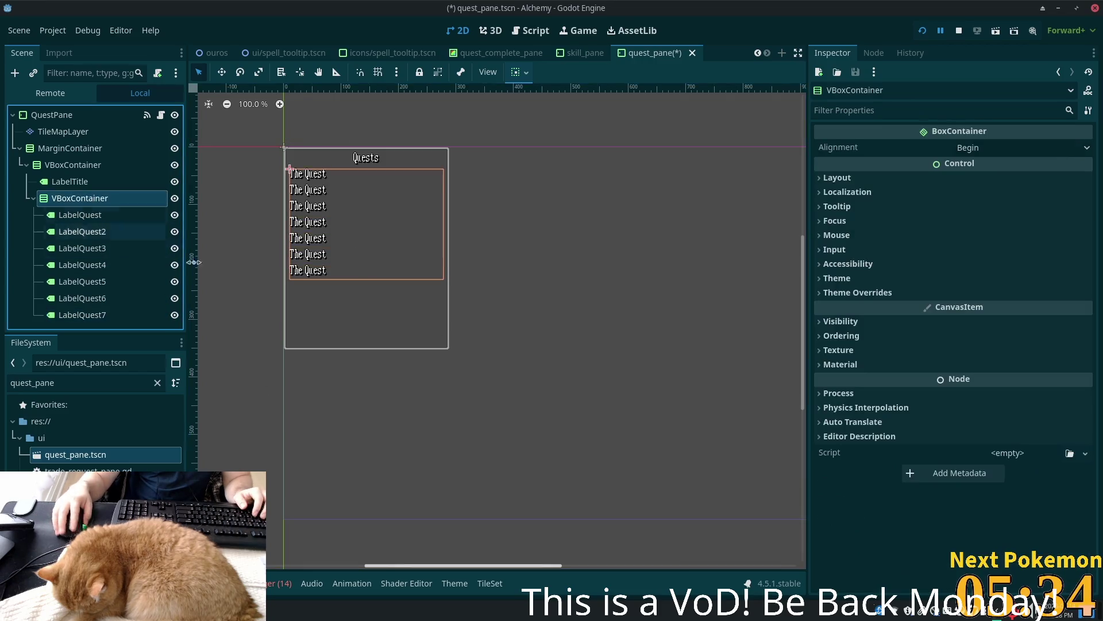
pyautogui.click(73, 165)
# Add a ScrollContainer and move the quest list VBoxContainer into it.
pyautogui.hotkey('ctrl', 'a')
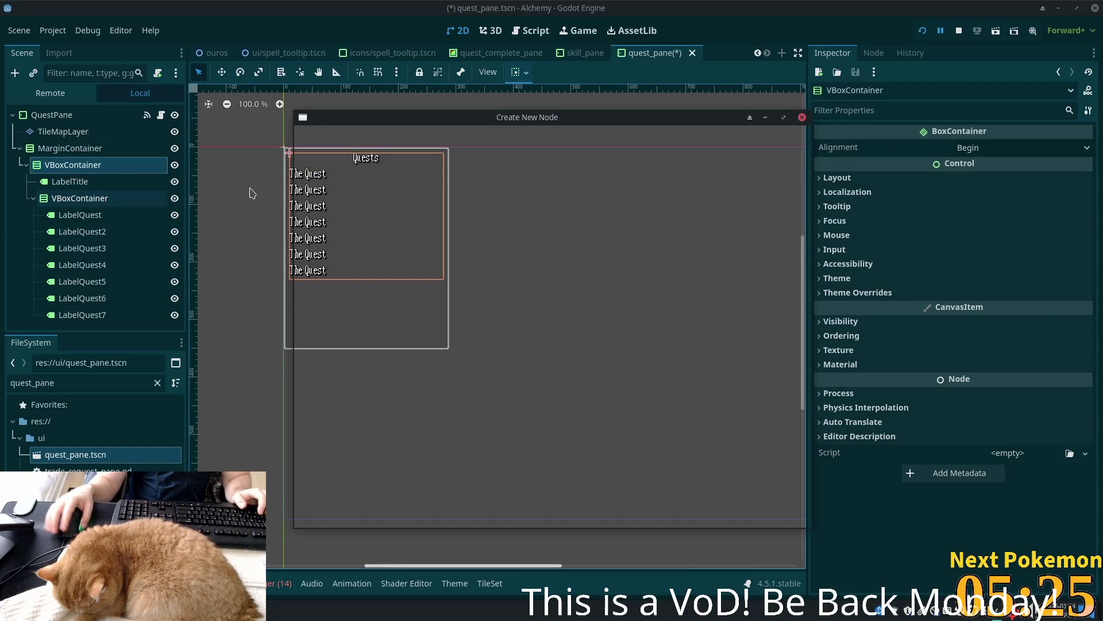
pyautogui.write('scroll')
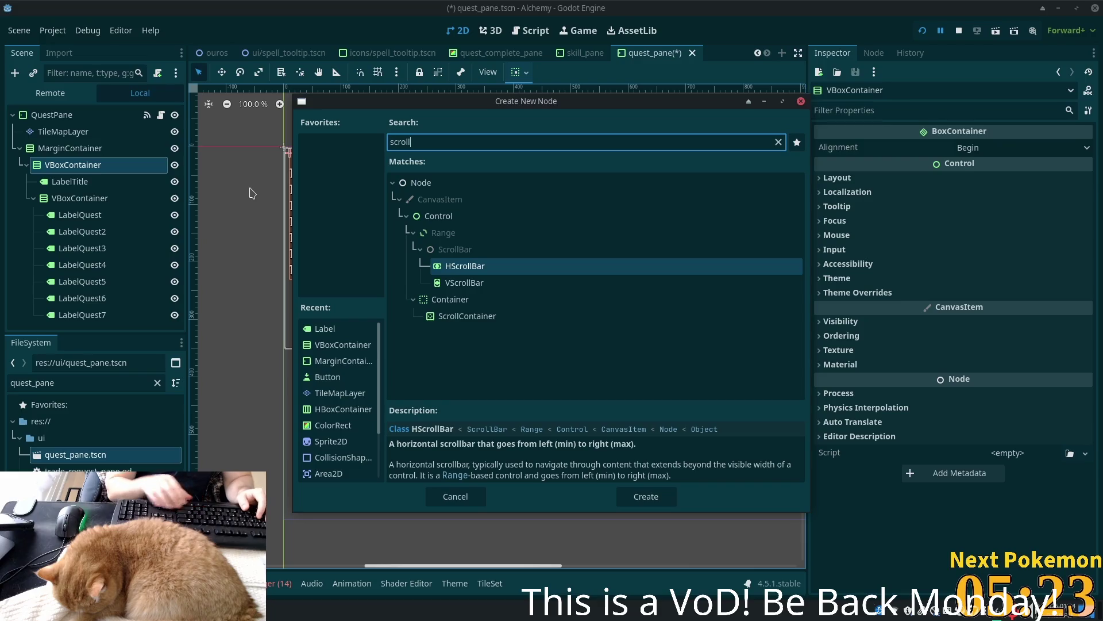
pyautogui.press('Down')
pyautogui.press('Down')
pyautogui.press('Down')
pyautogui.press('Return')
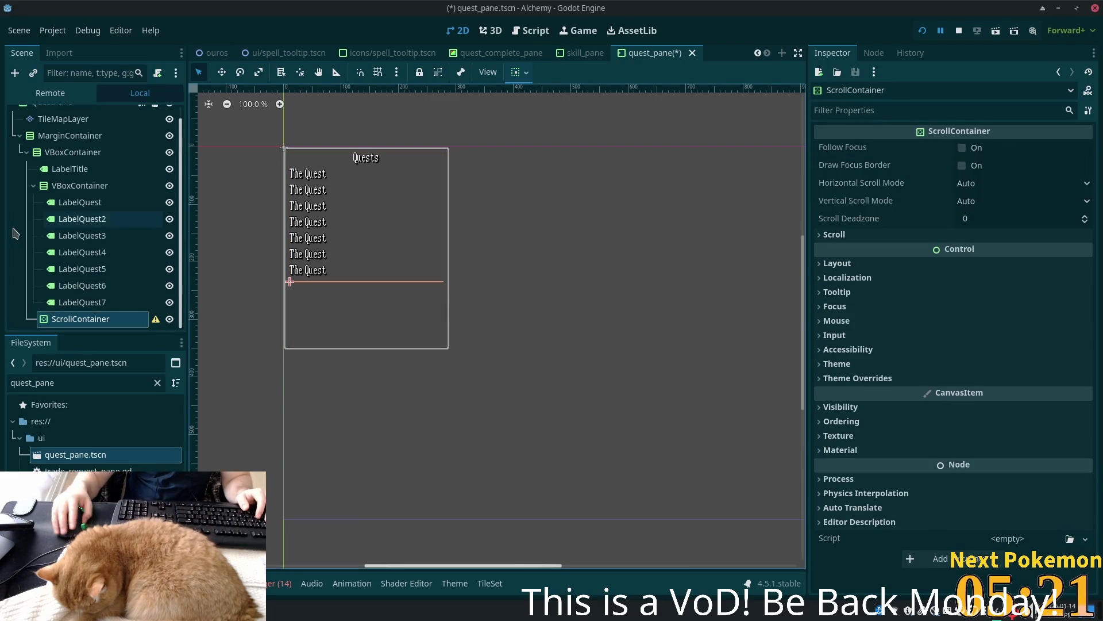
pyautogui.moveTo(54, 185); pyautogui.dragTo(94, 319)
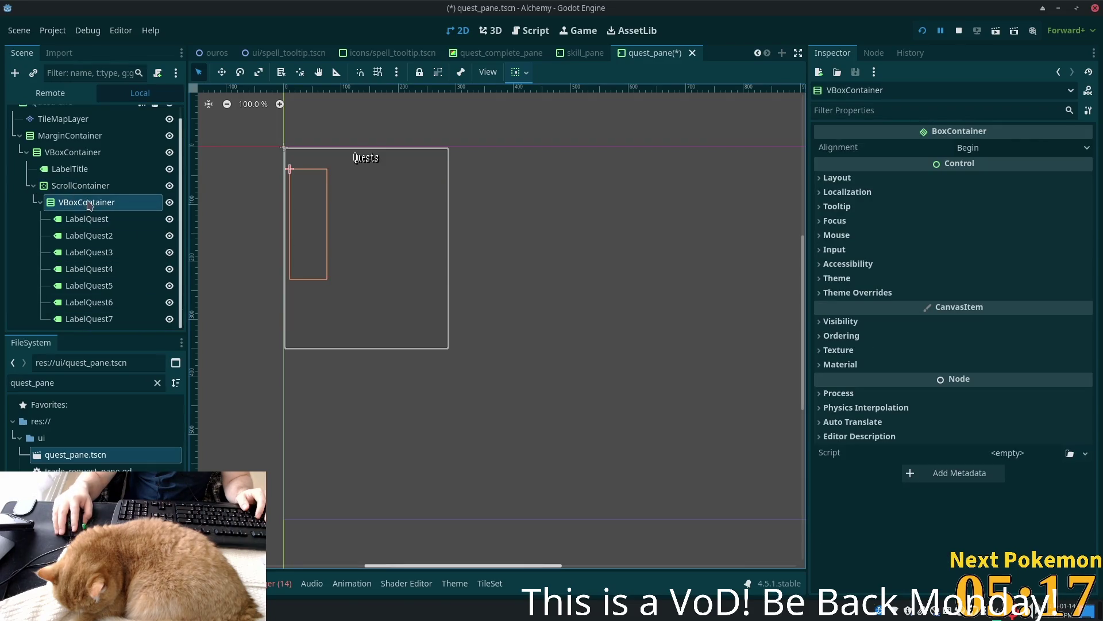
pyautogui.click(83, 186)
pyautogui.click(86, 203)
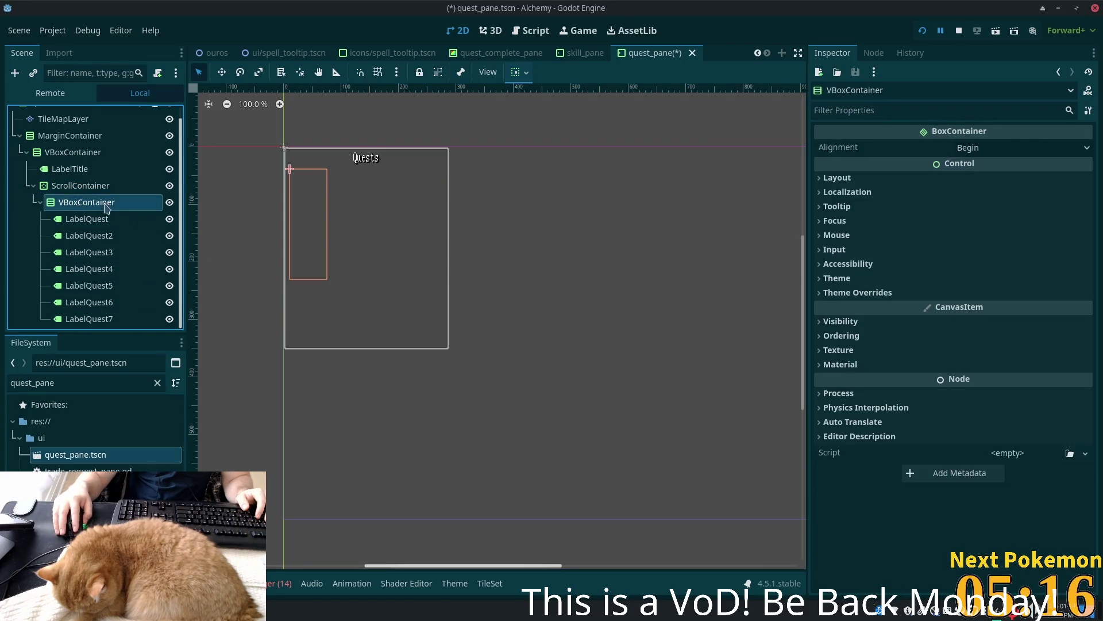
# Make the quest list VBoxContainer expand both horizontally and vertically.
pyautogui.click(862, 177)
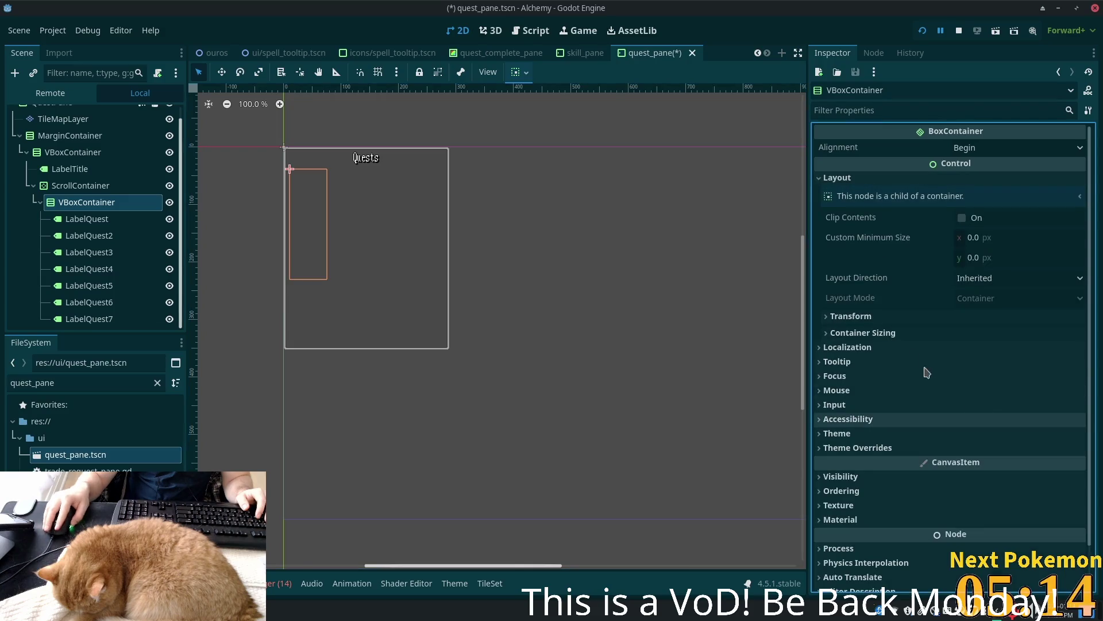
pyautogui.click(862, 333)
pyautogui.click(977, 369)
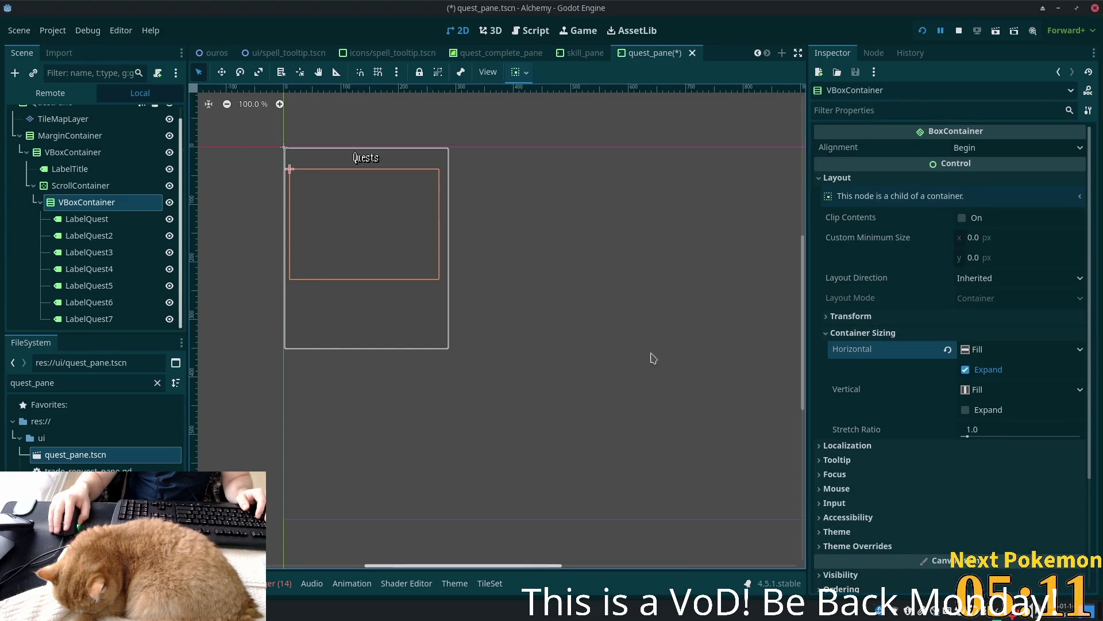
pyautogui.click(69, 185)
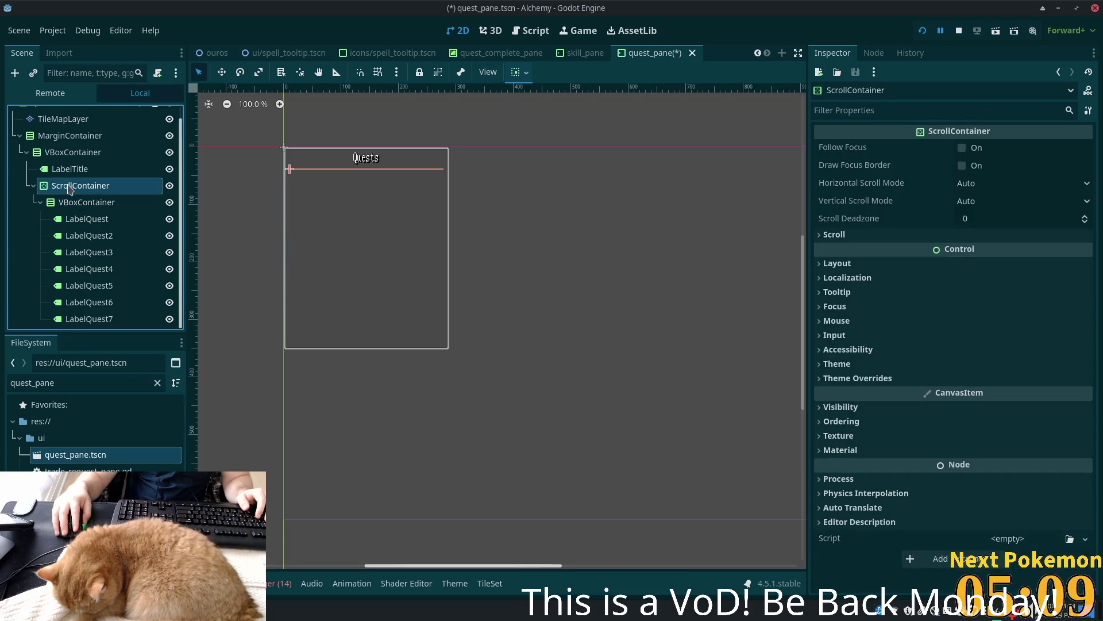
pyautogui.click(67, 185)
pyautogui.press('Escape')
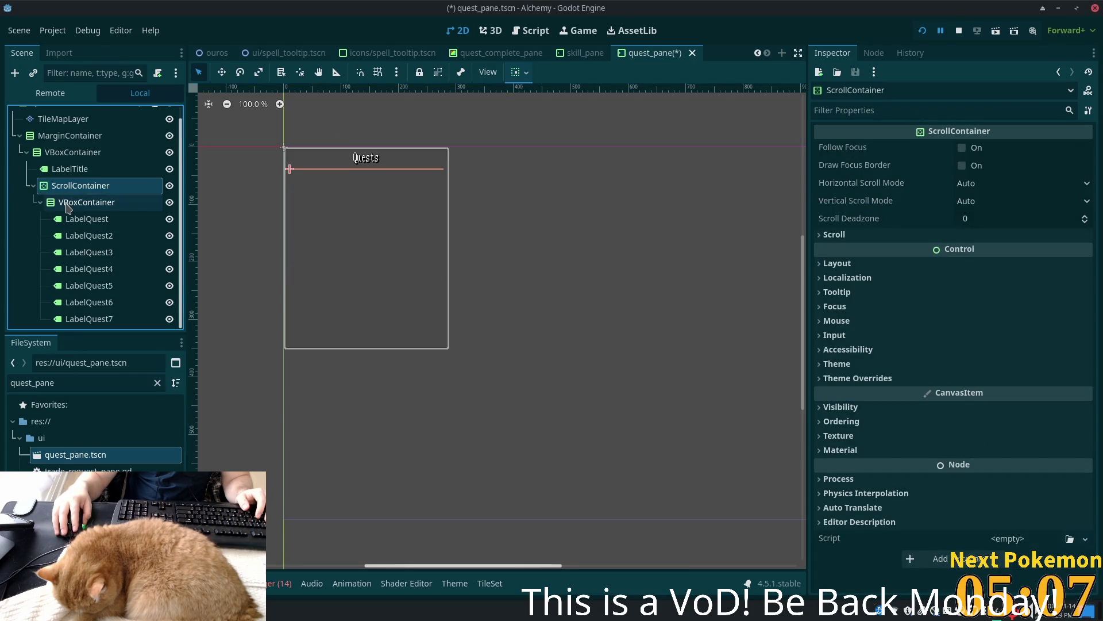
pyautogui.click(66, 202)
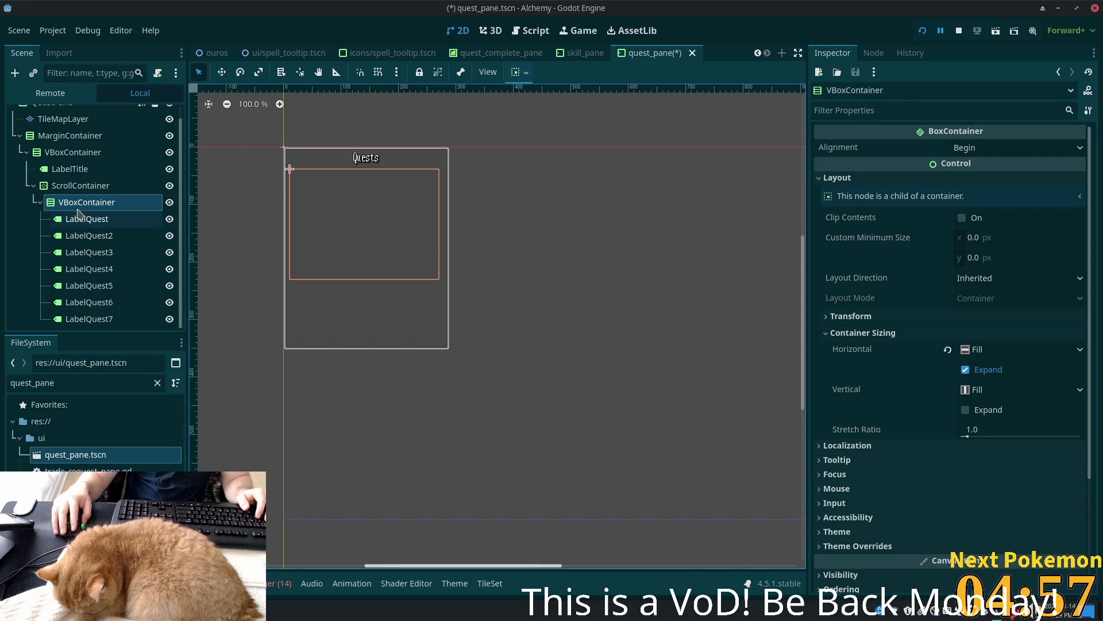
pyautogui.click(78, 185)
pyautogui.click(83, 202)
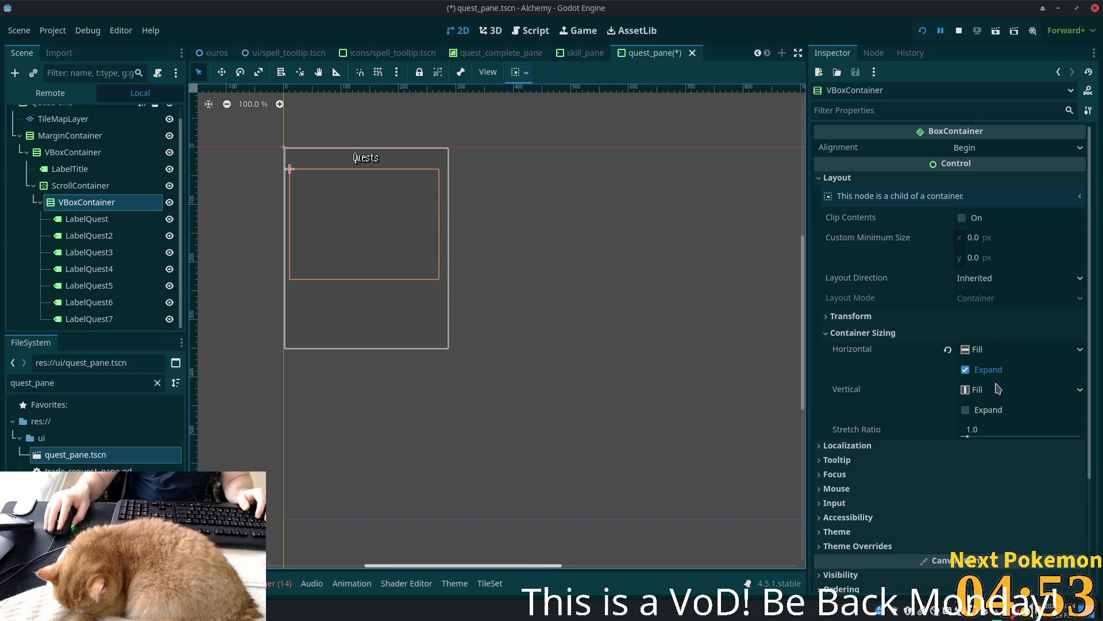
pyautogui.click(966, 409)
# Turn on vertical Expand for the ScrollContainer.
pyautogui.click(78, 185)
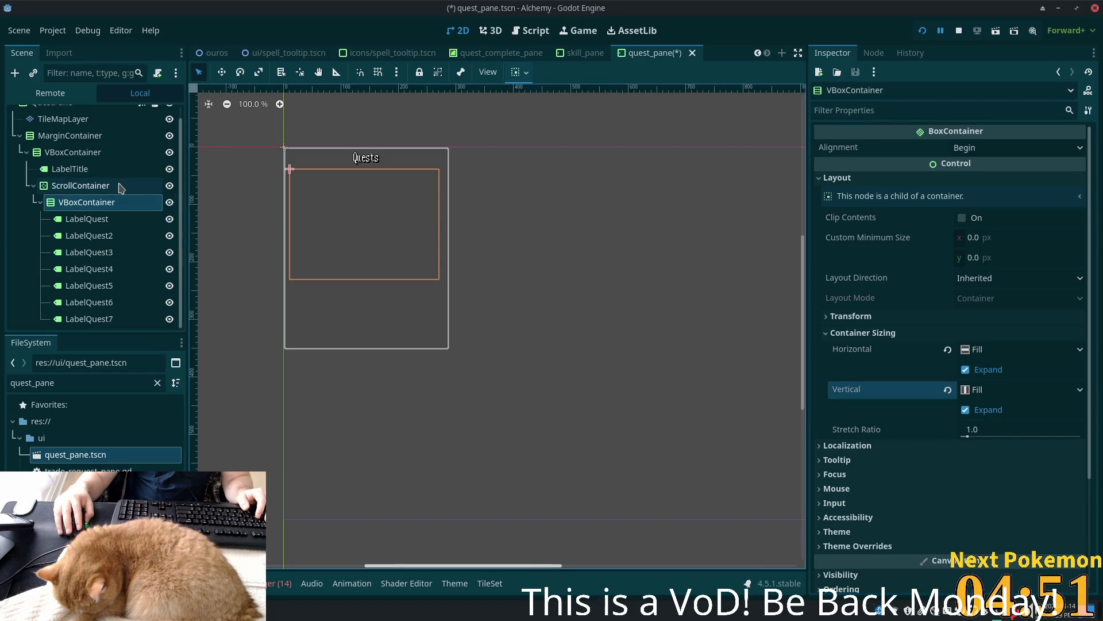
pyautogui.click(838, 263)
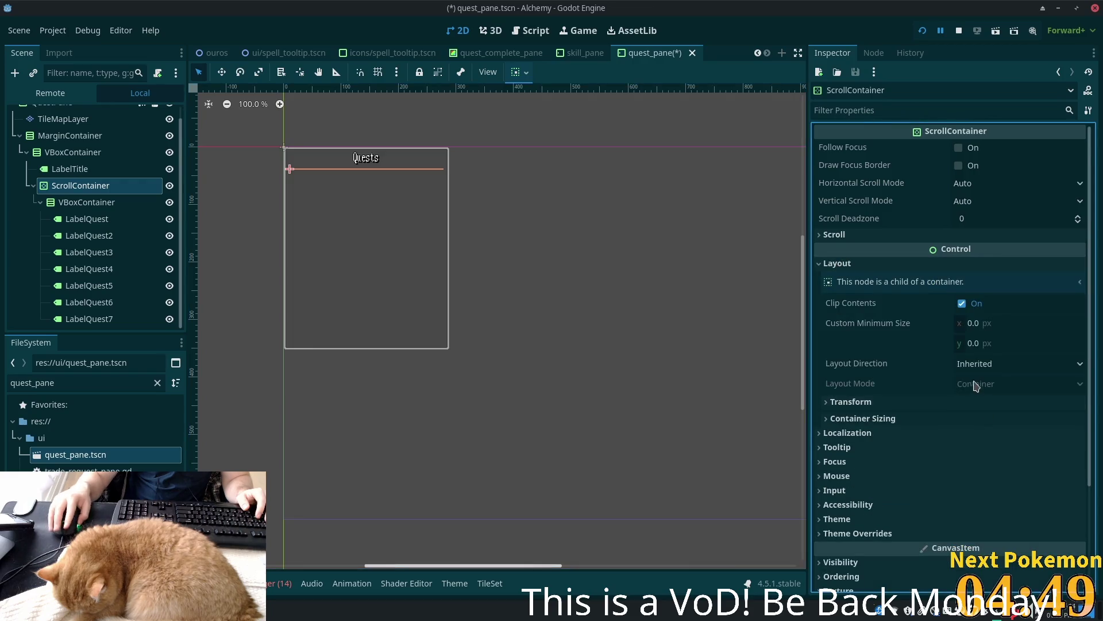
pyautogui.click(922, 417)
pyautogui.click(967, 475)
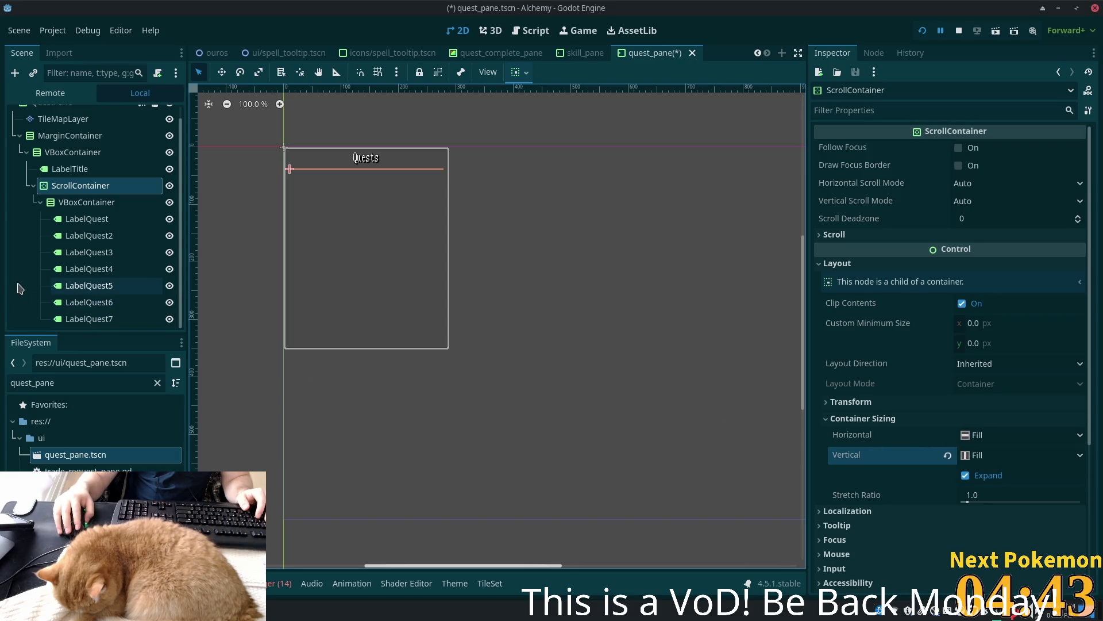
# Turn on vertical Expand for the pane's main VBoxContainer.
pyautogui.click(87, 202)
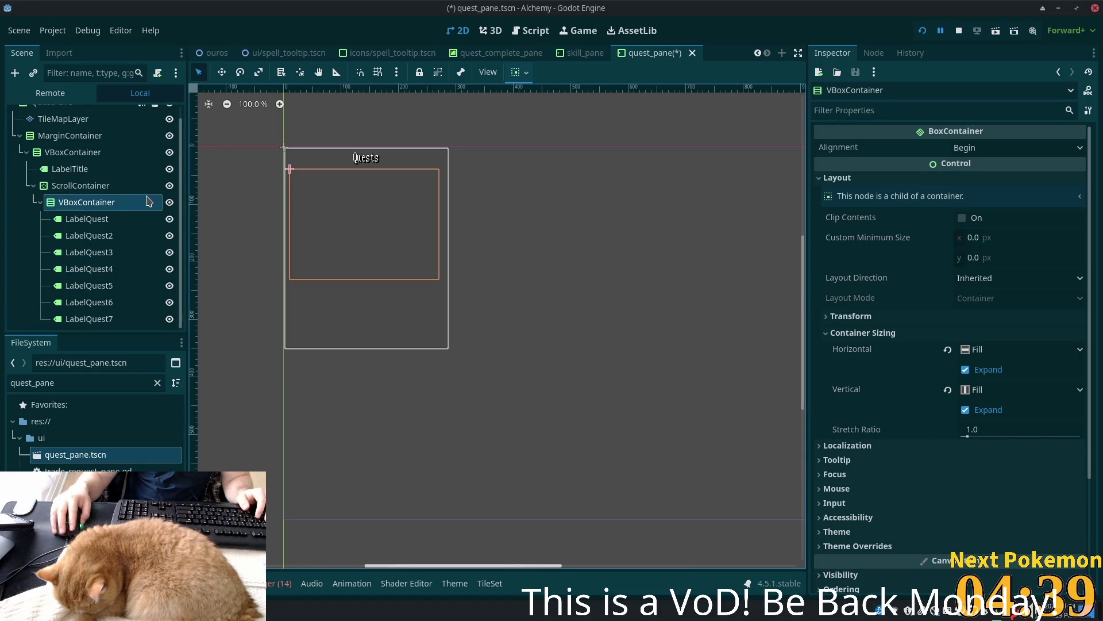
pyautogui.click(79, 152)
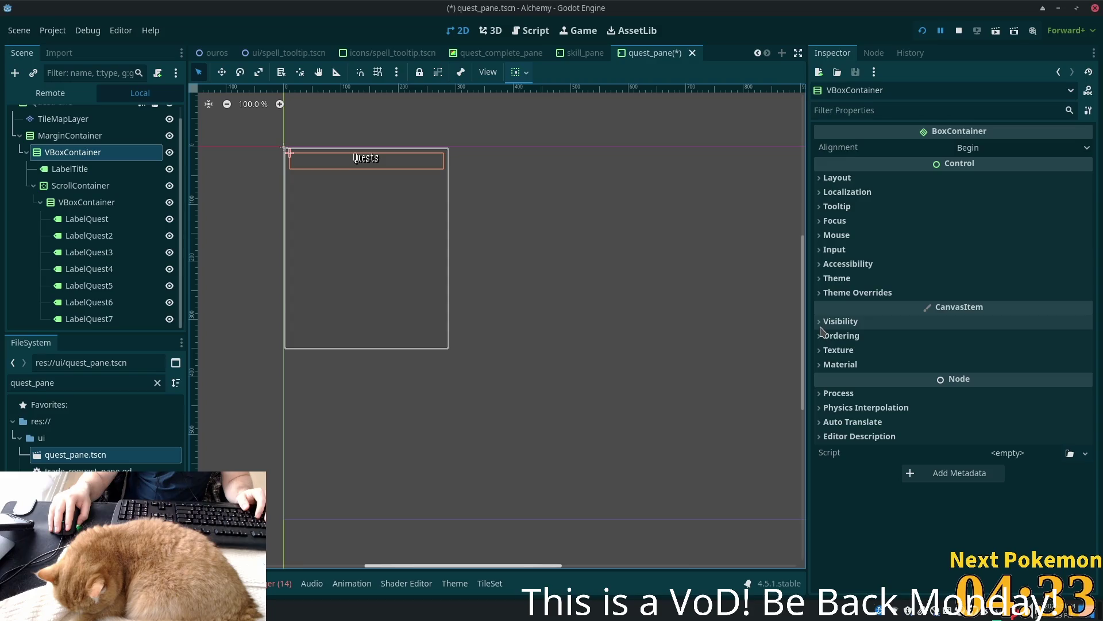
pyautogui.click(829, 179)
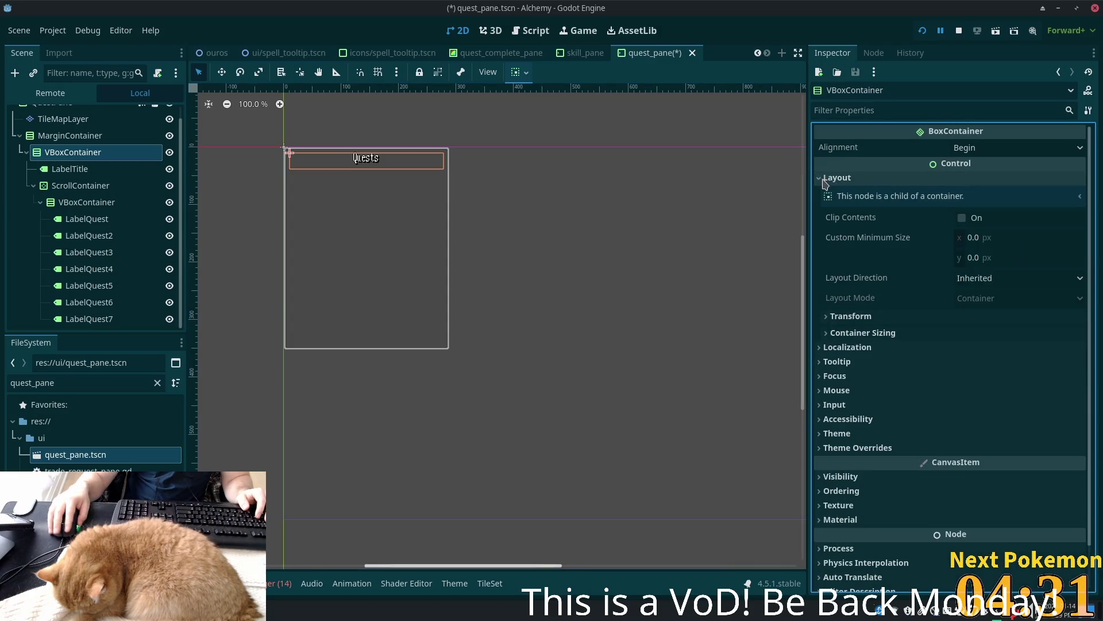
pyautogui.click(862, 333)
pyautogui.click(965, 389)
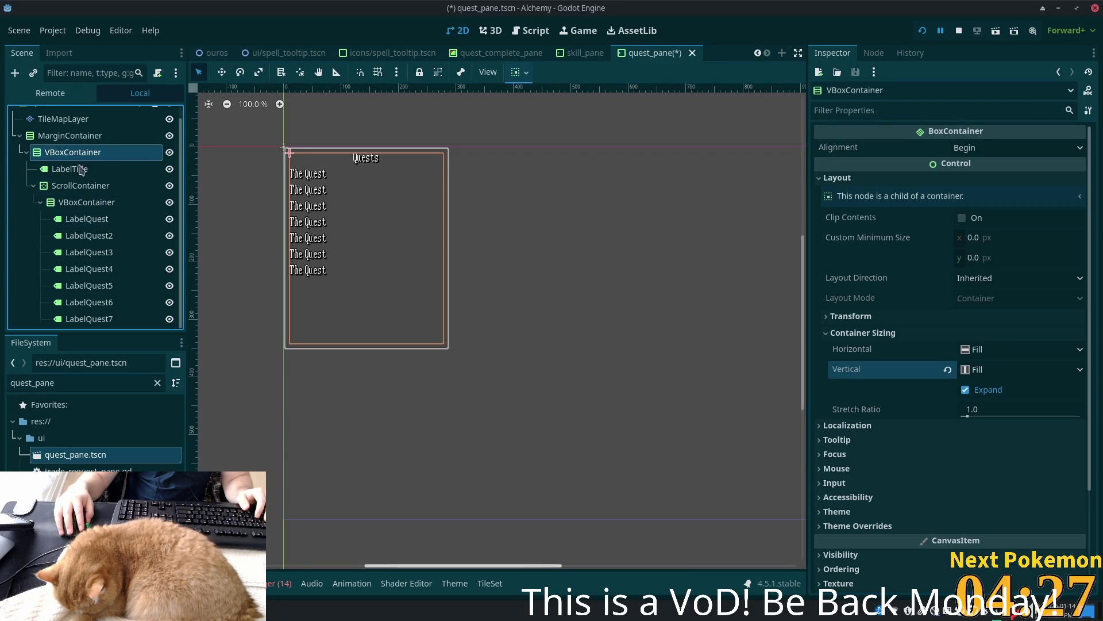
# Check the quest label, quest list and scroll container nodes, collapsing the scroll container.
pyautogui.click(106, 221)
pyautogui.click(86, 201)
pyautogui.click(81, 185)
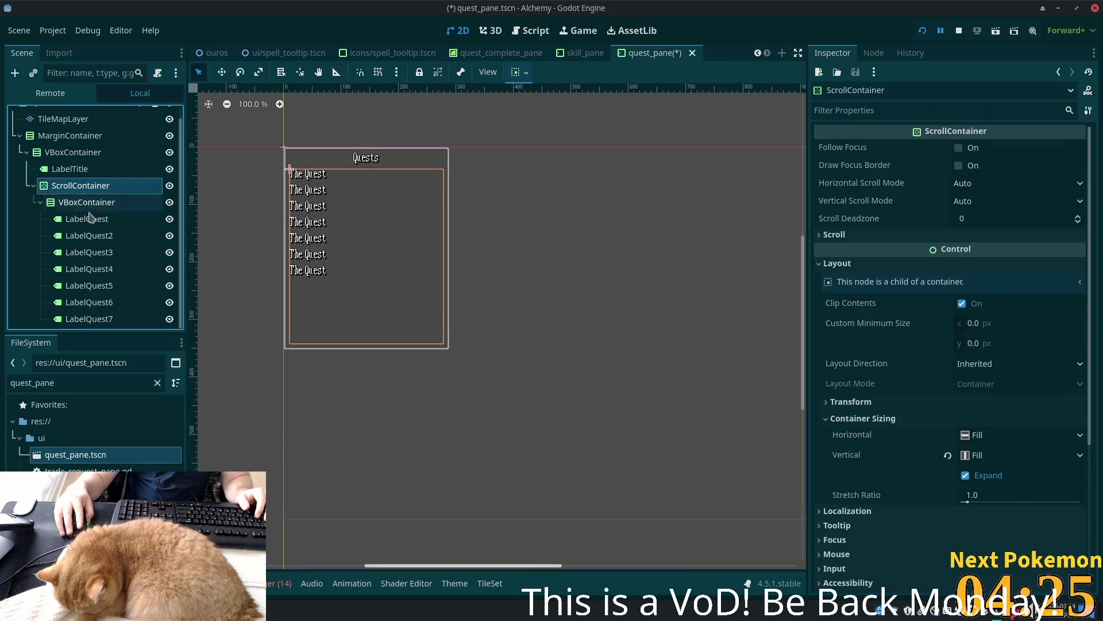
pyautogui.click(86, 203)
pyautogui.click(62, 171)
pyautogui.click(33, 185)
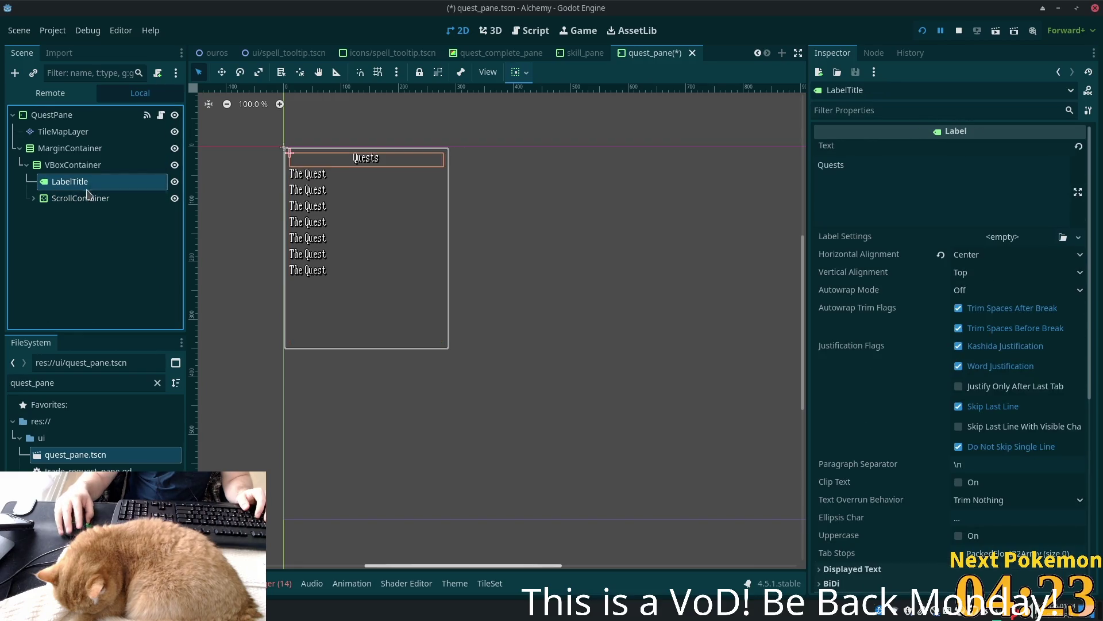
# Rename the ScrollContainer to ScrollContainerQuests.
pyautogui.click(119, 198)
pyautogui.click(134, 198)
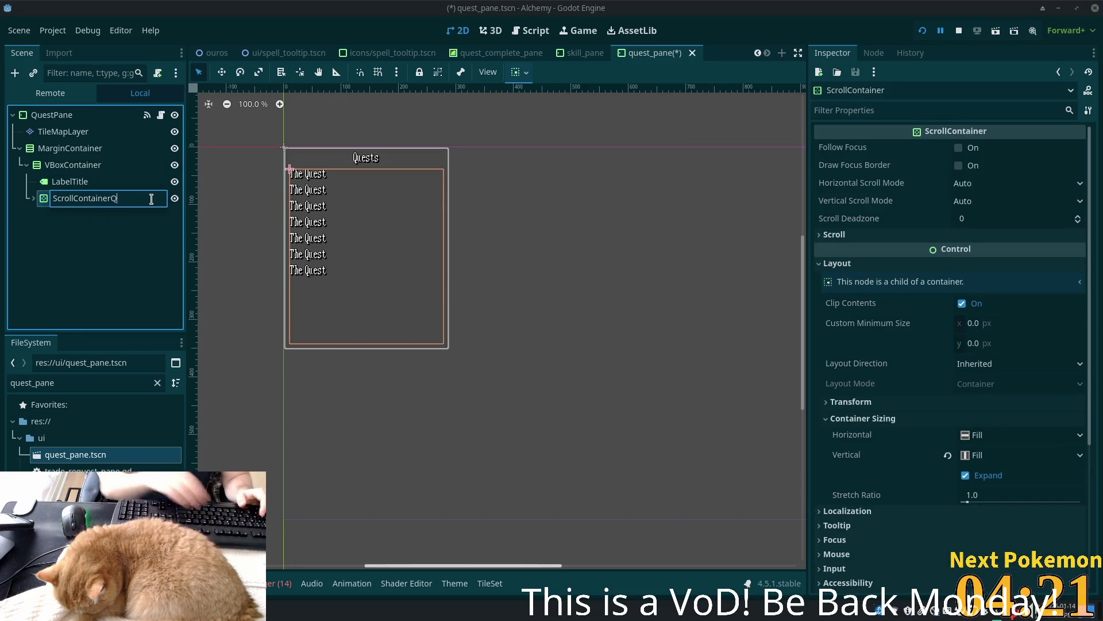
pyautogui.write('Quests')
pyautogui.press('Return')
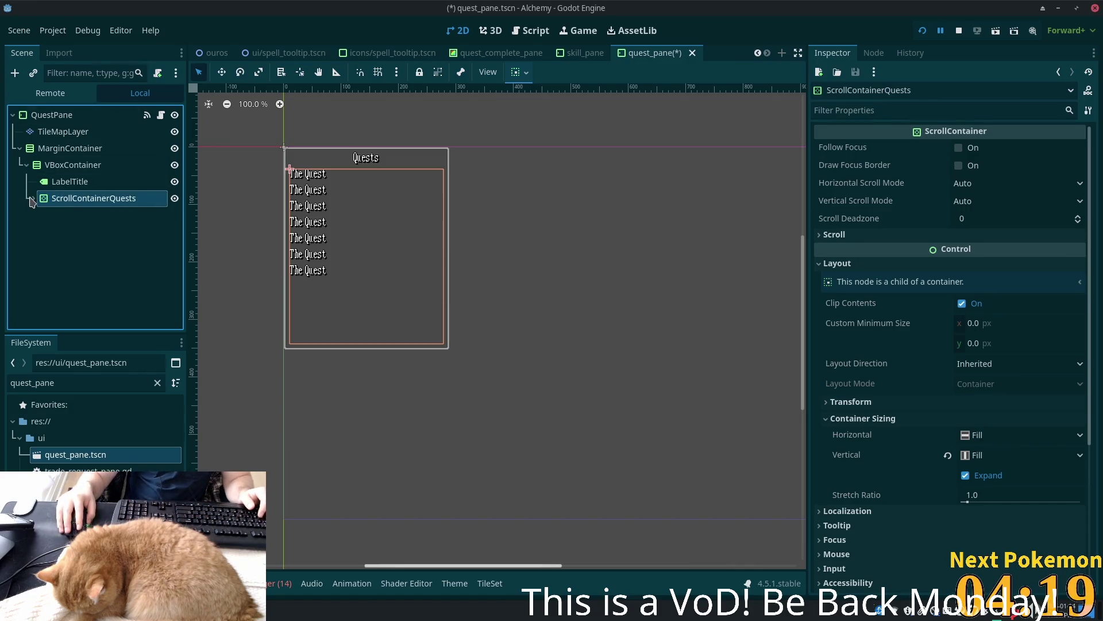
# Rename the inner container to VBoxContainerQuests and collapse ScrollContainerQuests.
pyautogui.click(33, 198)
pyautogui.click(135, 203)
pyautogui.click(155, 203)
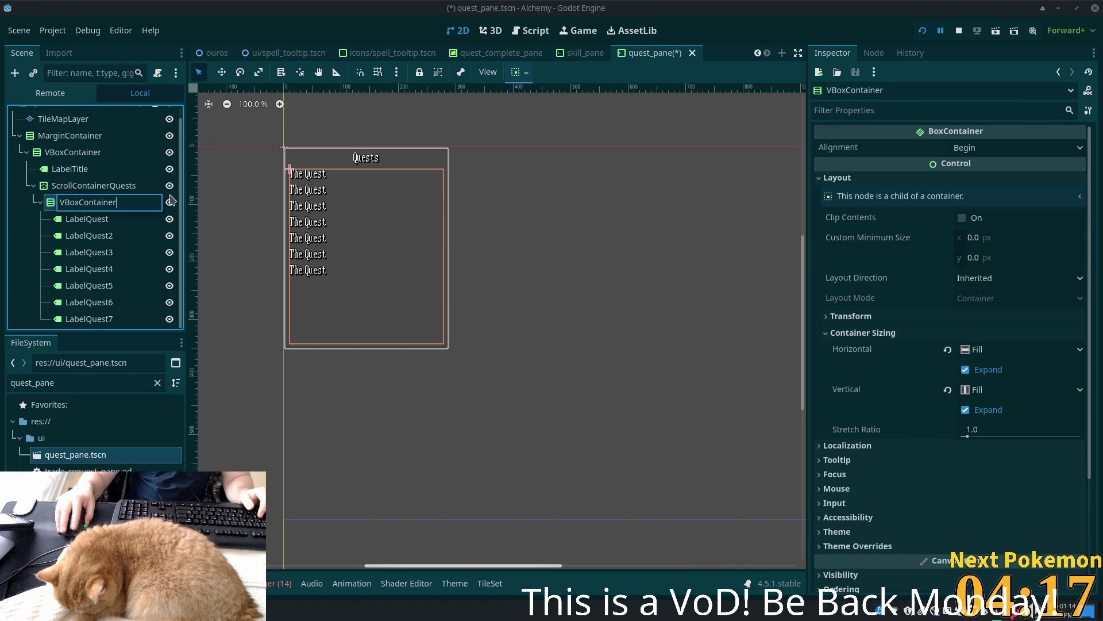
pyautogui.write('Quests')
pyautogui.press('Return')
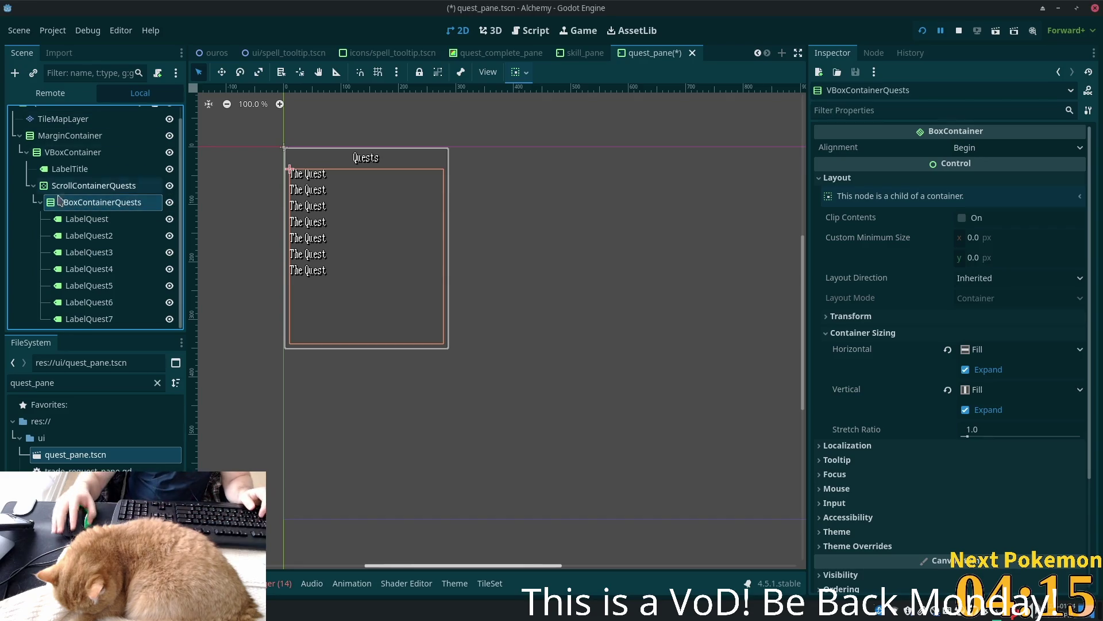
pyautogui.click(33, 185)
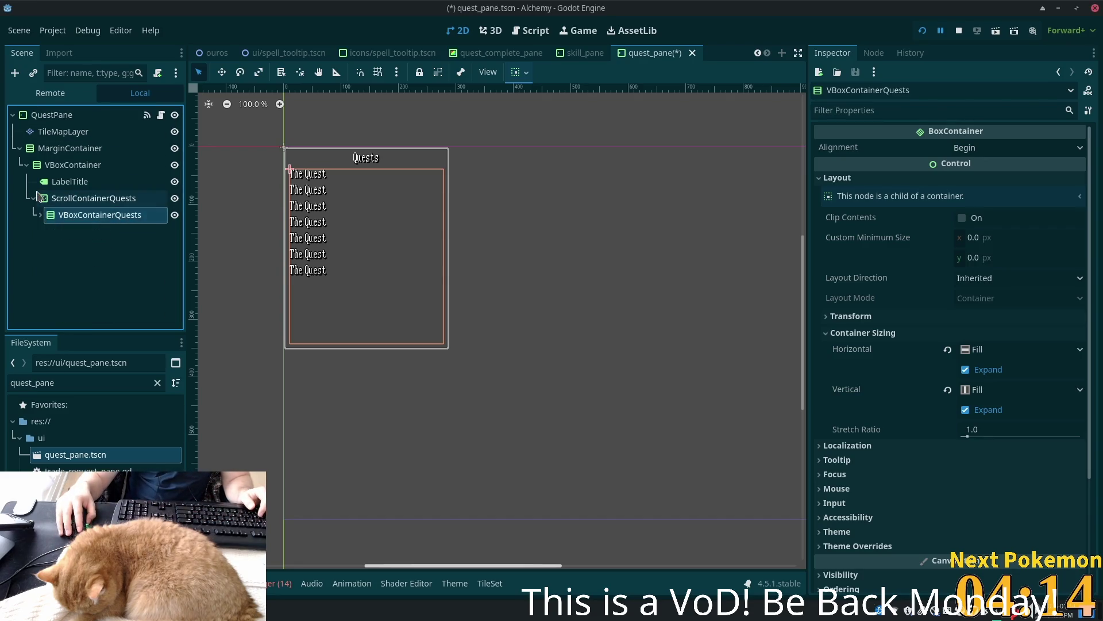
pyautogui.click(62, 165)
pyautogui.hotkey('ctrl', 'a')
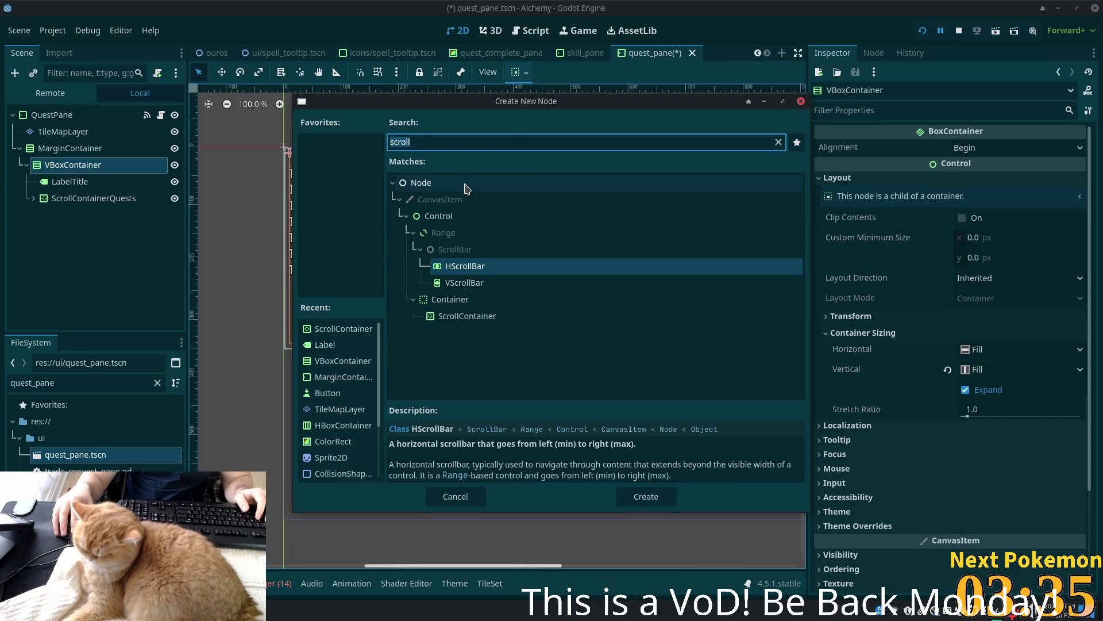
# Add an HBoxContainer to the main container with a Label inside it.
pyautogui.write('haboc')
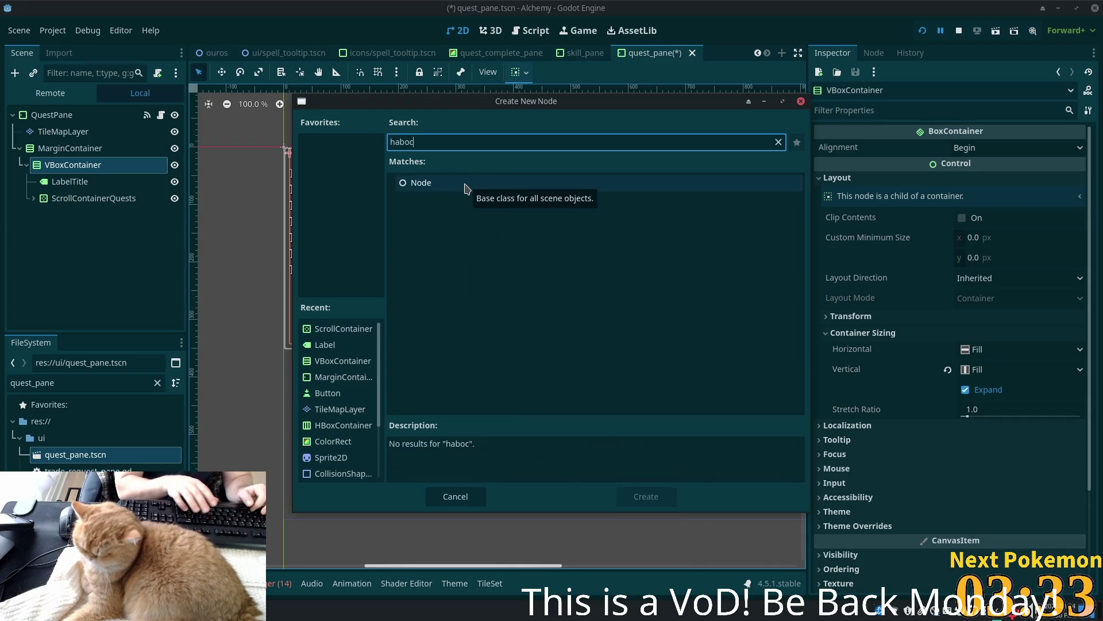
pyautogui.press('BackSpace')
pyautogui.press('BackSpace')
pyautogui.press('BackSpace')
pyautogui.write('box')
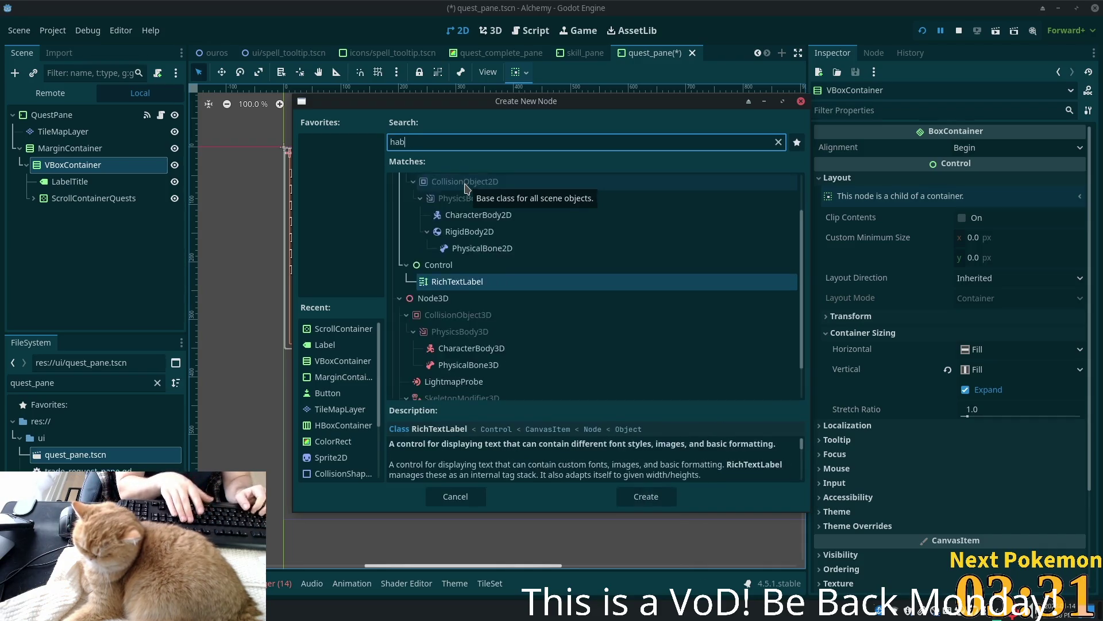
pyautogui.press('Return')
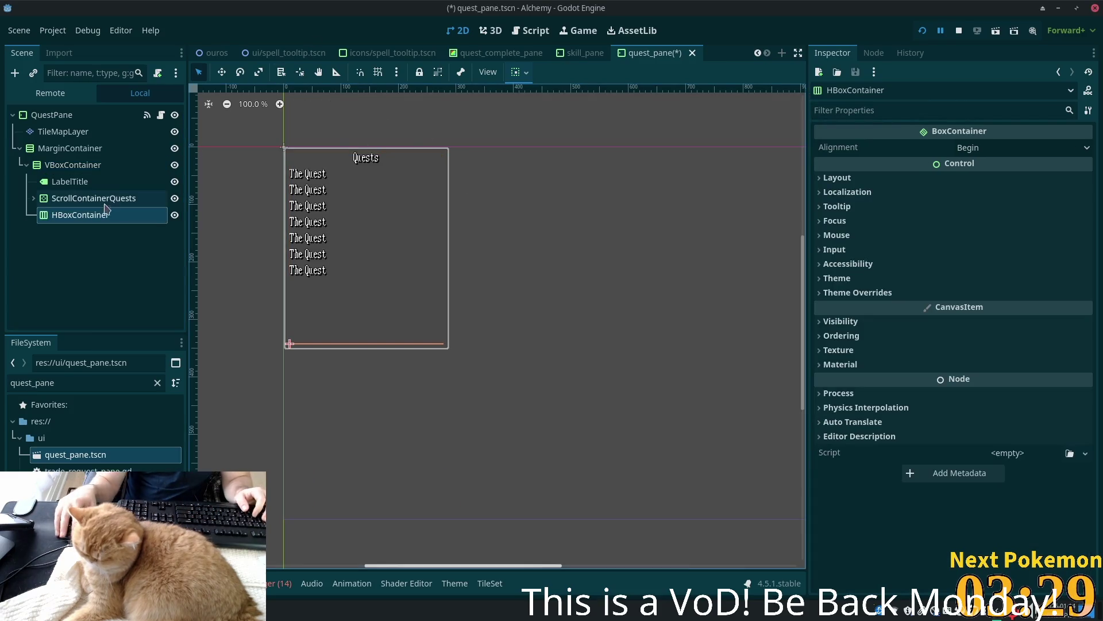
pyautogui.hotkey('ctrl', 'a')
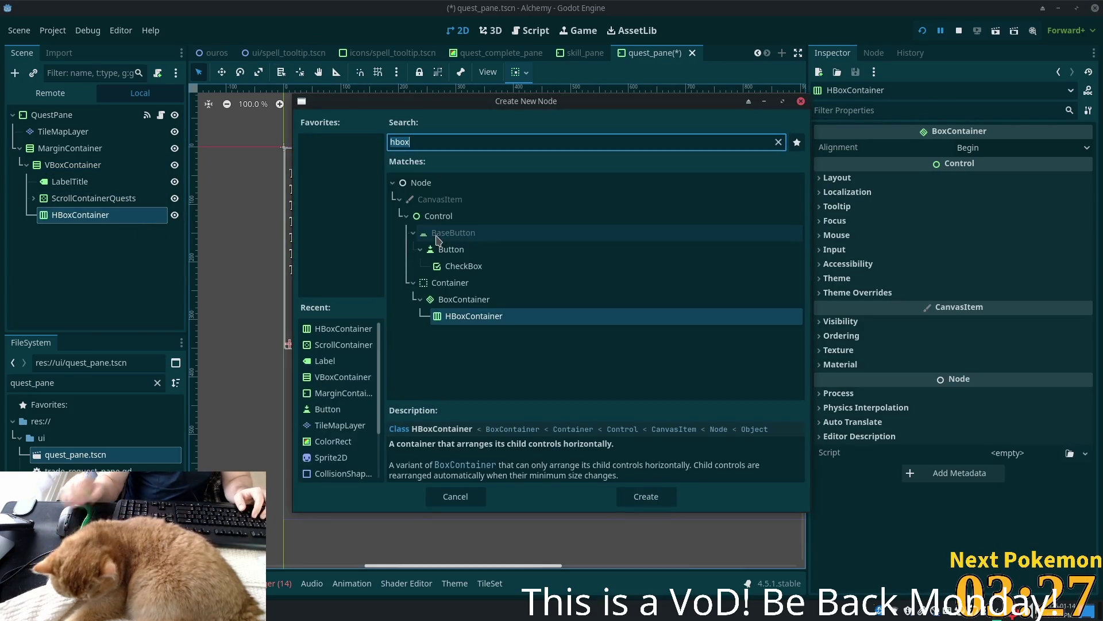
pyautogui.write('label')
pyautogui.press('Return')
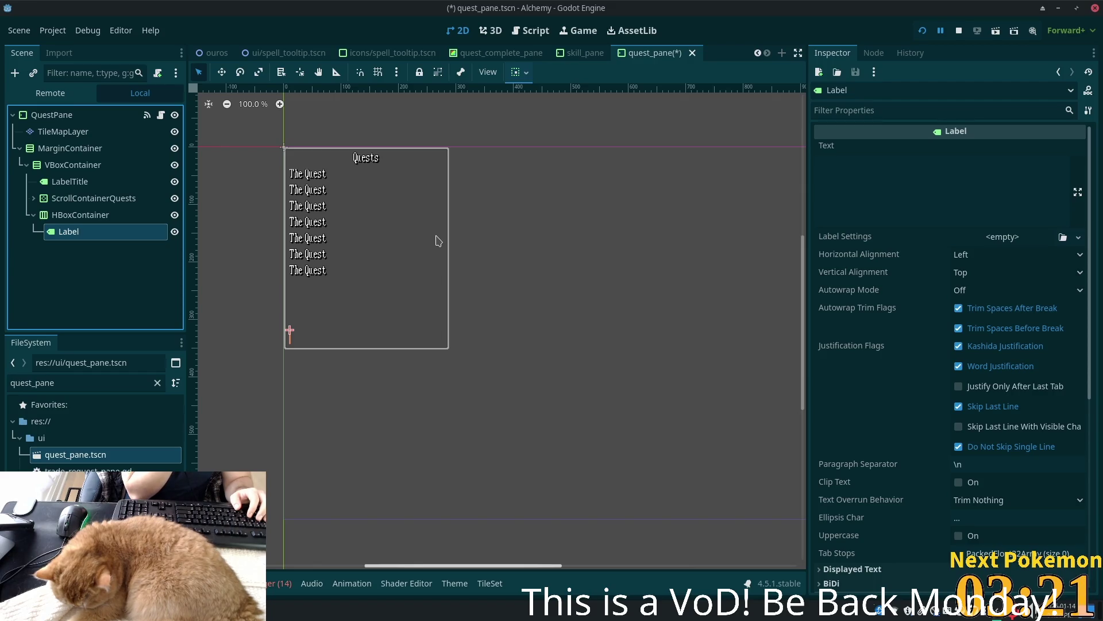
# Rename the label LabelQuestPoints and start entering its text 'Quest Points'.
pyautogui.click(106, 232)
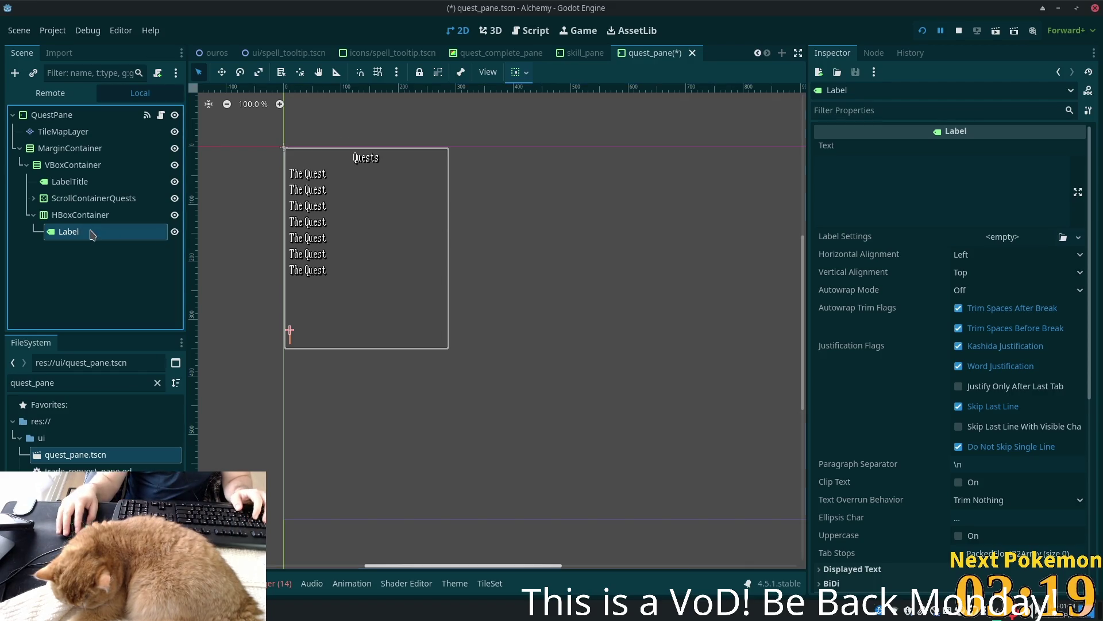
pyautogui.press('End')
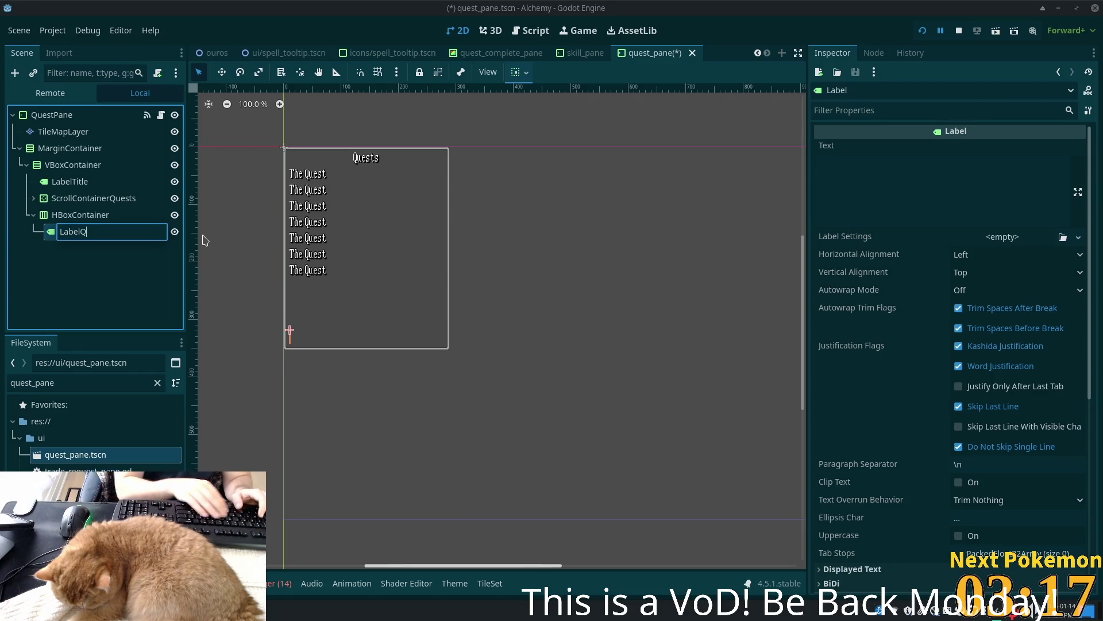
pyautogui.write('uestPoints')
pyautogui.press('Return')
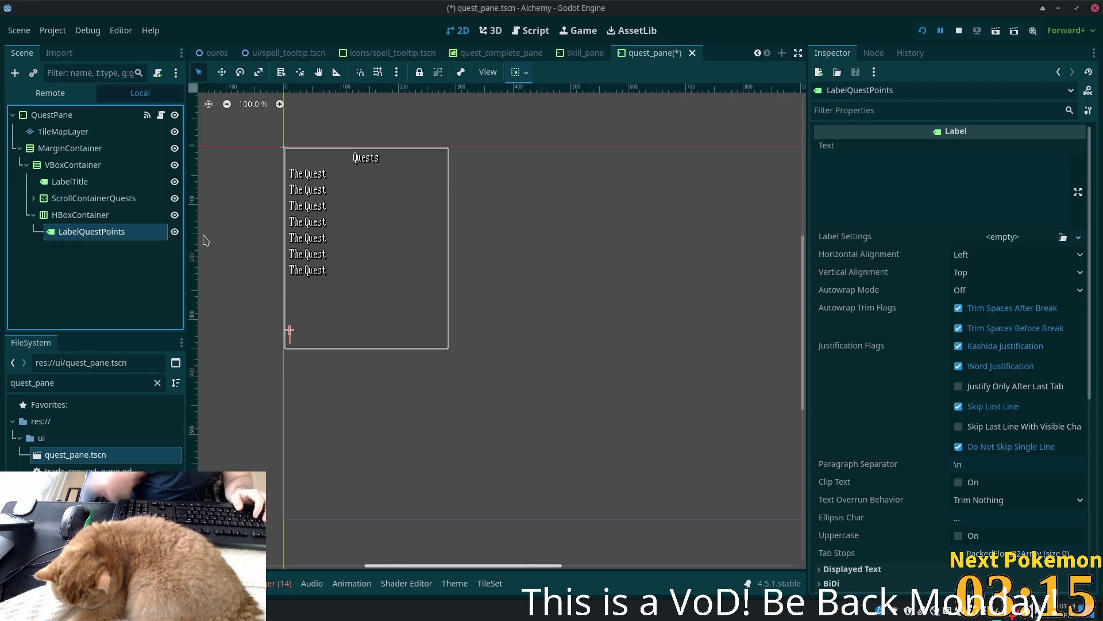
pyautogui.click(892, 181)
pyautogui.write('Qeu')
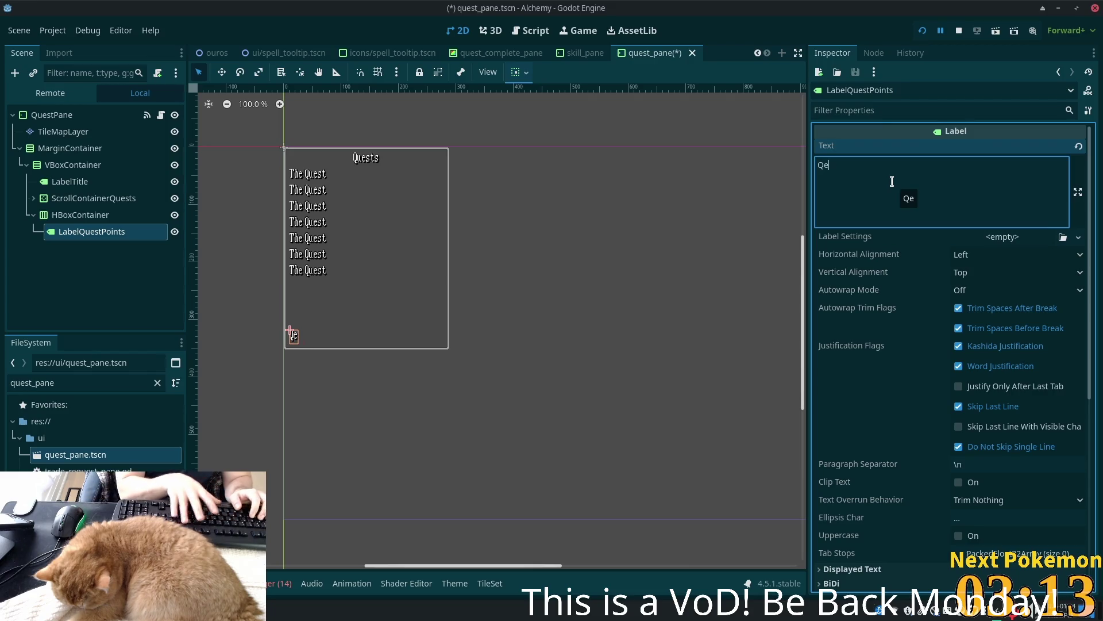
pyautogui.write('est ')
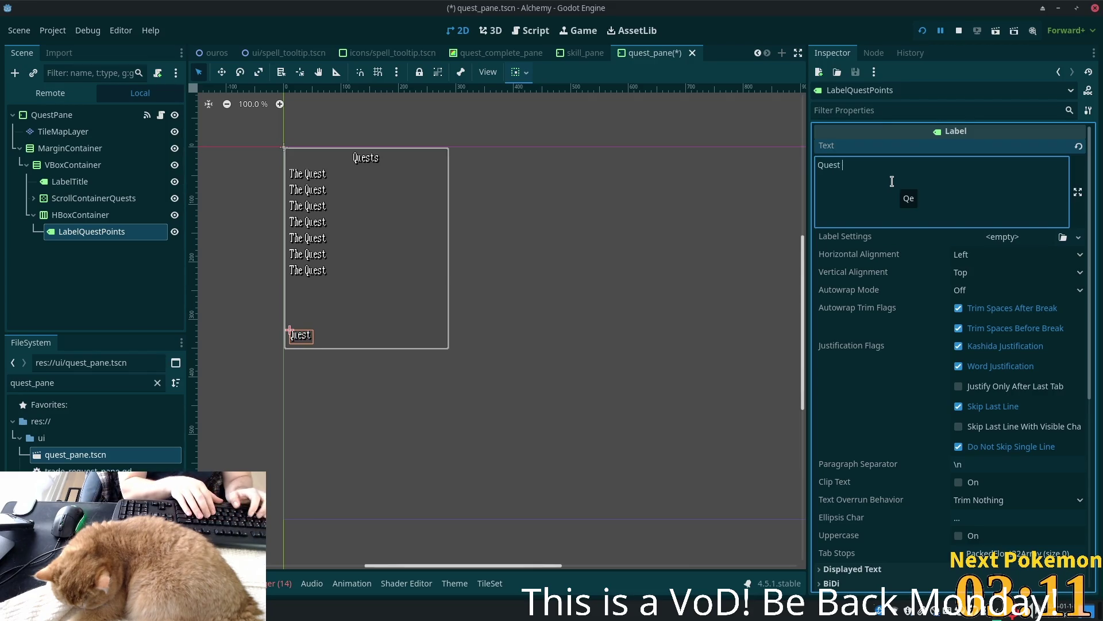
pyautogui.write('oints')
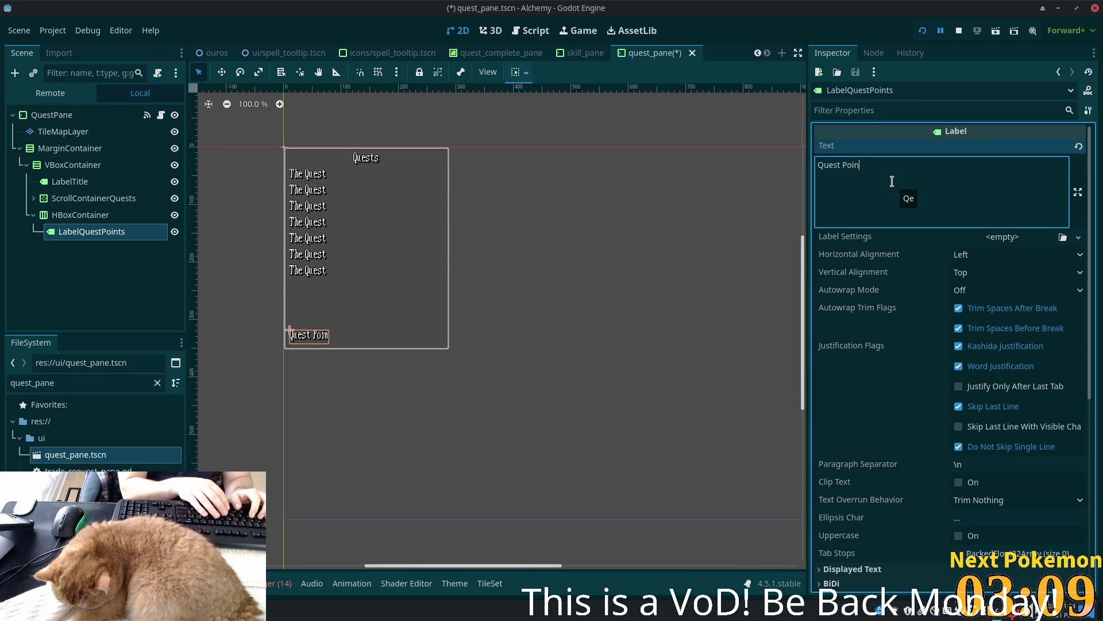
# Add two empty Labels, Label and Label2, to the HBoxContainer.
pyautogui.click(68, 217)
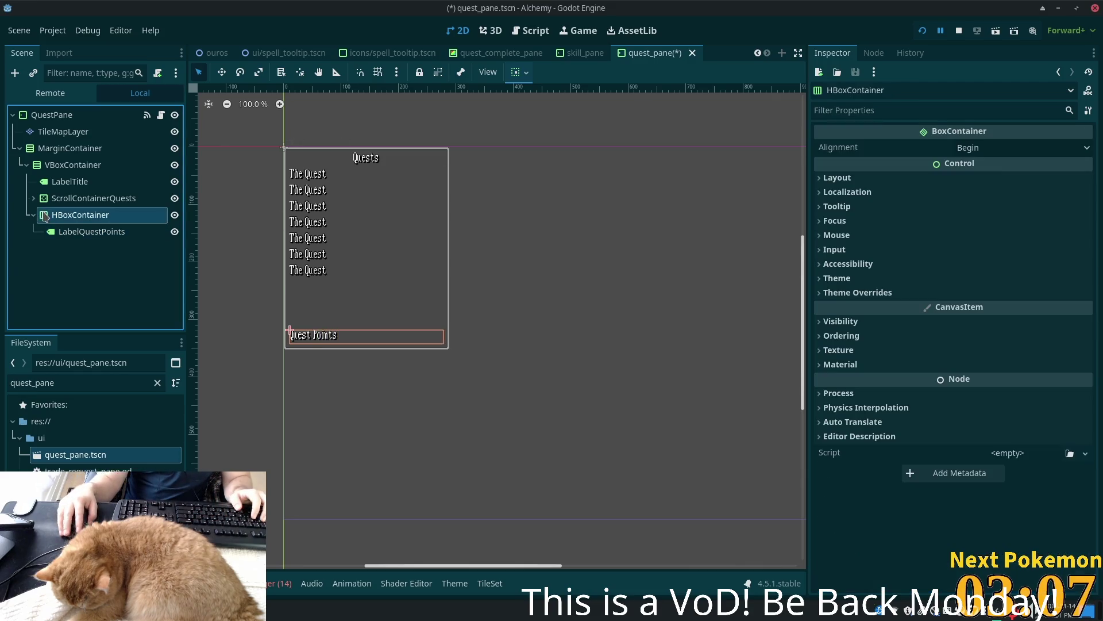
pyautogui.hotkey('ctrl', 'a')
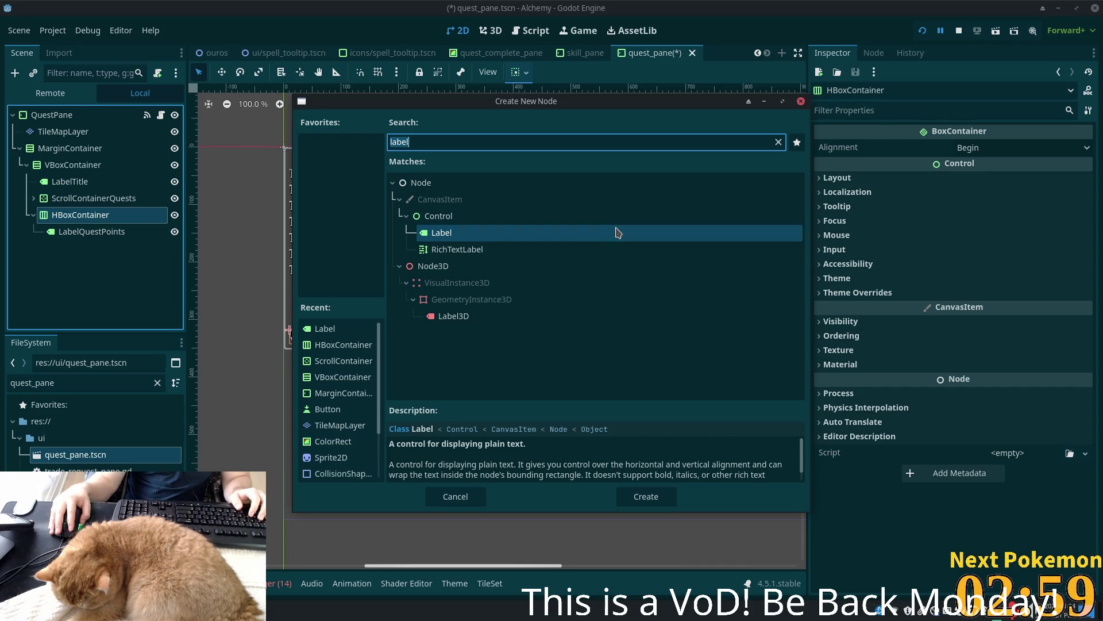
pyautogui.doubleClick(618, 232)
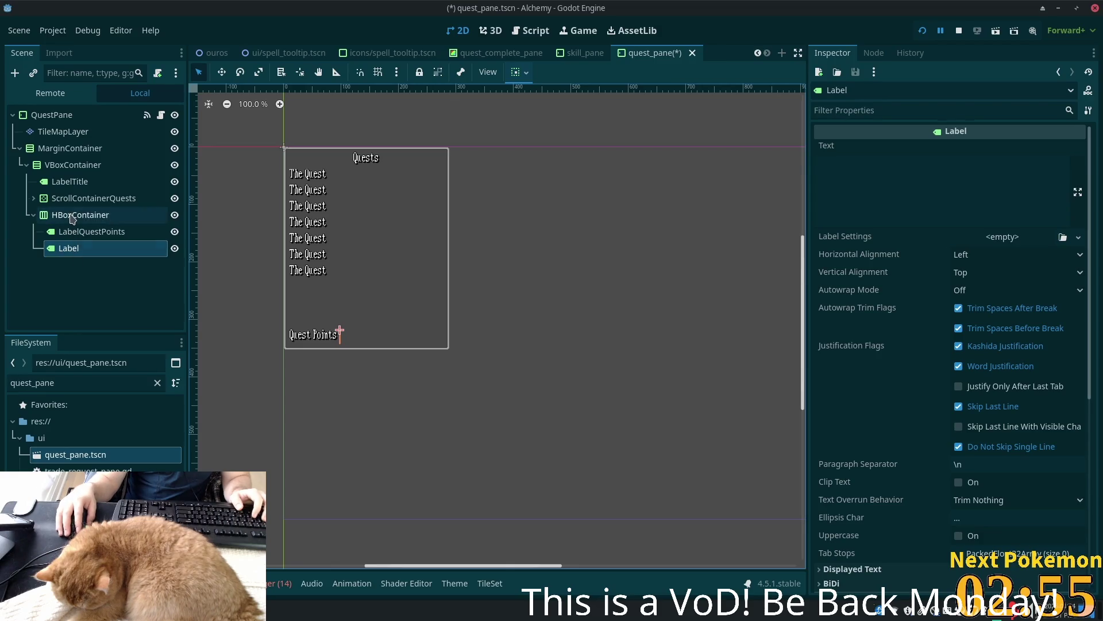
pyautogui.click(71, 216)
pyautogui.hotkey('ctrl', 'a')
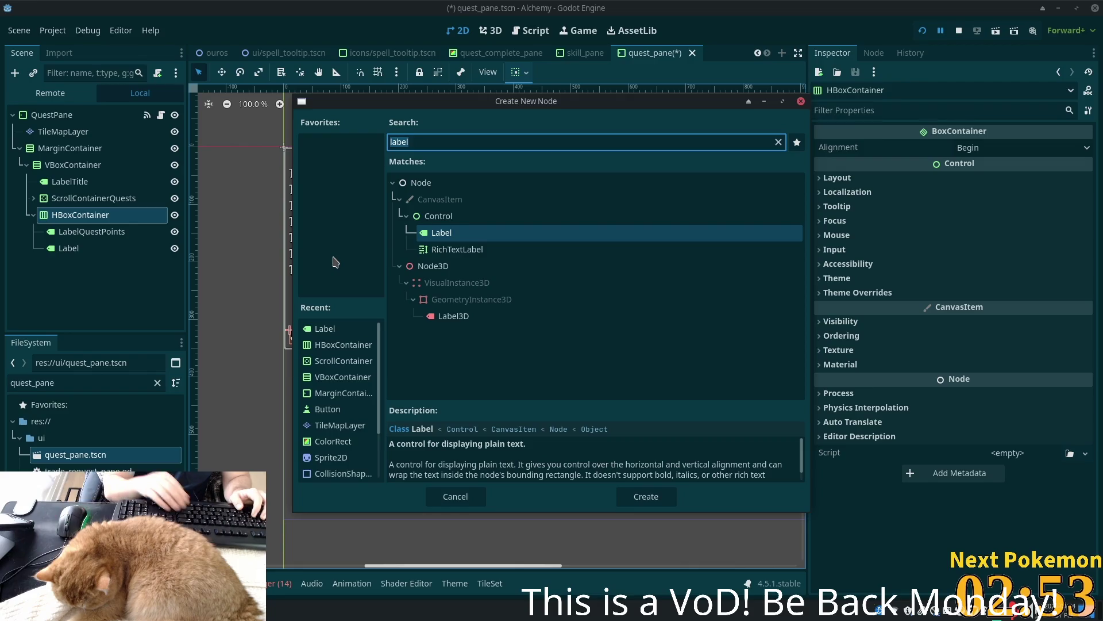
pyautogui.press('Return')
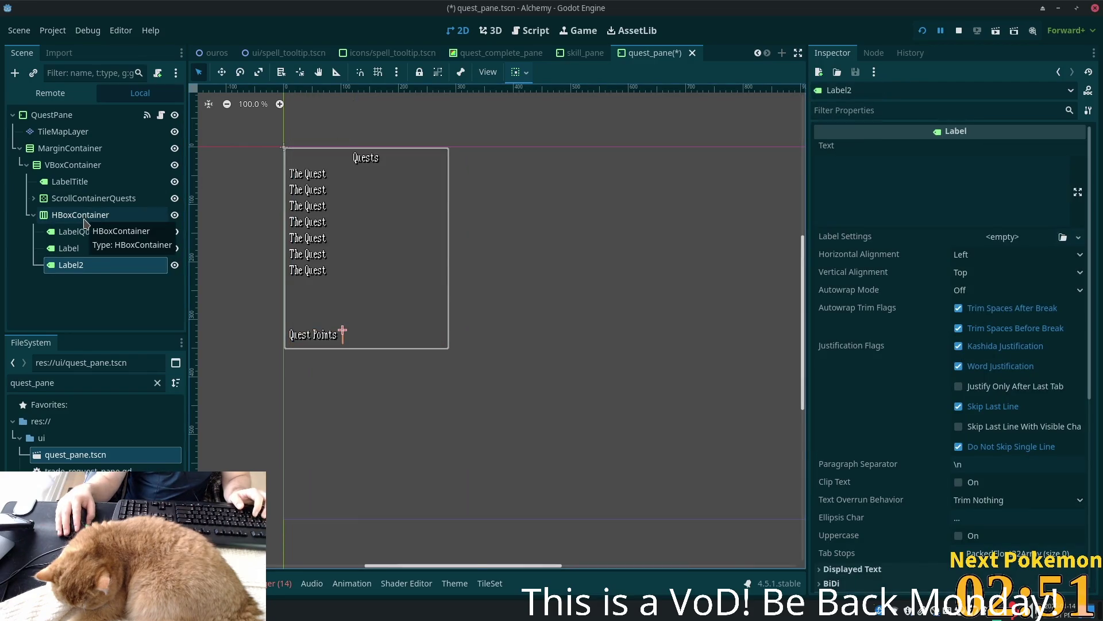
# Check the row's labels, add a third Label (Label3), and select Label for renaming.
pyautogui.click(80, 233)
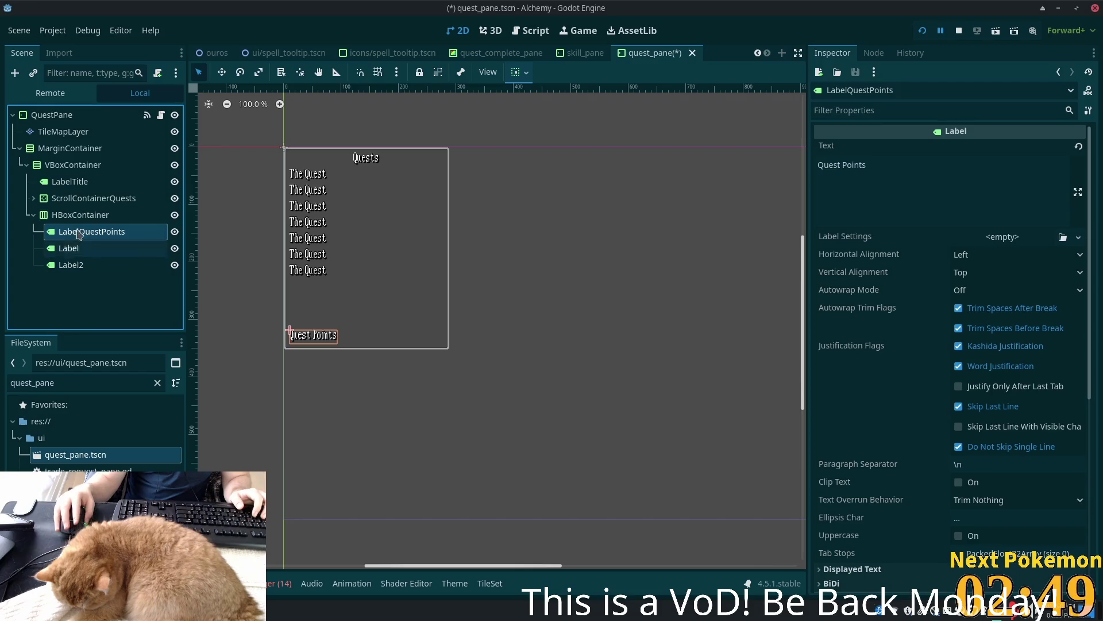
pyautogui.click(69, 249)
pyautogui.click(66, 265)
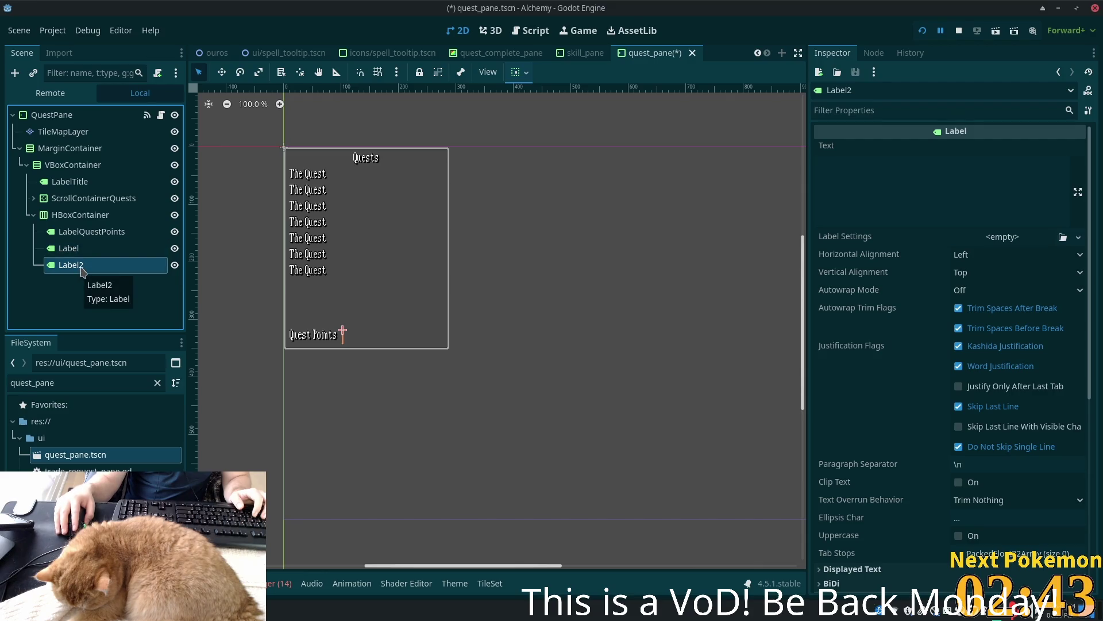
pyautogui.click(81, 214)
pyautogui.hotkey('ctrl', 'a')
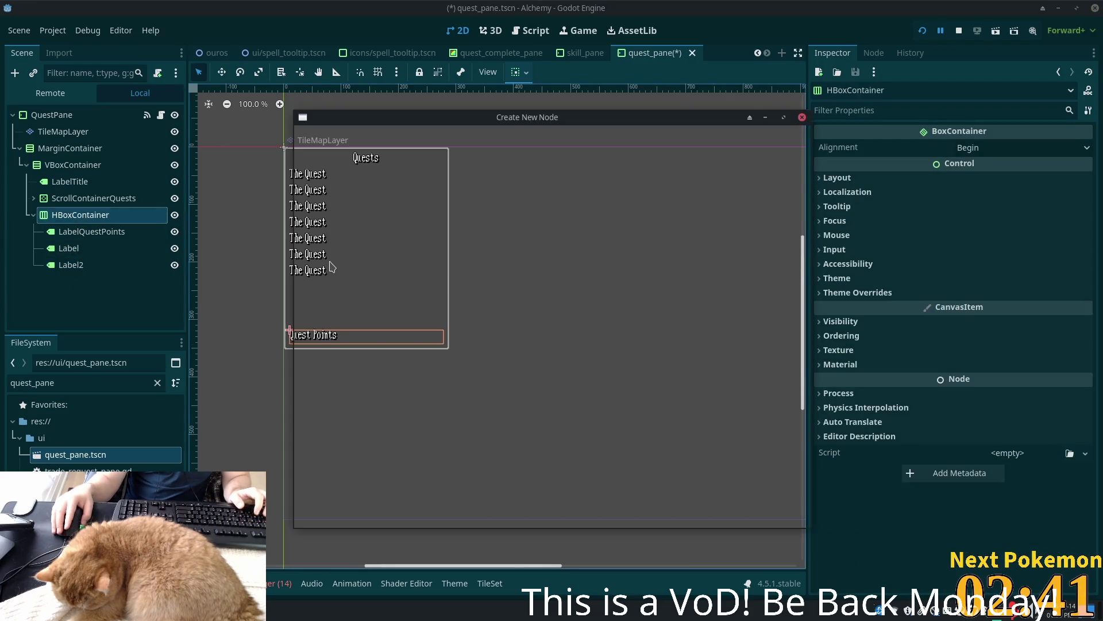
pyautogui.press('Return')
pyautogui.click(77, 247)
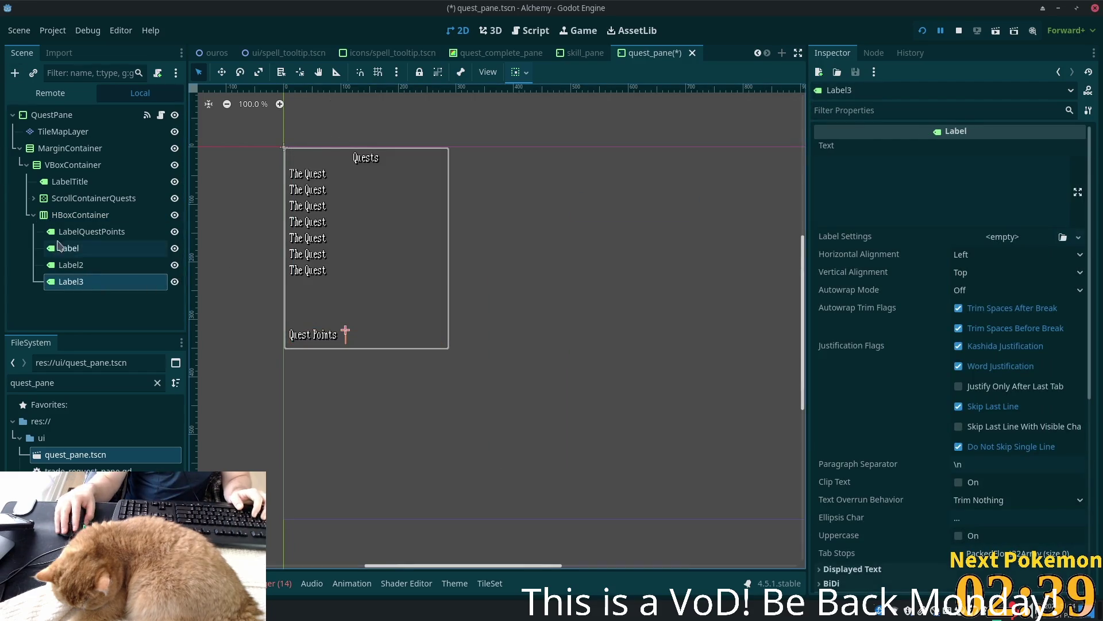
pyautogui.click(142, 245)
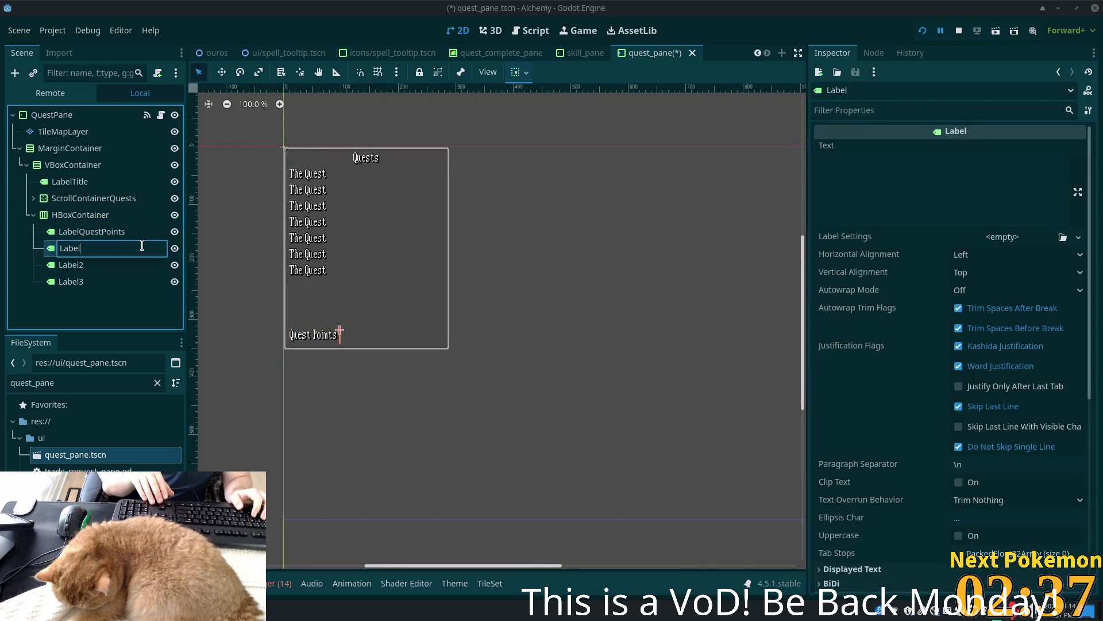
# Rename Label to LabelCurrentQuestPoints.
pyautogui.press('End')
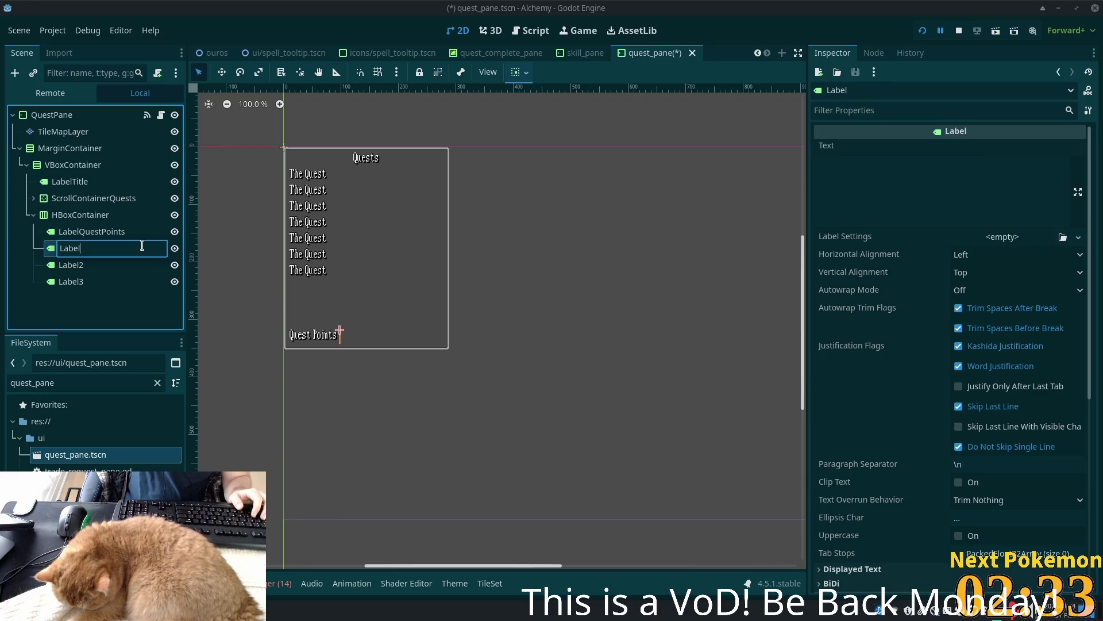
pyautogui.write('Cure')
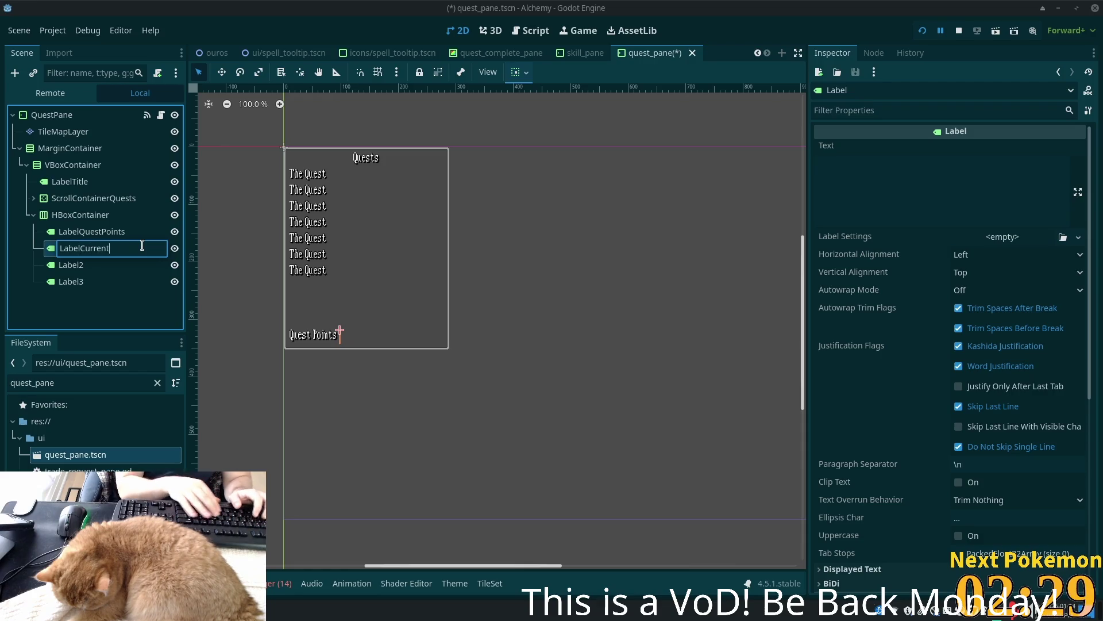
pyautogui.write('tPo')
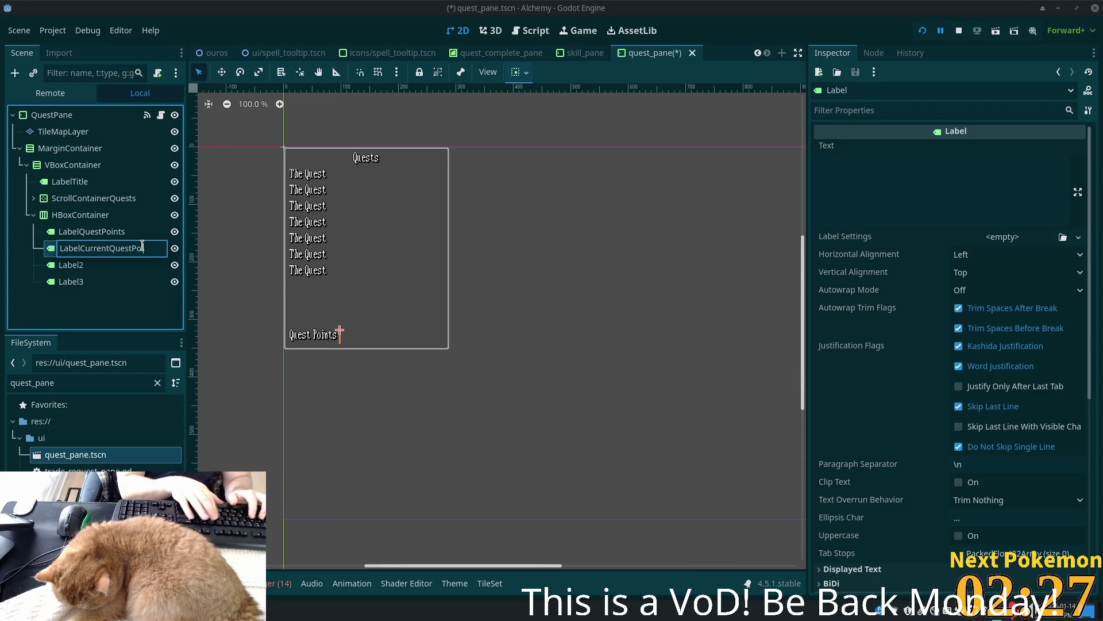
pyautogui.write('nts')
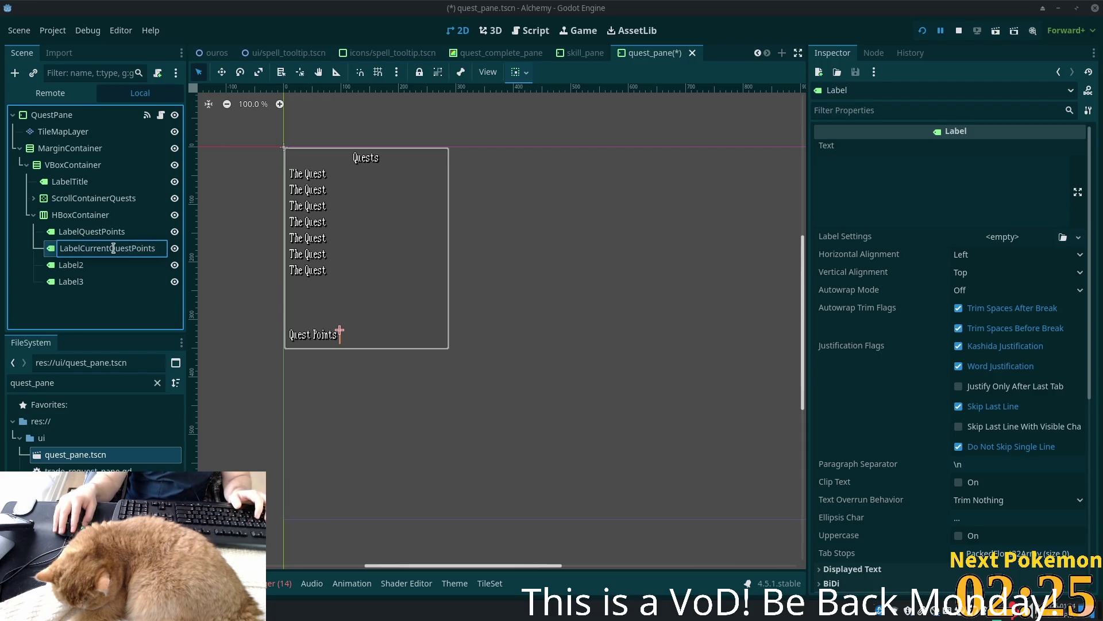
pyautogui.click(72, 265)
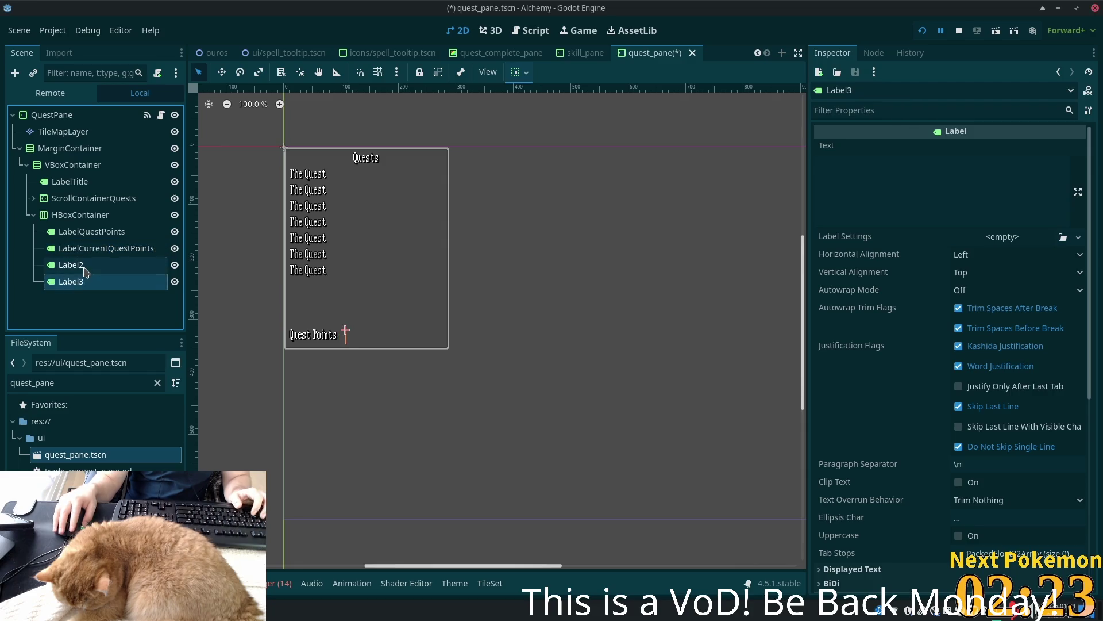
# Rename Label2 to LabelSlash and set its text to '/'.
pyautogui.press('F2')
pyautogui.press('Right')
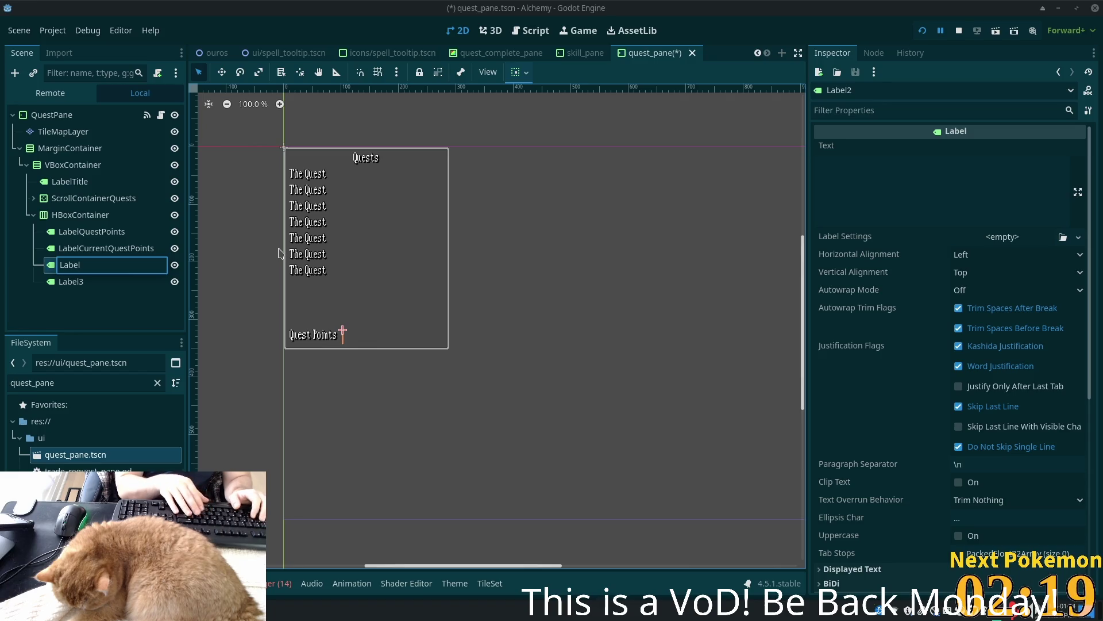
pyautogui.press('BackSpace')
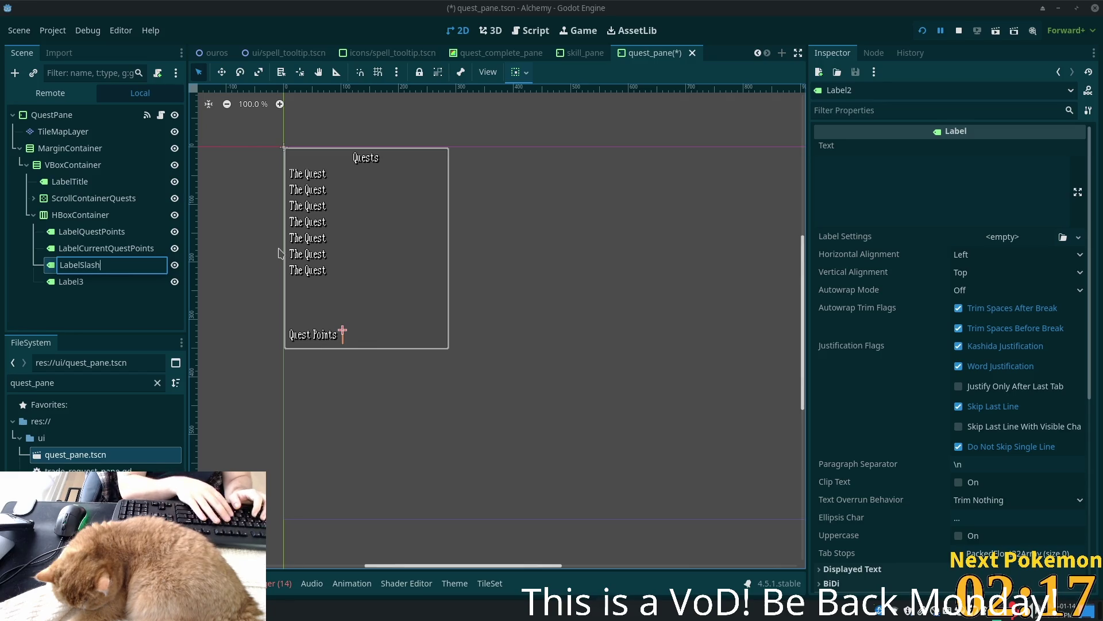
pyautogui.press('Return')
pyautogui.click(895, 181)
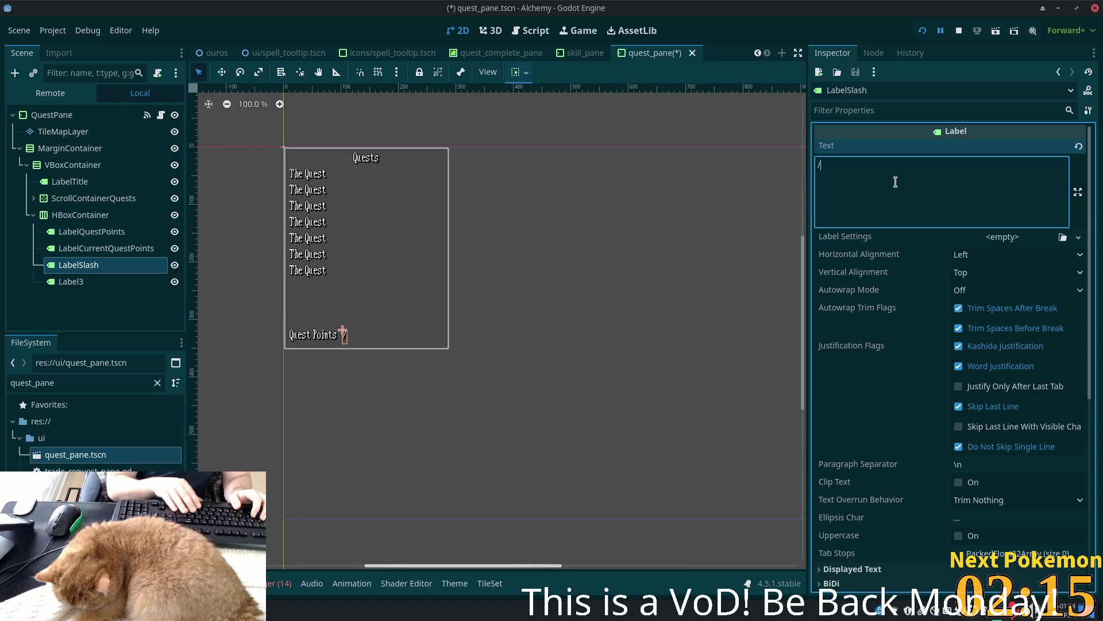
pyautogui.click(80, 281)
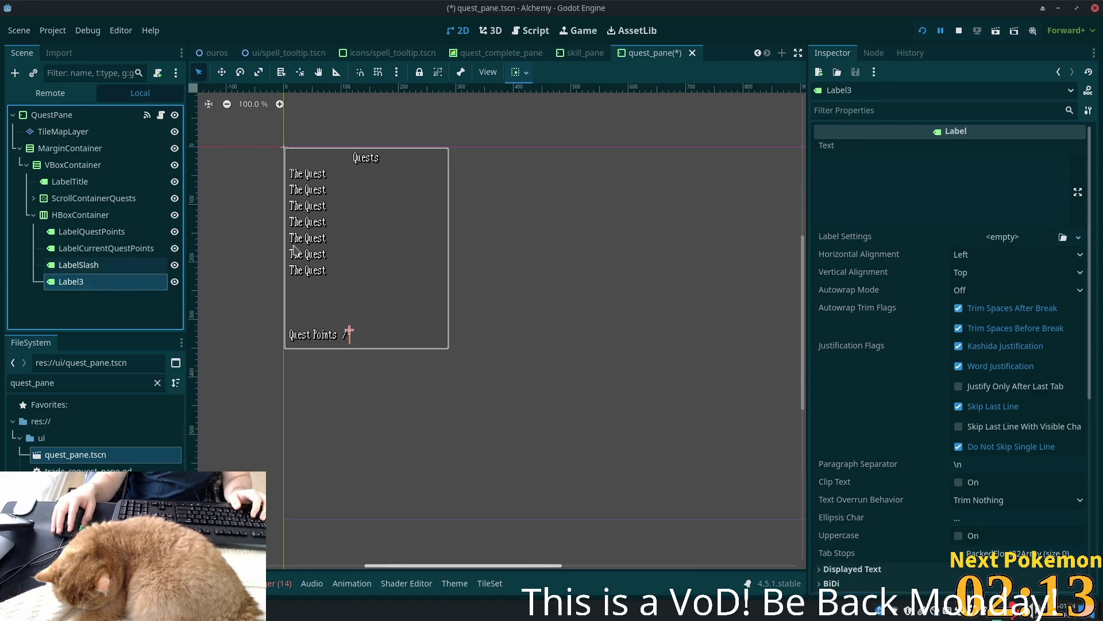
# Rename Label3 to LabelTotalQuestPoints, leaving its text empty.
pyautogui.click(897, 168)
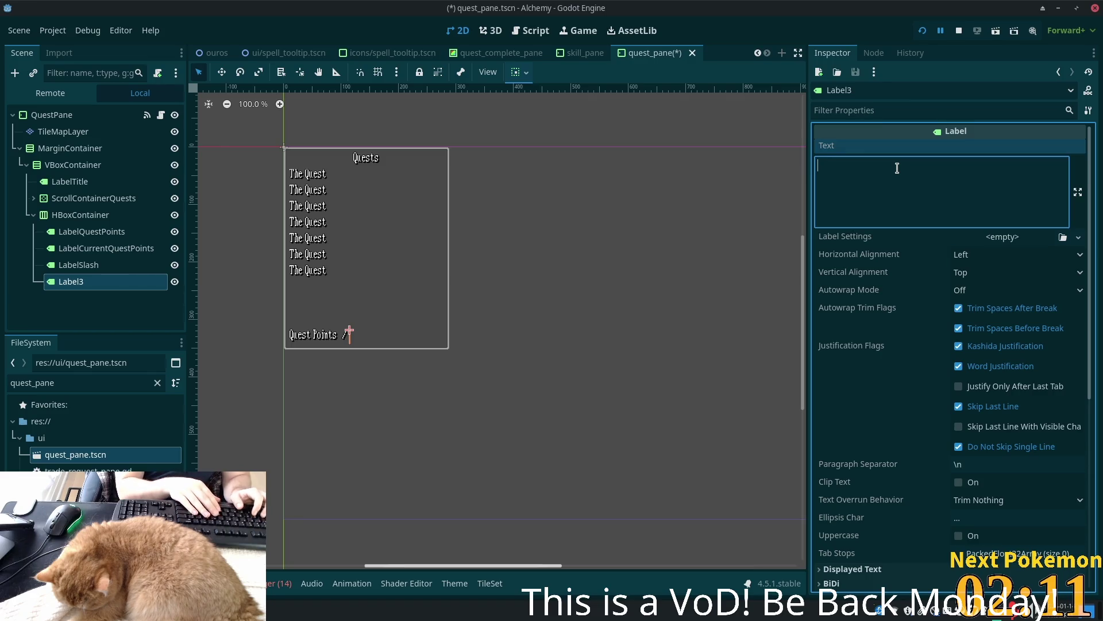
pyautogui.click(82, 284)
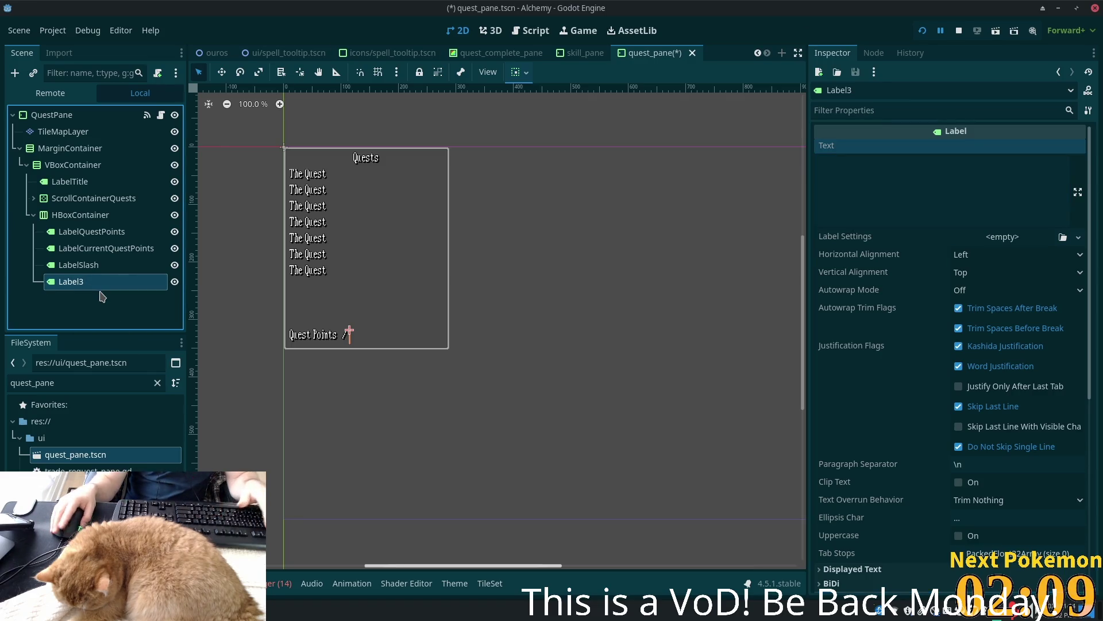
pyautogui.click(98, 284)
pyautogui.press('BackSpace')
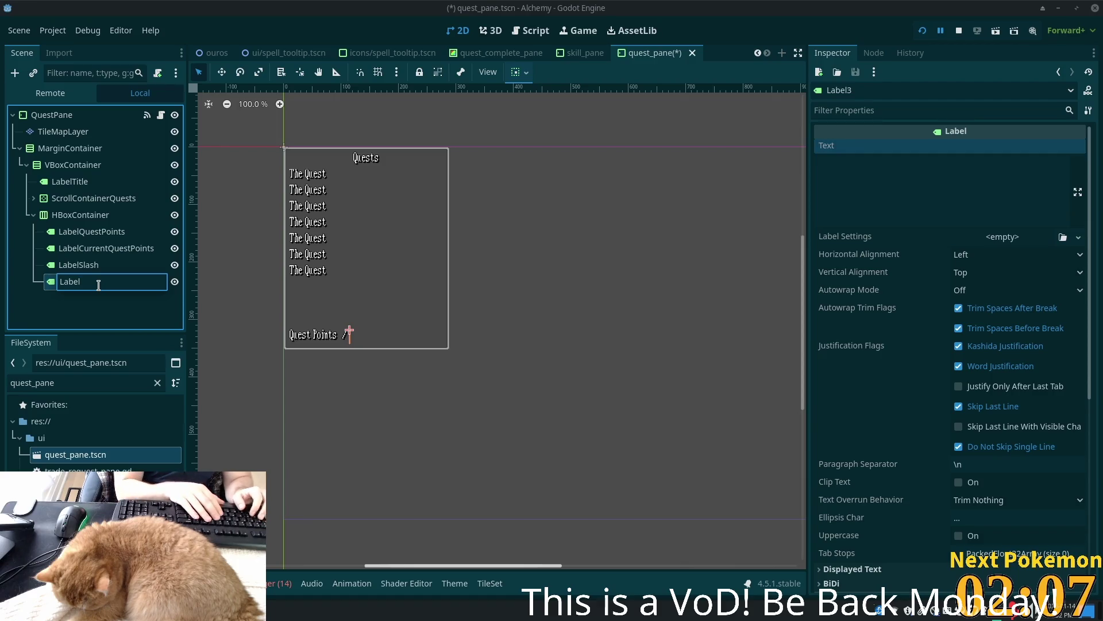
pyautogui.write('QuestPoints')
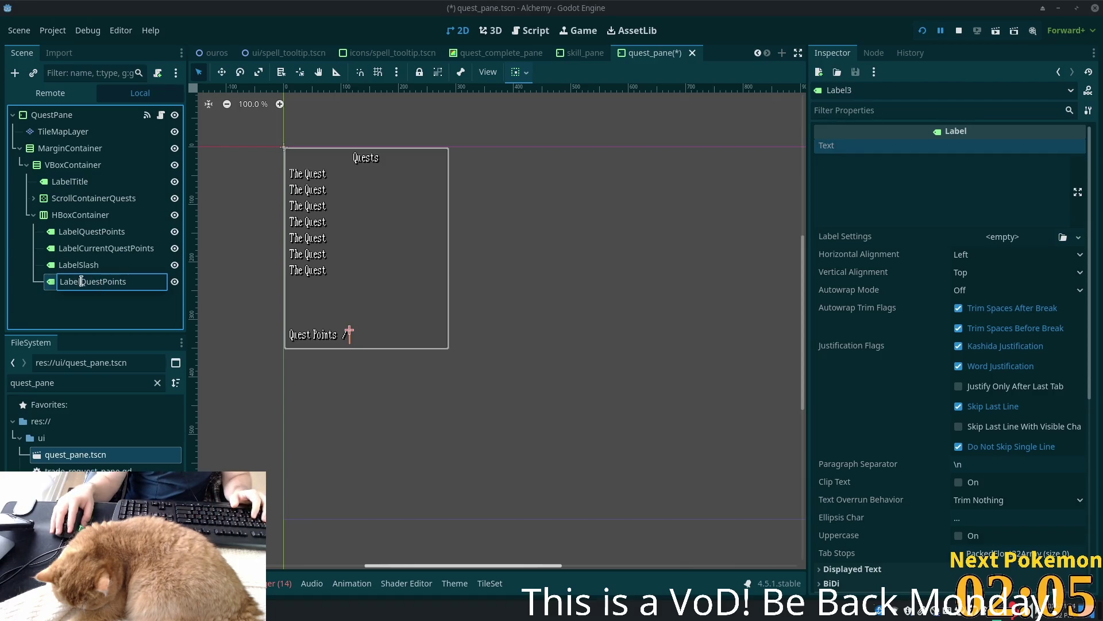
pyautogui.click(81, 281)
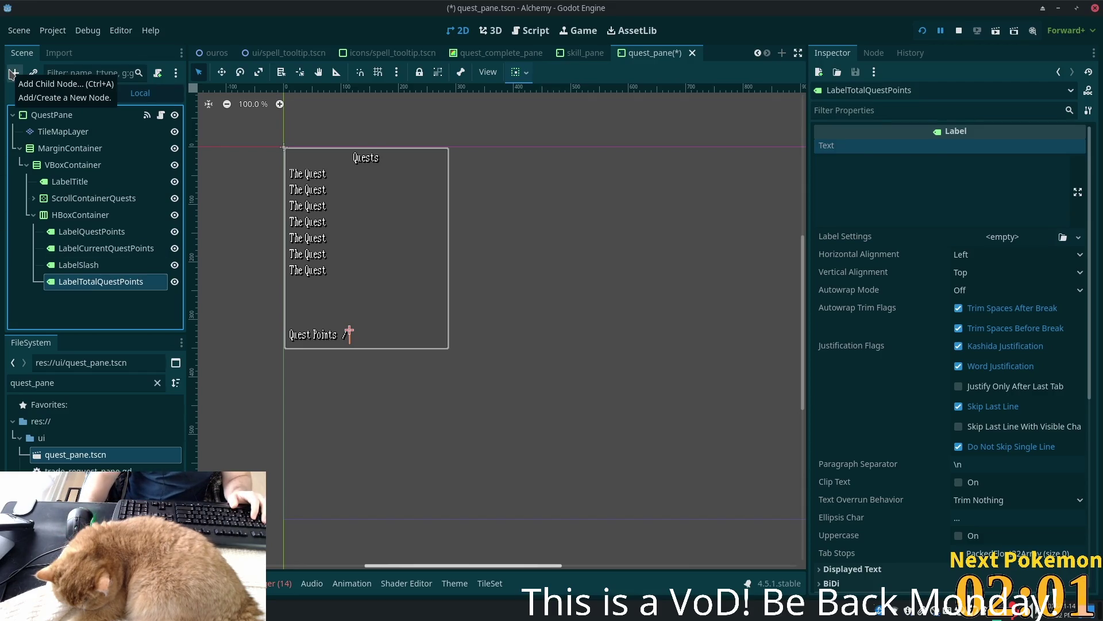
# Give the three point labels horizontal Shrink End sizing, with Expand left off.
pyautogui.keyDown('shift'); pyautogui.click(86, 251); pyautogui.keyUp('shift')
pyautogui.scroll(-4, 1051, 217)
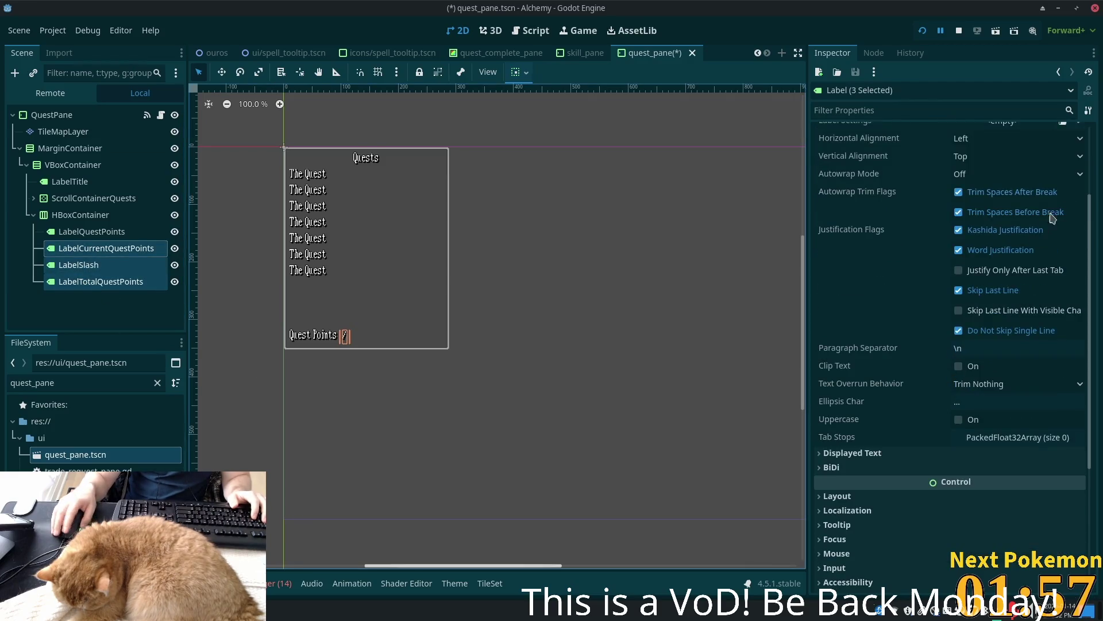
pyautogui.scroll(2, 1053, 217)
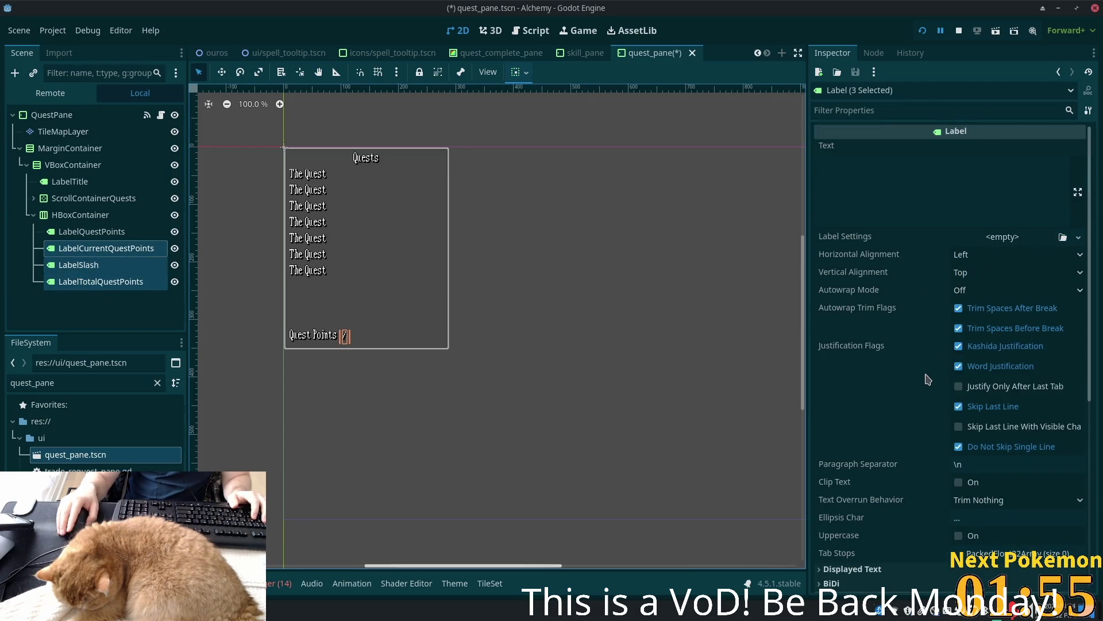
pyautogui.scroll(-5, 928, 379)
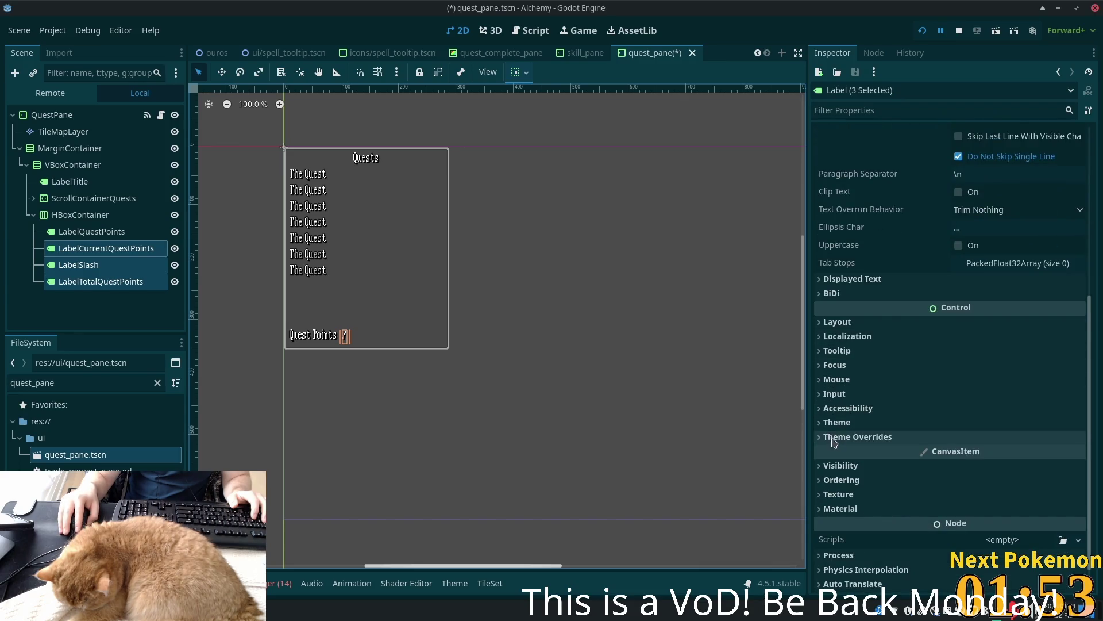
pyautogui.click(856, 437)
pyautogui.scroll(-1, 876, 456)
pyautogui.scroll(3, 862, 345)
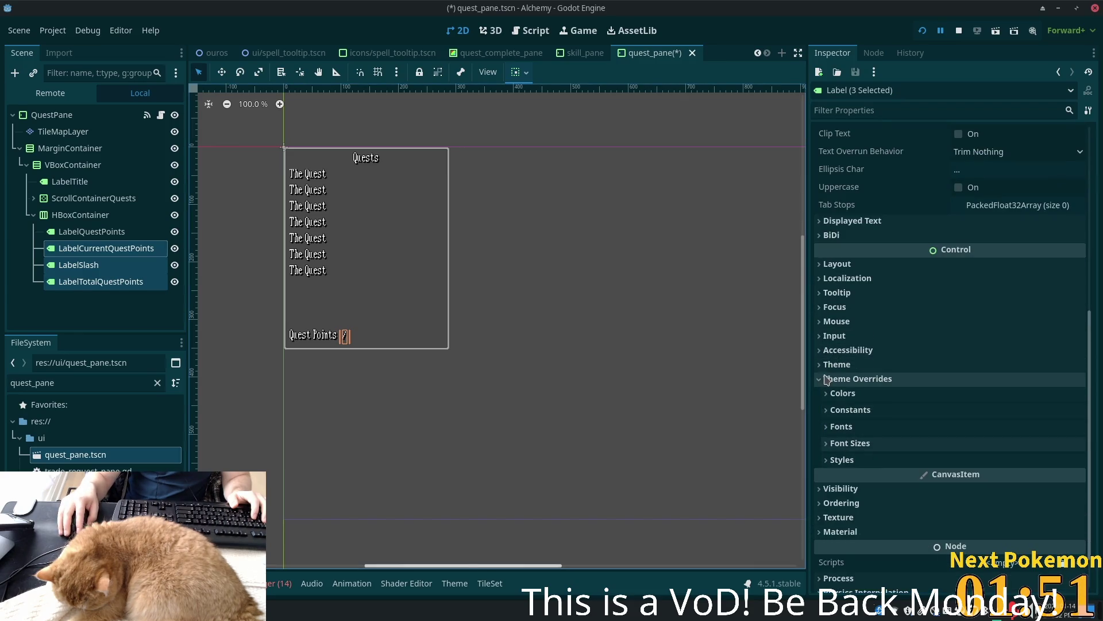
pyautogui.scroll(1, 851, 247)
pyautogui.scroll(-1, 852, 287)
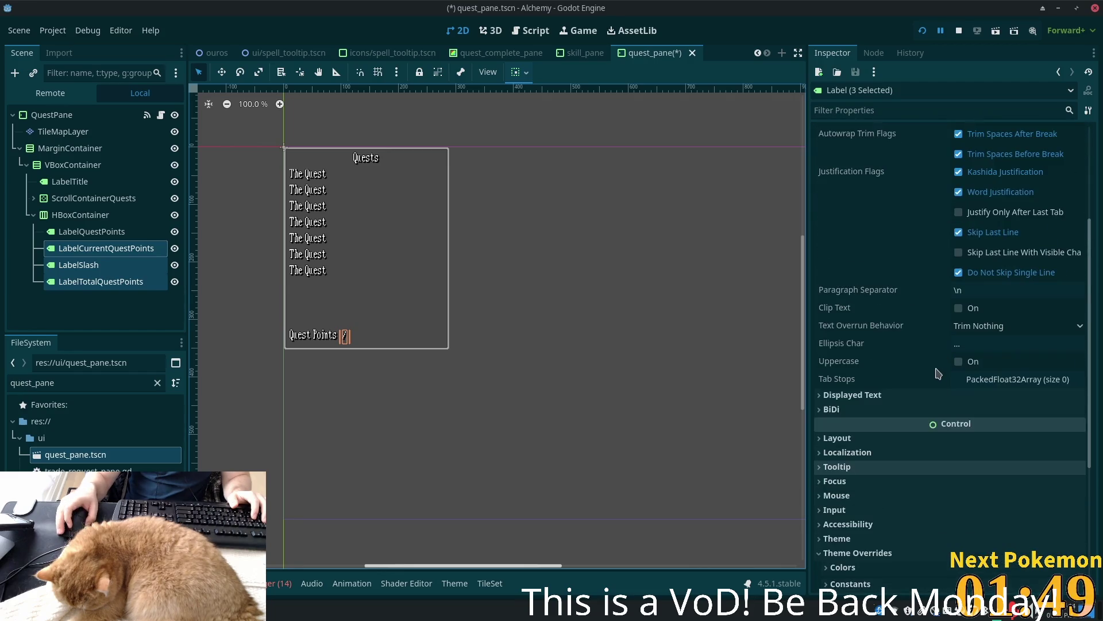
pyautogui.click(838, 437)
pyautogui.scroll(-2, 923, 459)
pyautogui.click(873, 454)
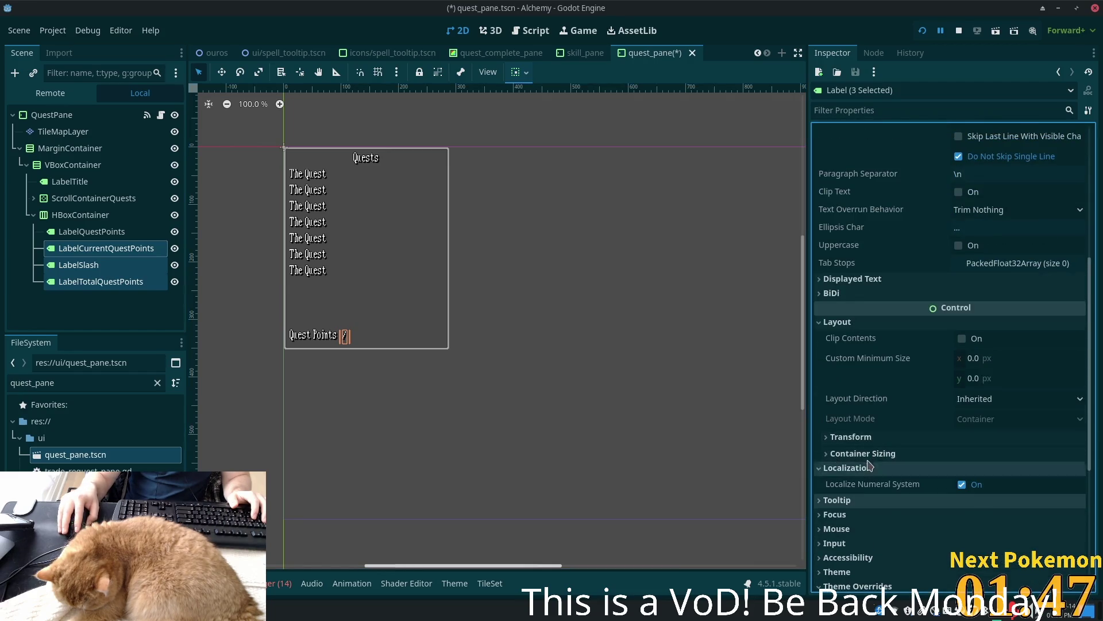
pyautogui.scroll(-2, 940, 494)
pyautogui.click(977, 413)
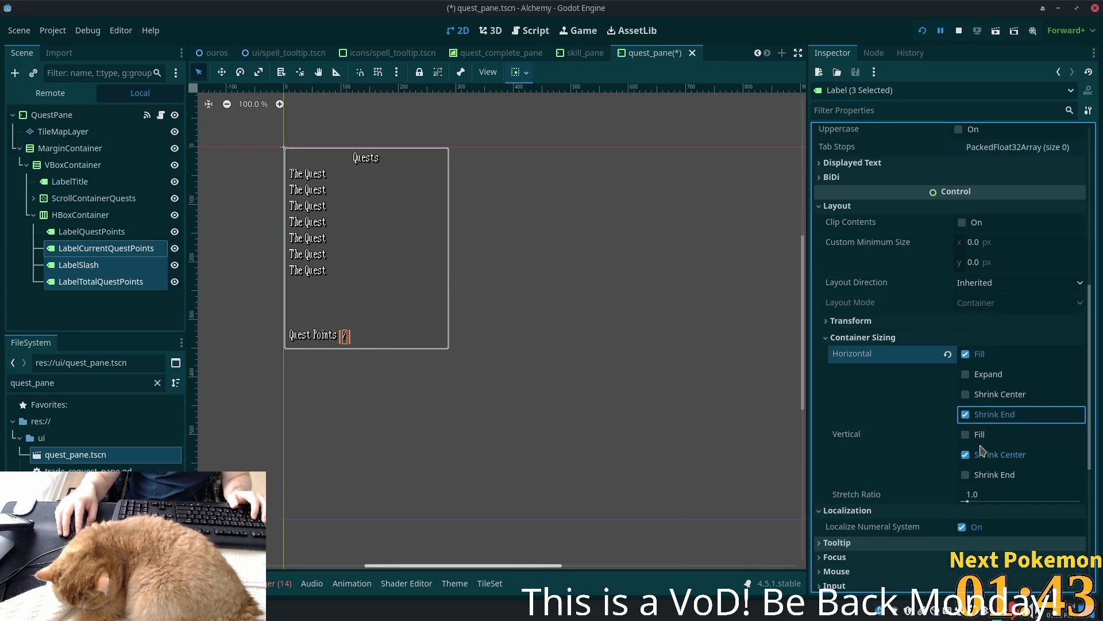
pyautogui.click(979, 374)
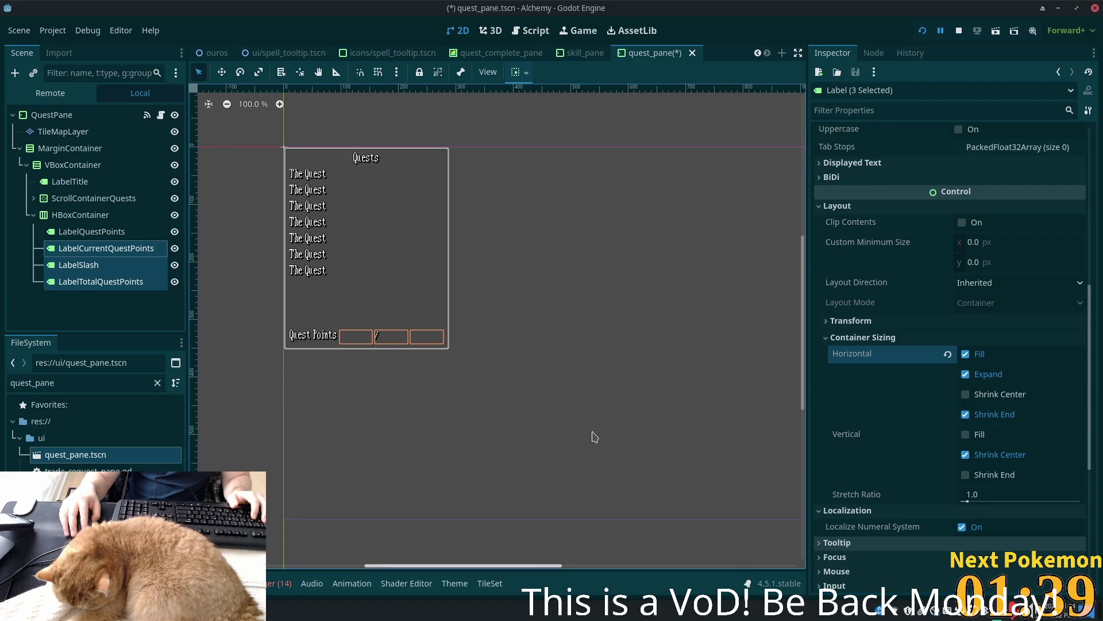
pyautogui.click(968, 377)
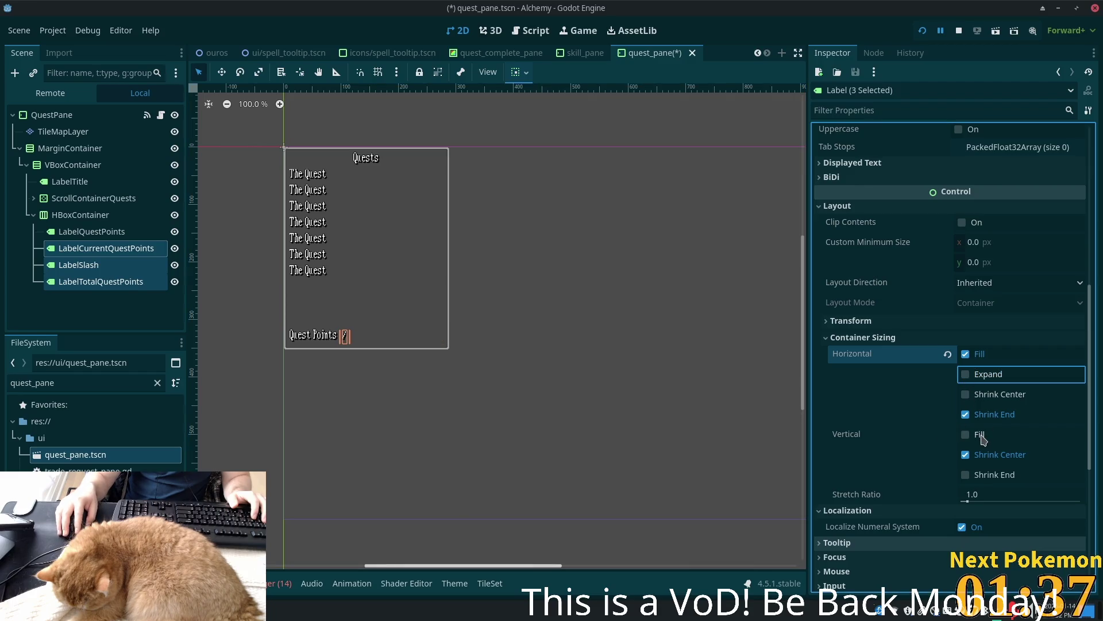
# Review LabelQuestPoints, the HBoxContainer and each point label's settings.
pyautogui.click(76, 233)
pyautogui.click(74, 215)
pyautogui.click(69, 232)
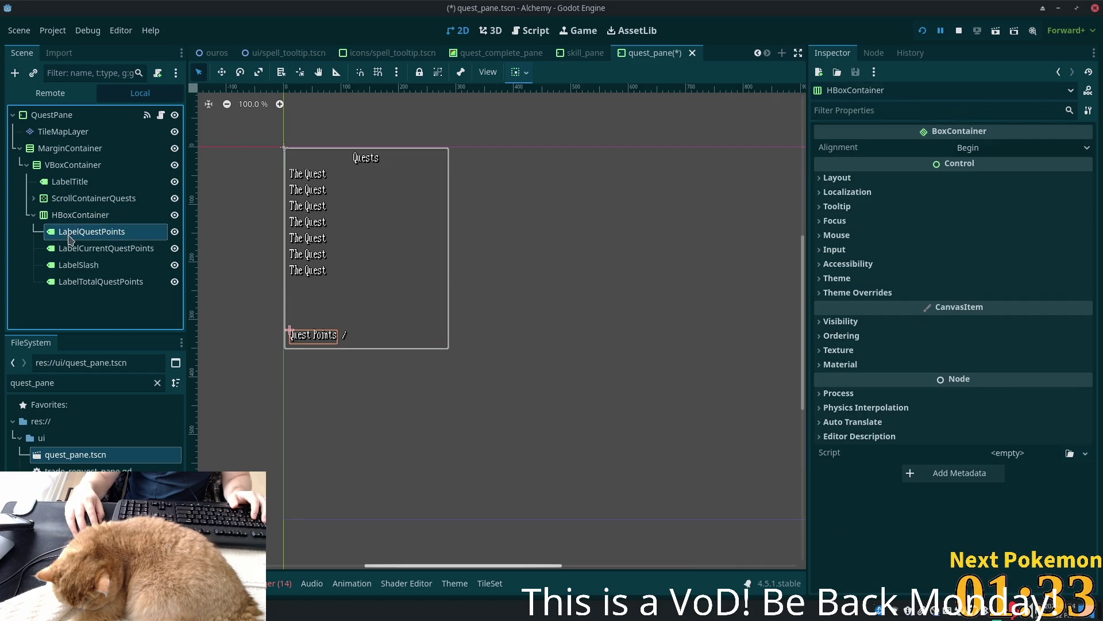
pyautogui.click(69, 248)
pyautogui.click(69, 265)
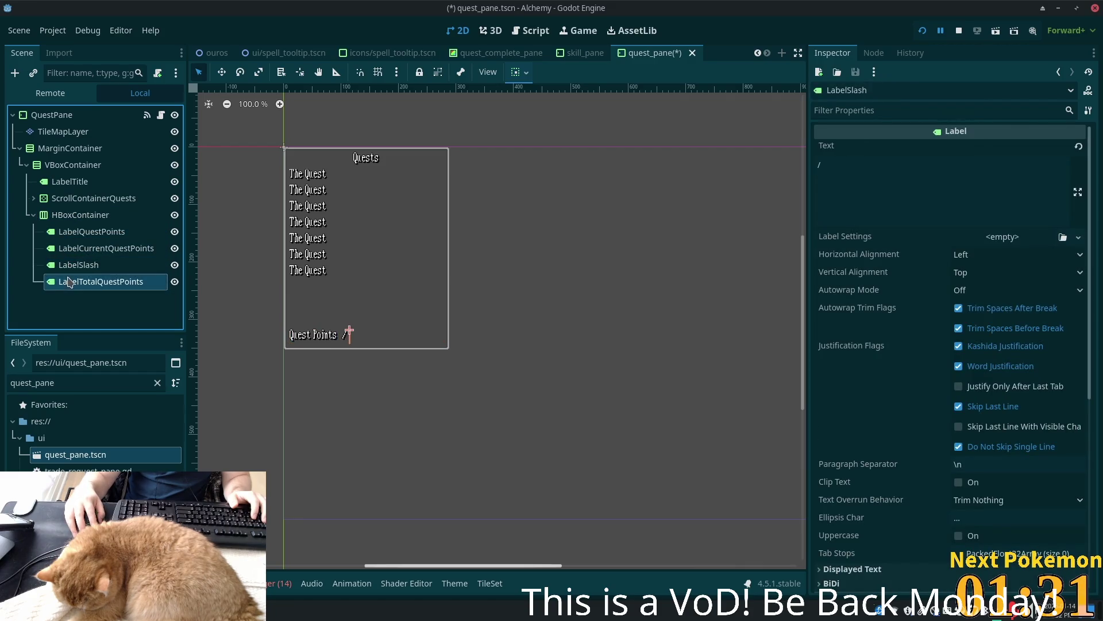
pyautogui.click(69, 248)
pyautogui.click(69, 265)
pyautogui.click(72, 282)
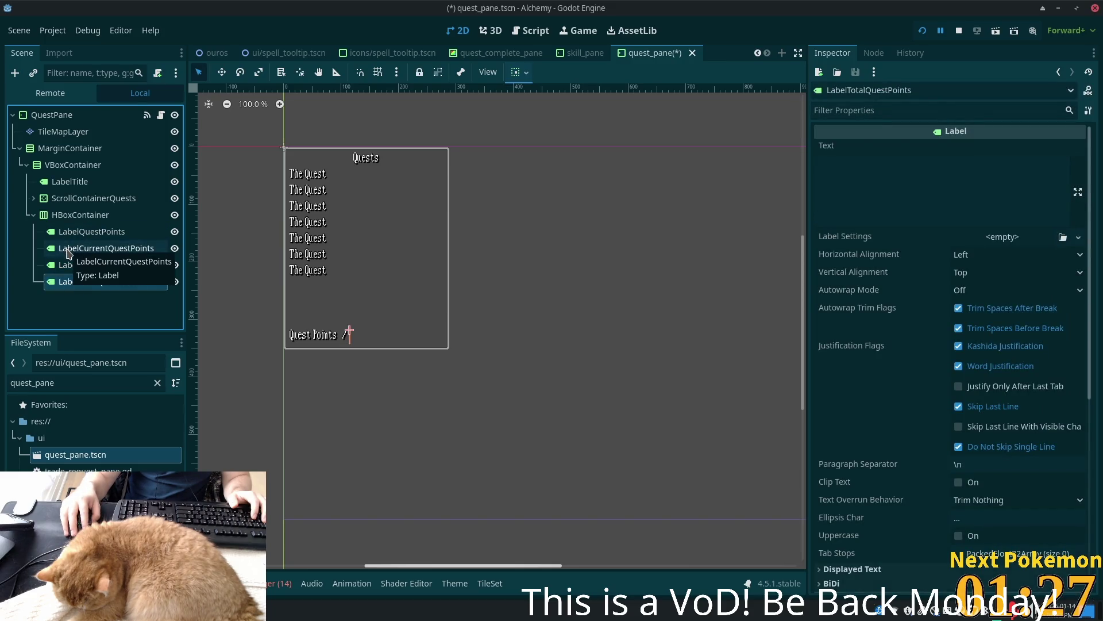
# Add a nested HBoxContainer to the bottom row and move the three quest-point labels into it.
pyautogui.click(74, 215)
pyautogui.hotkey('ctrl', 'a')
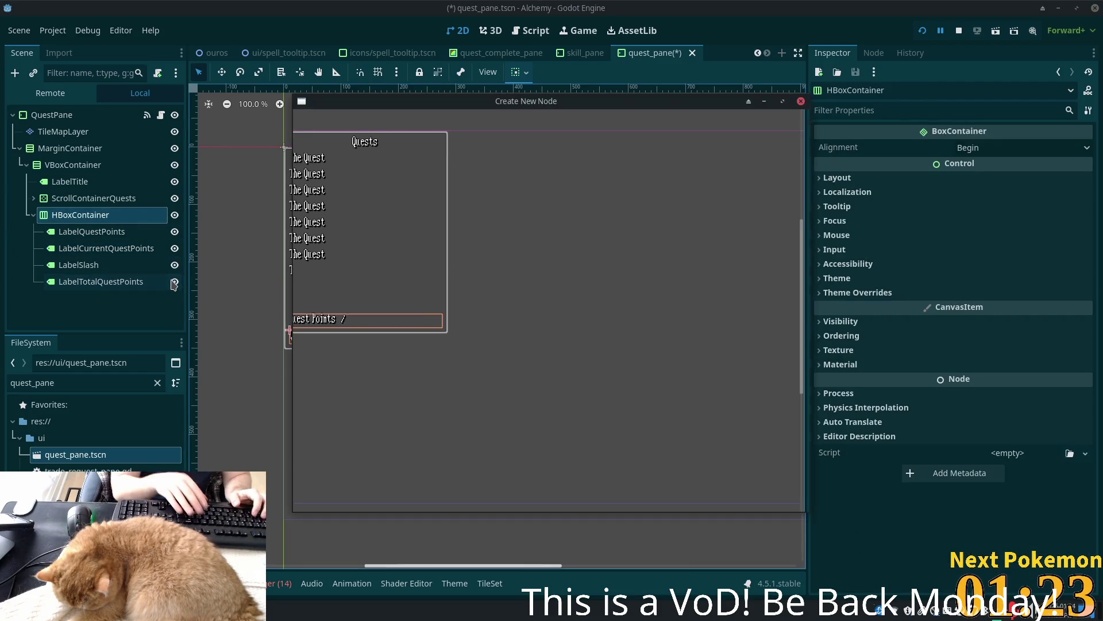
pyautogui.write('hbox')
pyautogui.press('Return')
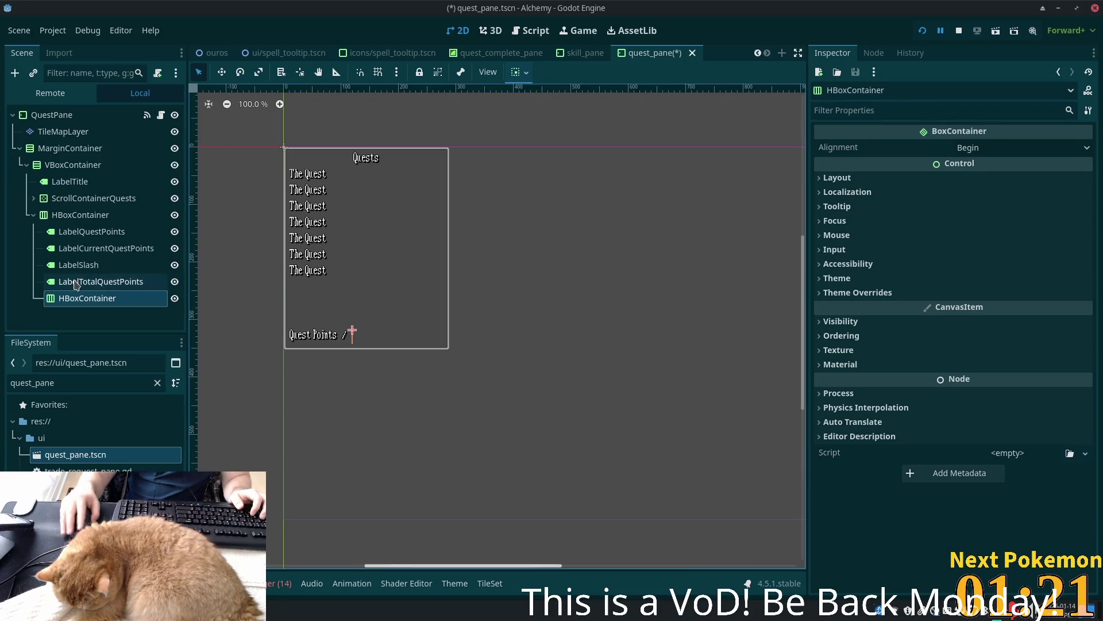
pyautogui.click(104, 248)
pyautogui.keyDown('shift'); pyautogui.click(85, 283); pyautogui.keyUp('shift')
pyautogui.moveTo(85, 283); pyautogui.dragTo(99, 299)
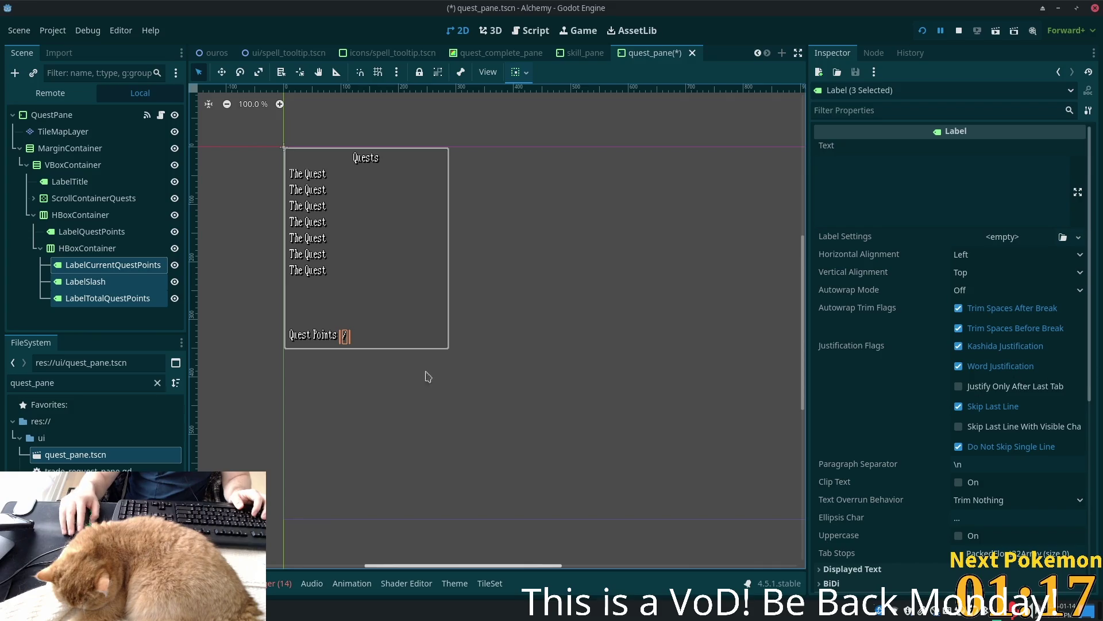
# Turn off horizontal Fill in the three point labels' Container Sizing.
pyautogui.scroll(-5, 1004, 441)
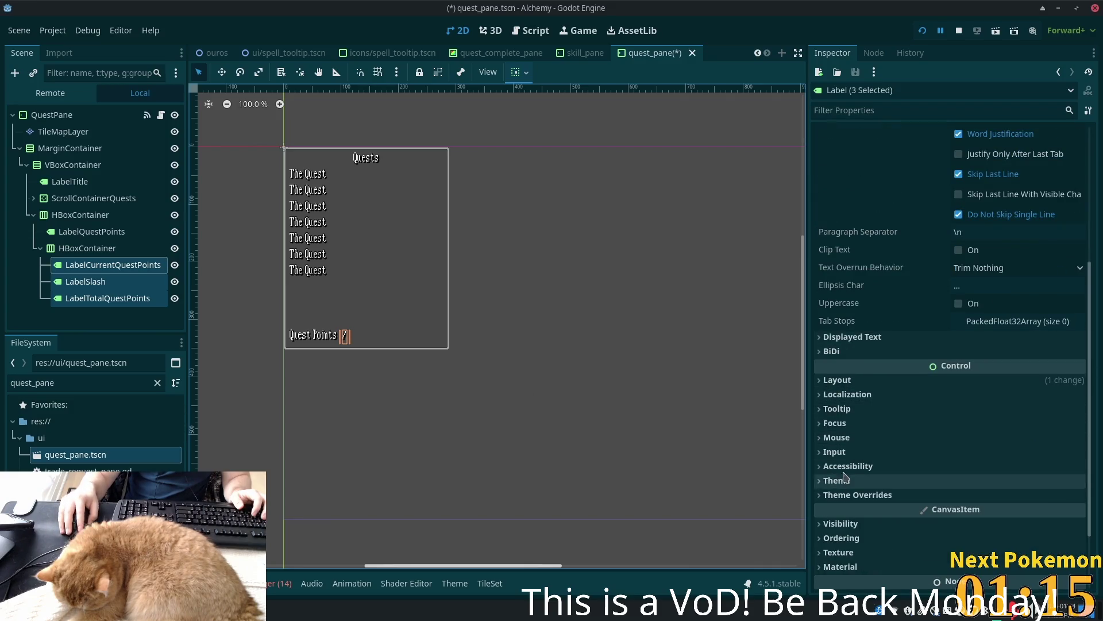
pyautogui.click(820, 381)
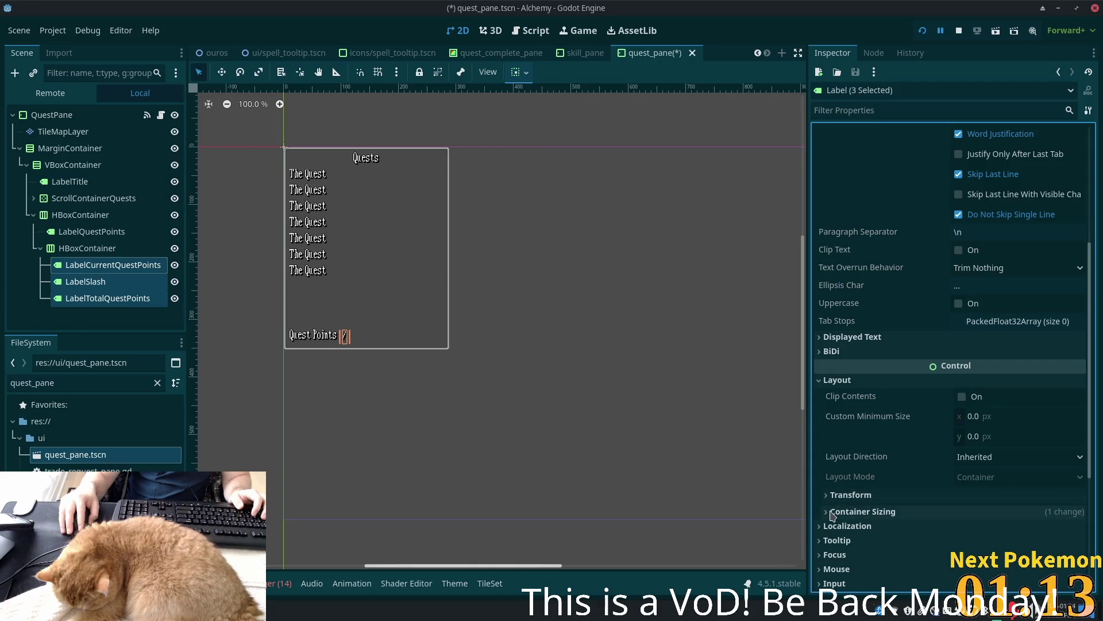
pyautogui.click(859, 511)
pyautogui.scroll(-5, 991, 516)
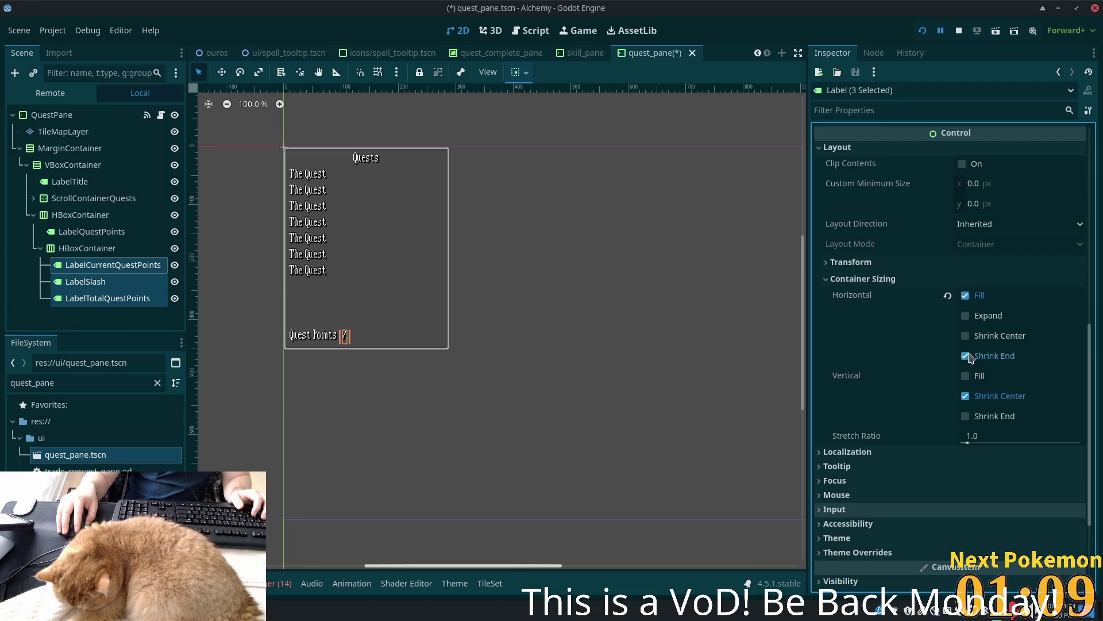
pyautogui.click(966, 295)
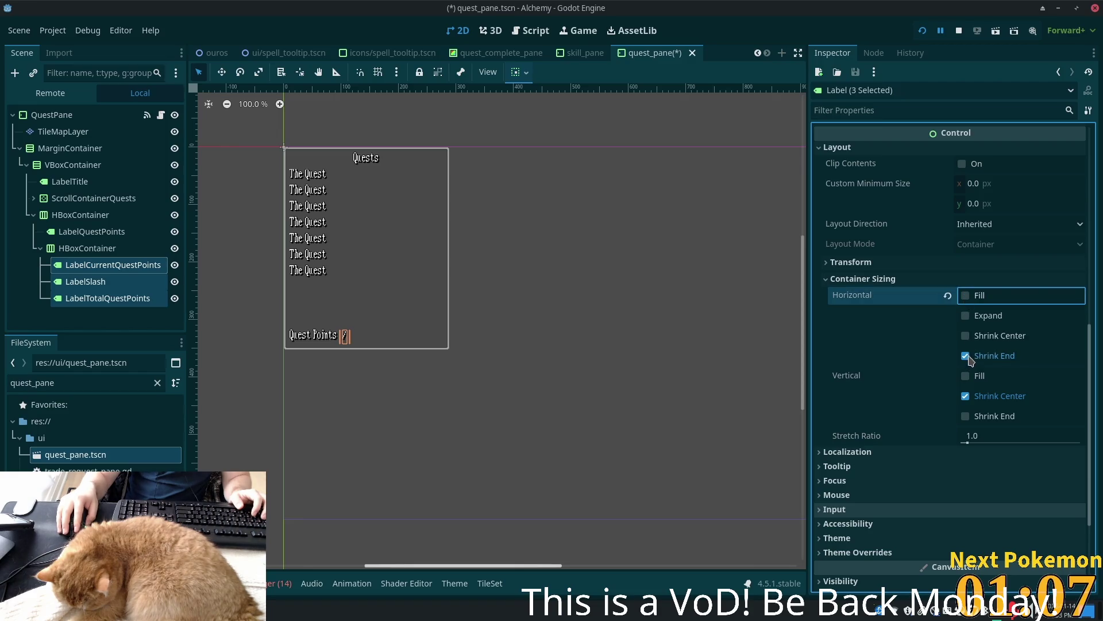
# Set the inner HBoxContainer's horizontal sizing to Shrink End with Expand enabled.
pyautogui.click(62, 254)
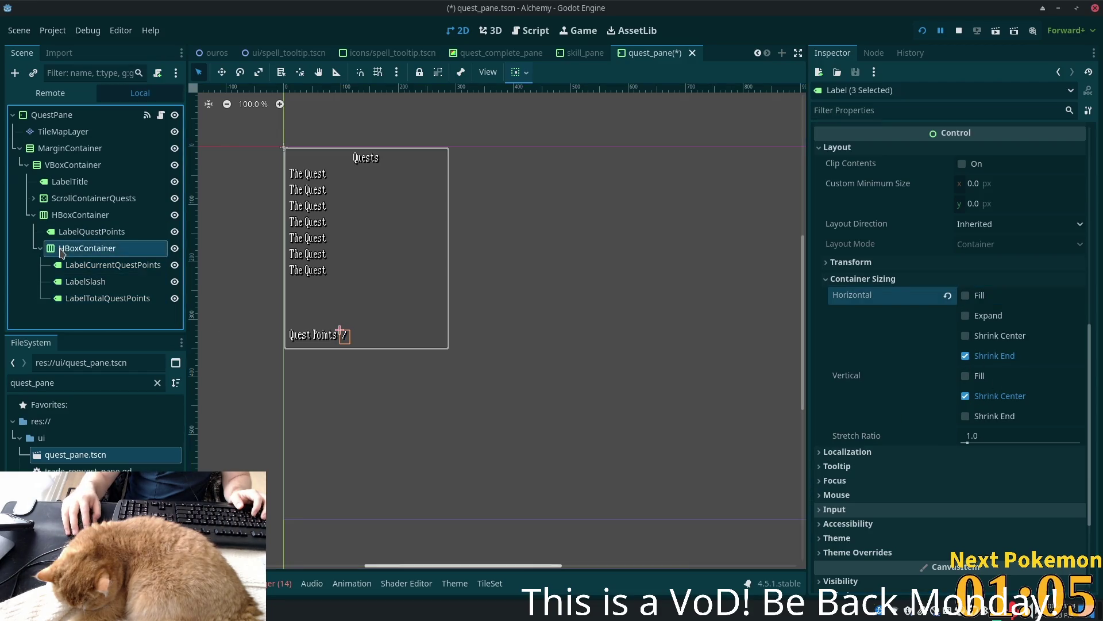
pyautogui.click(837, 178)
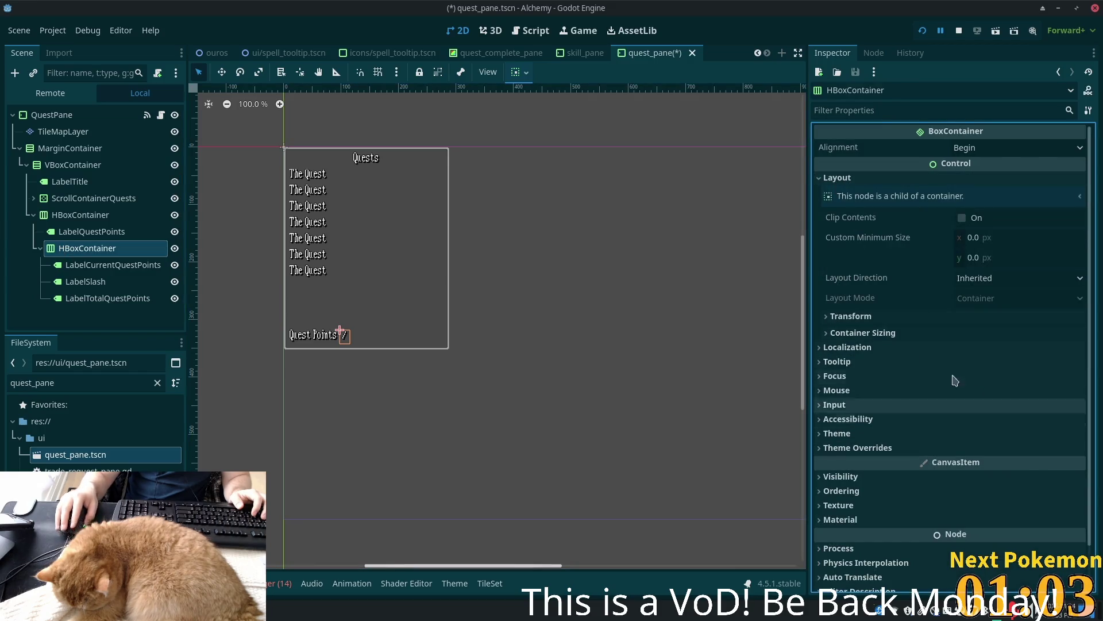
pyautogui.click(977, 333)
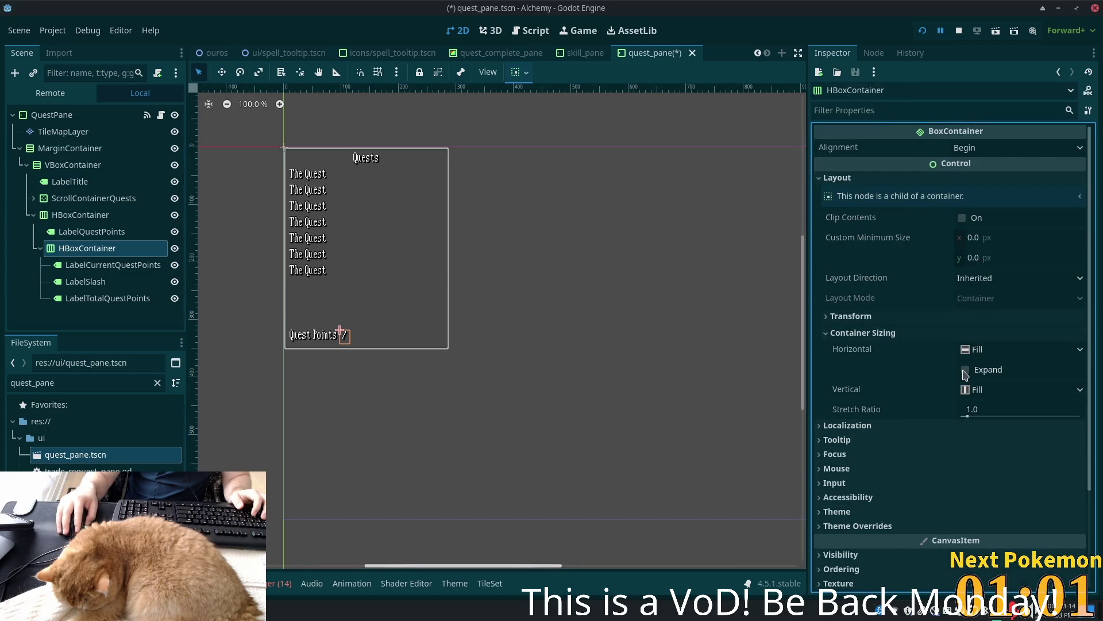
pyautogui.click(965, 370)
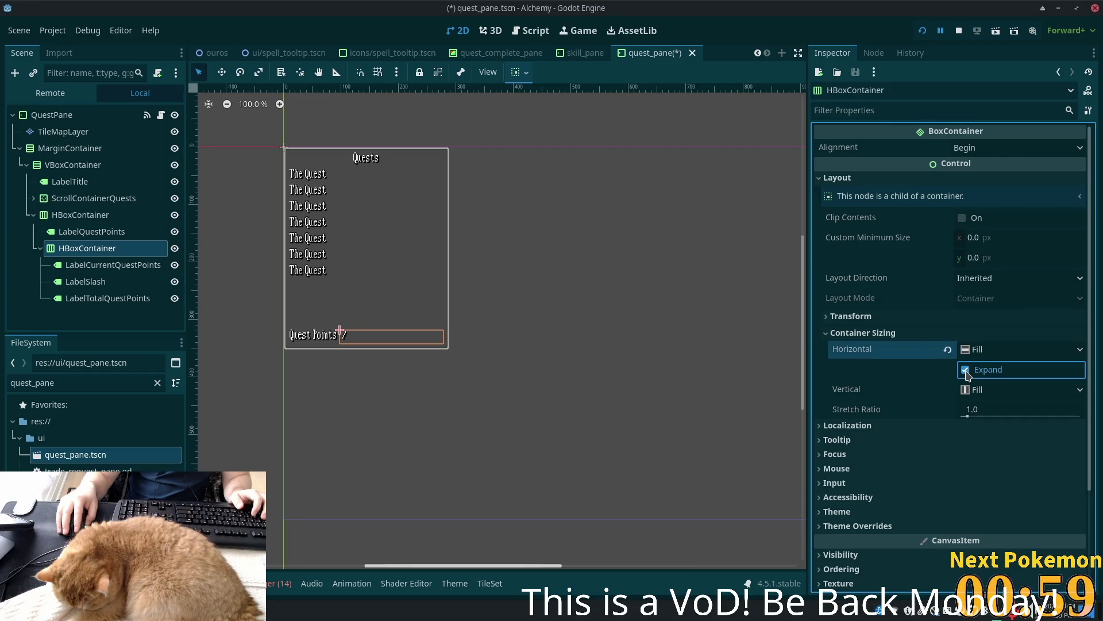
pyautogui.click(966, 371)
pyautogui.click(975, 350)
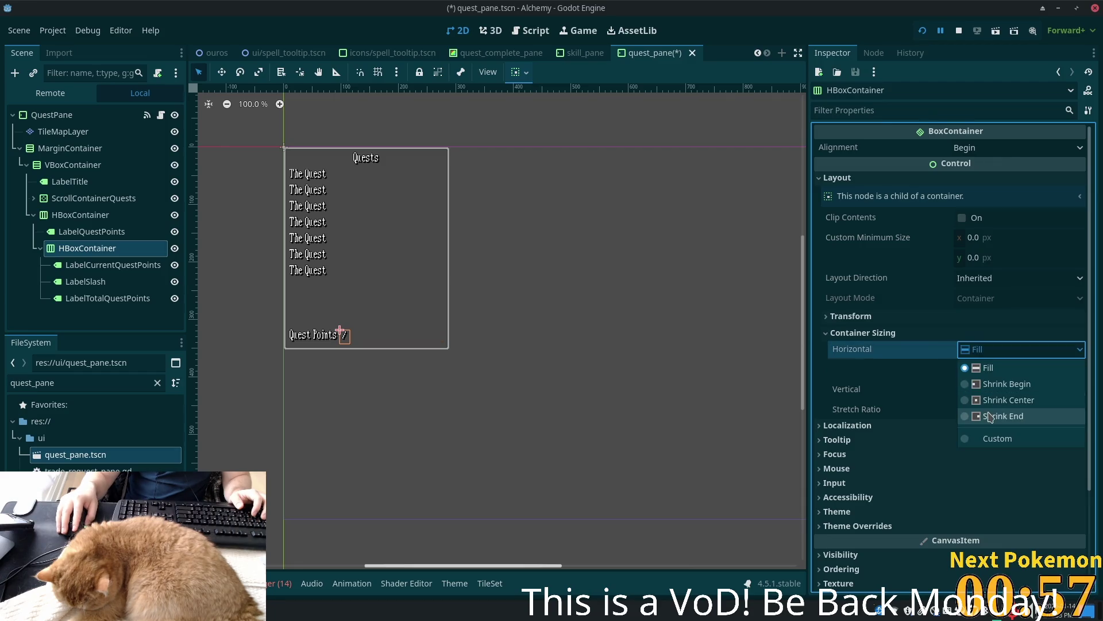
pyautogui.click(988, 417)
pyautogui.click(965, 372)
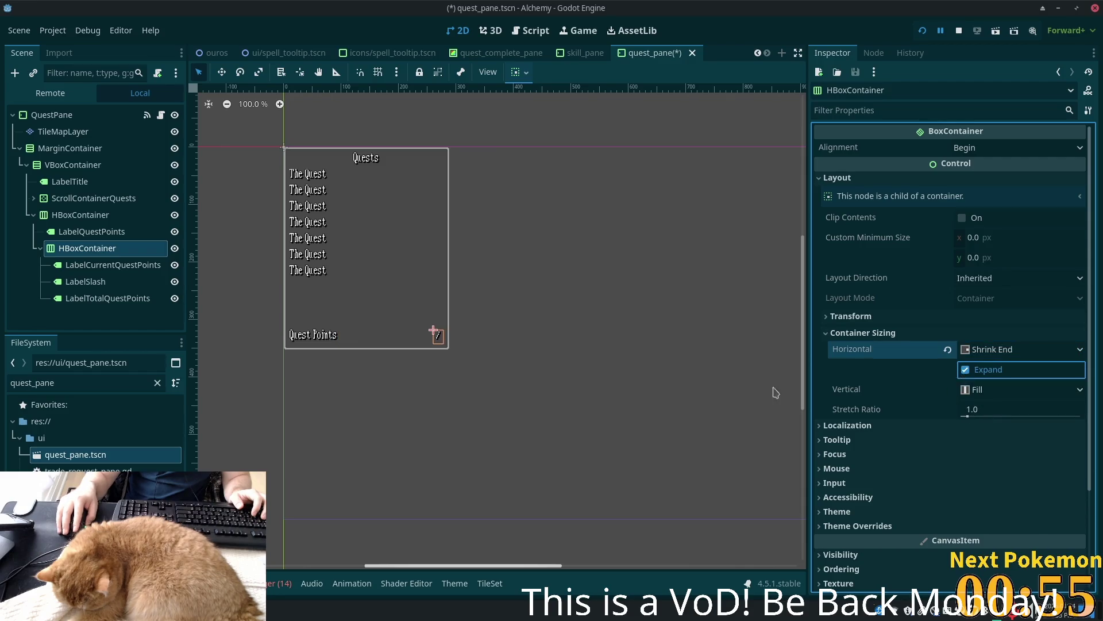
# Set LabelCurrentQuestPoints text to 10 and LabelTotalQuestPoints text to 69.
pyautogui.click(86, 281)
pyautogui.click(90, 265)
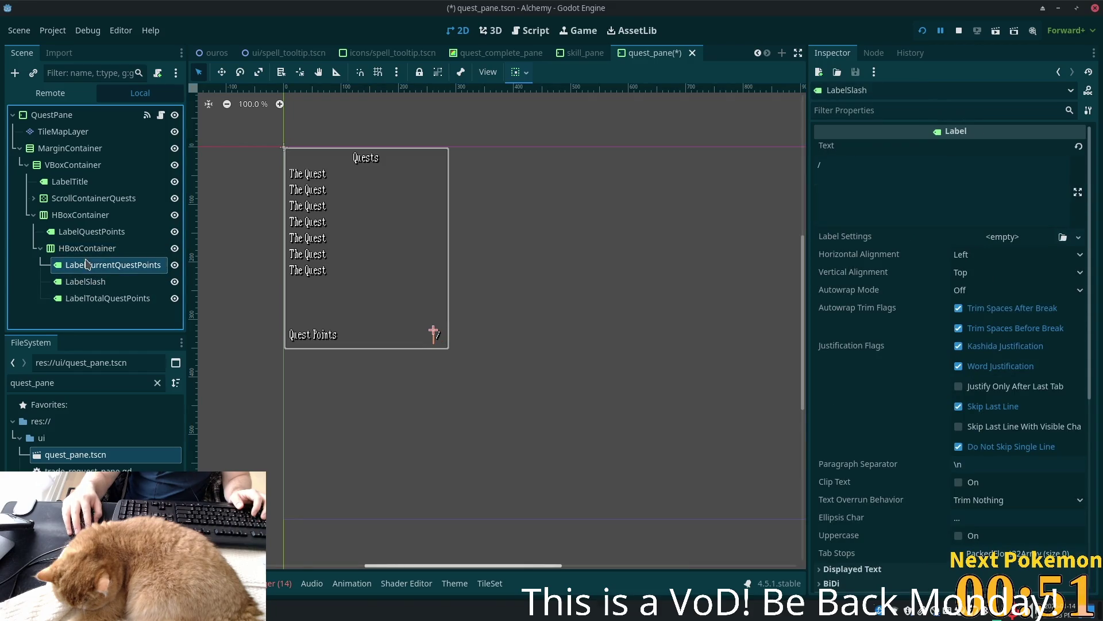
pyautogui.click(925, 172)
pyautogui.write('10')
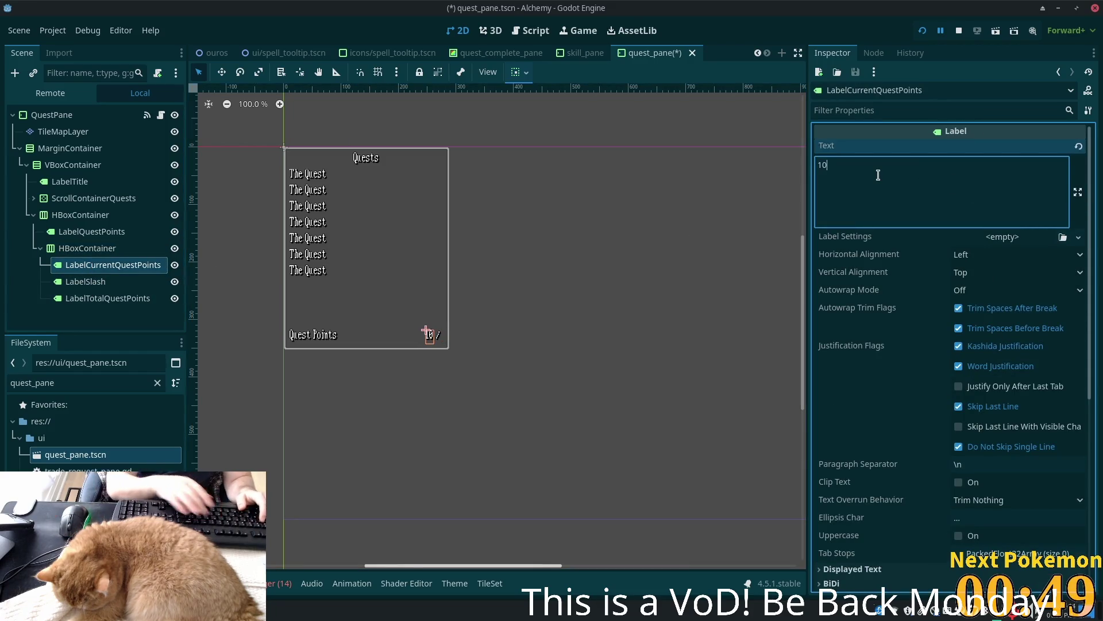
pyautogui.click(107, 298)
pyautogui.click(923, 201)
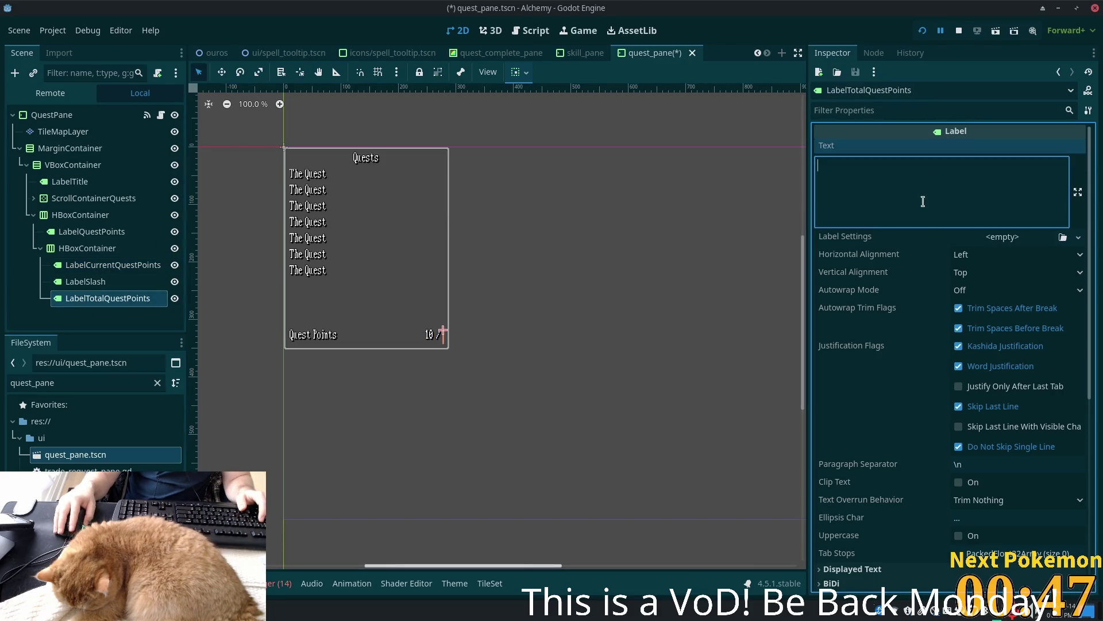
pyautogui.write('69')
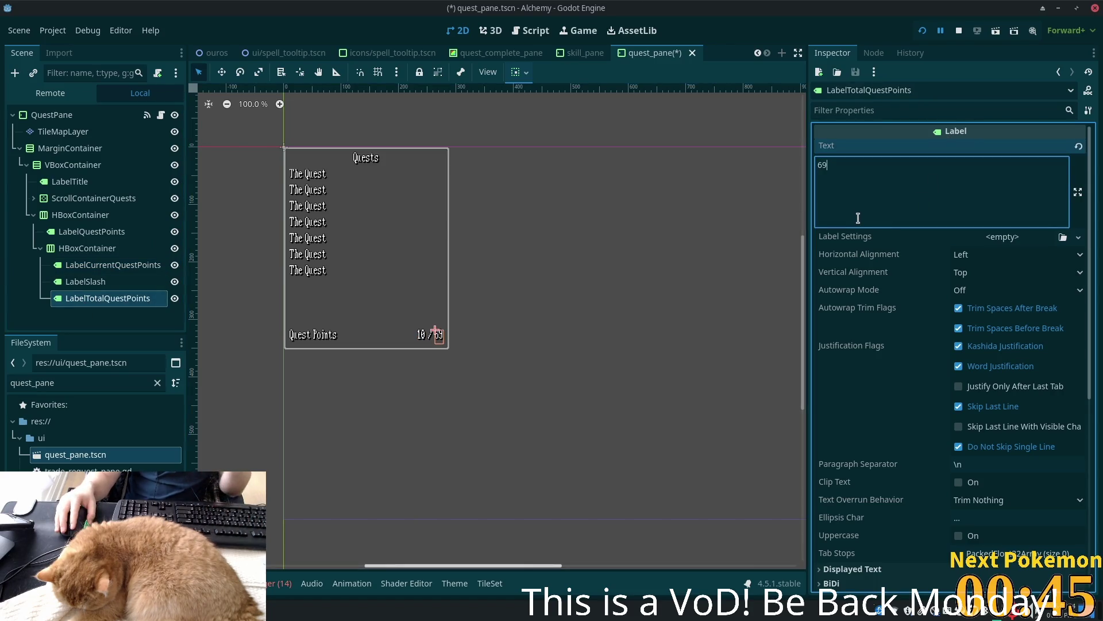
# Select the outer bottom row container, then the Quests title label.
pyautogui.click(86, 247)
pyautogui.click(45, 214)
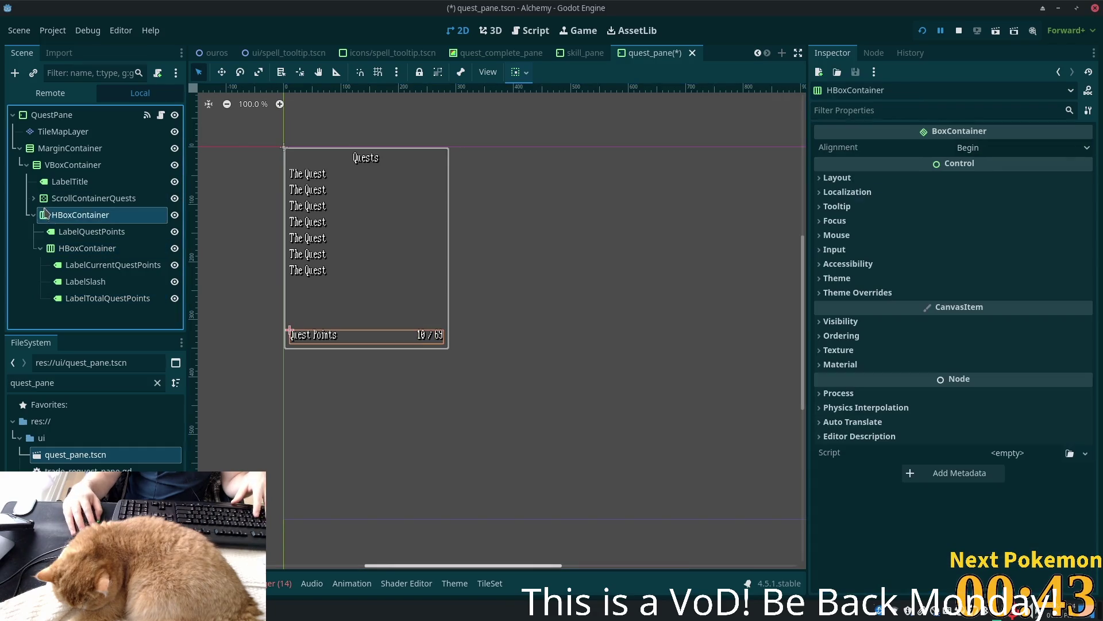
pyautogui.click(72, 181)
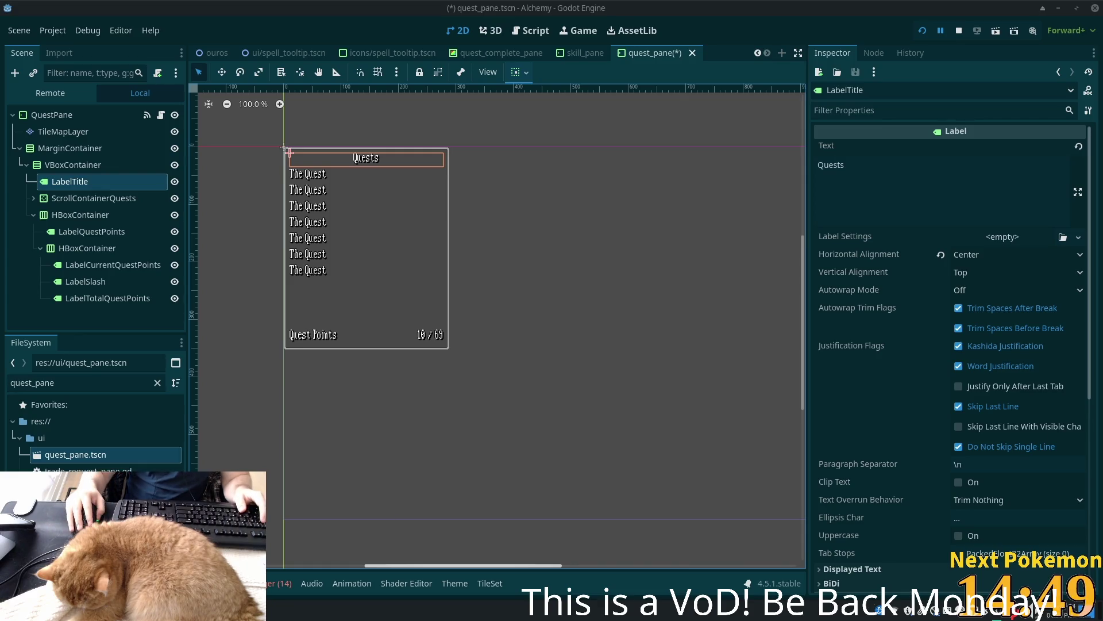
# Run the search for far in the PokemonCommunityGame popup, then return to the Godot editor.
pyautogui.hotkey('alt', 'Tab')
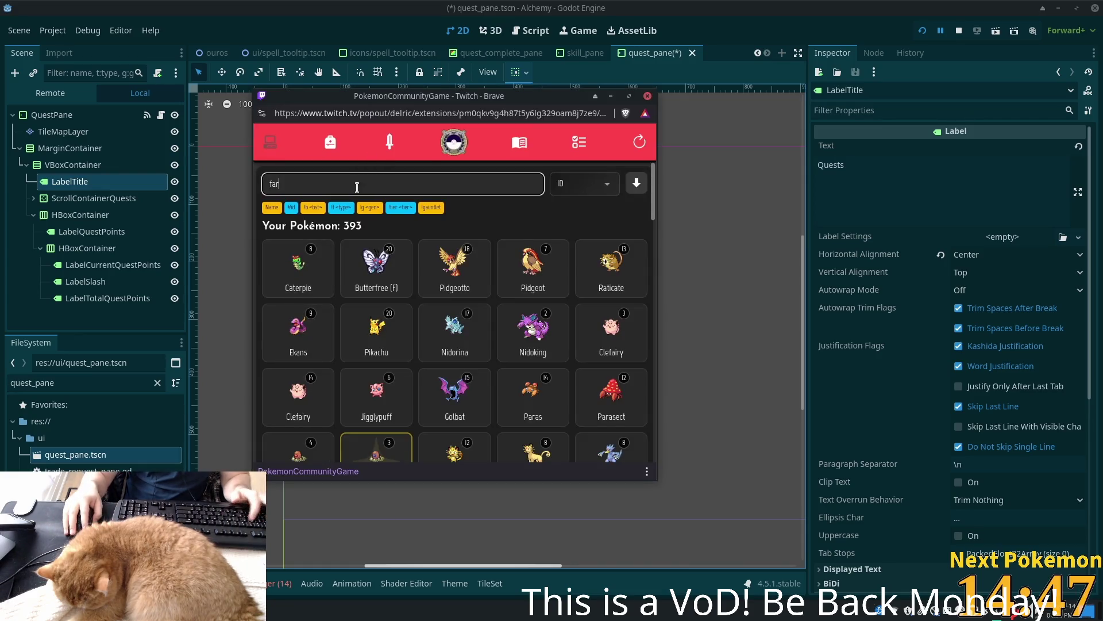
pyautogui.press('Return')
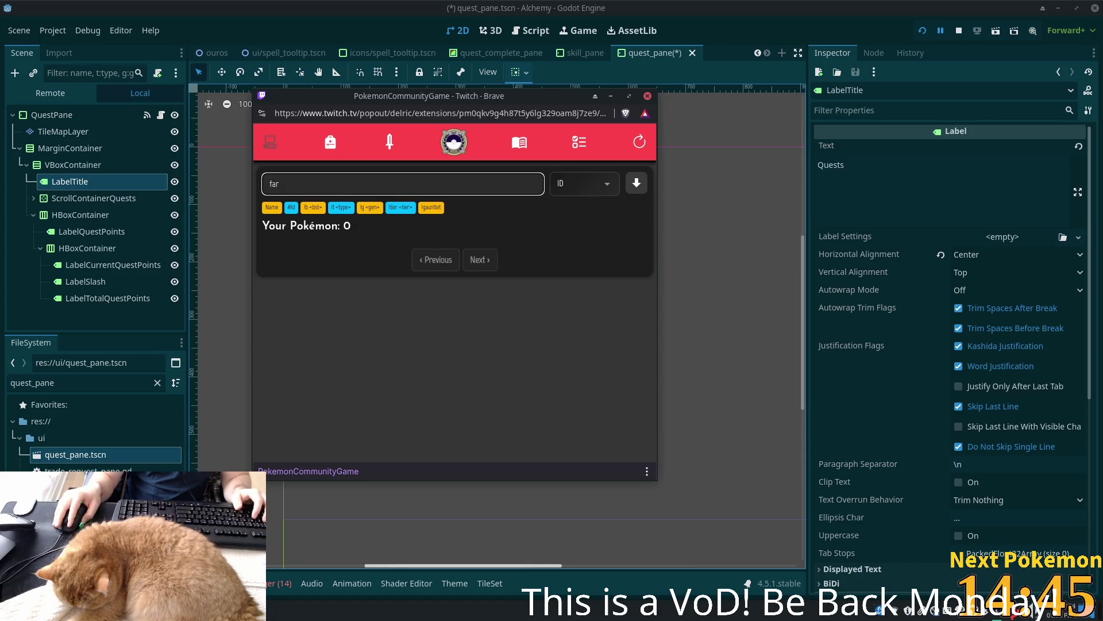
pyautogui.hotkey('alt', 'Tab')
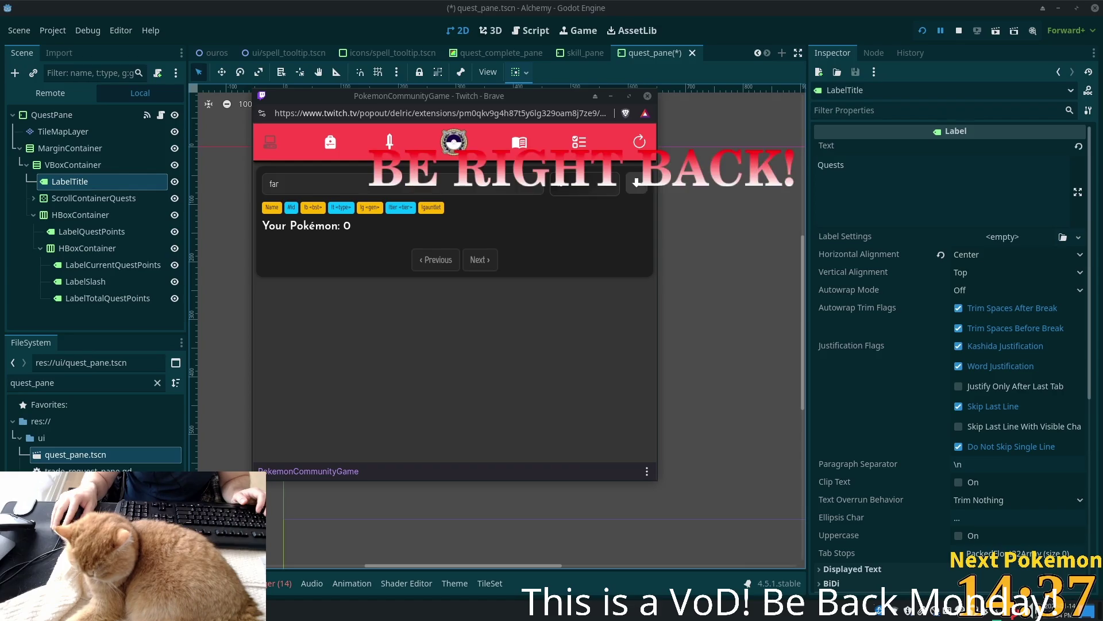
pyautogui.click(732, 6)
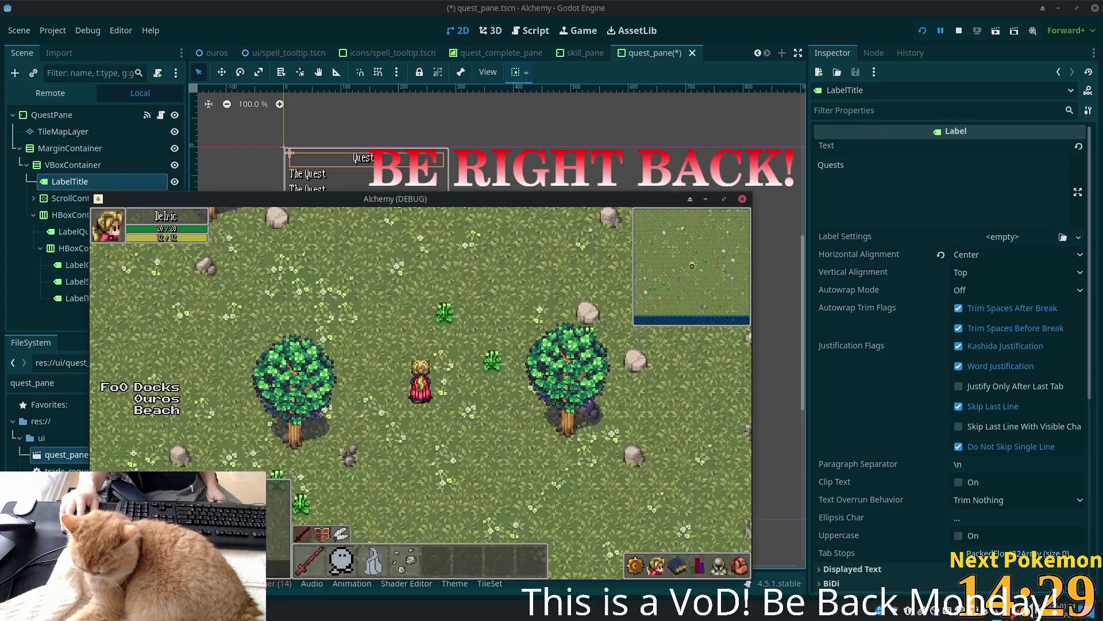
# Run the Alchemy character north-east, then west toward the tent camp.
pyautogui.press('w')
pyautogui.press('d')
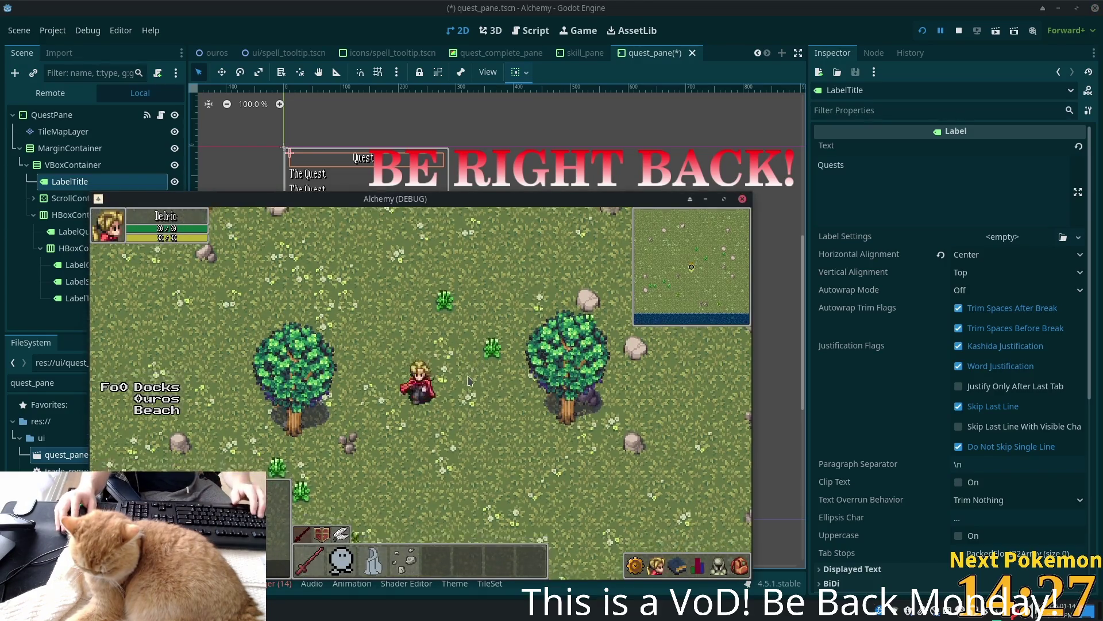
pyautogui.press('d')
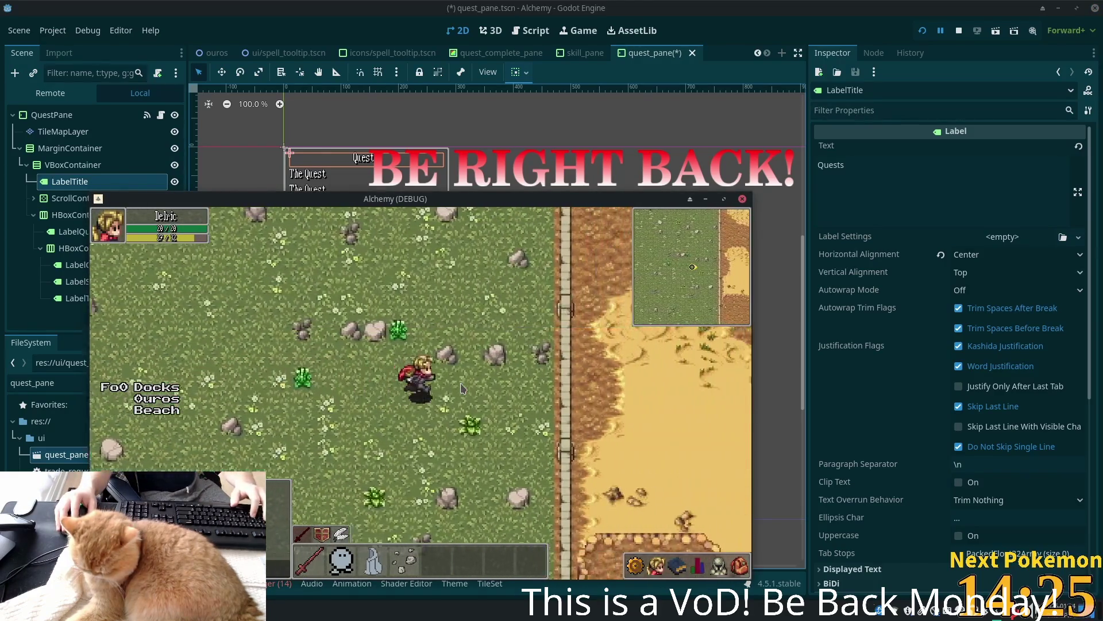
pyautogui.press('a')
pyautogui.press('a')
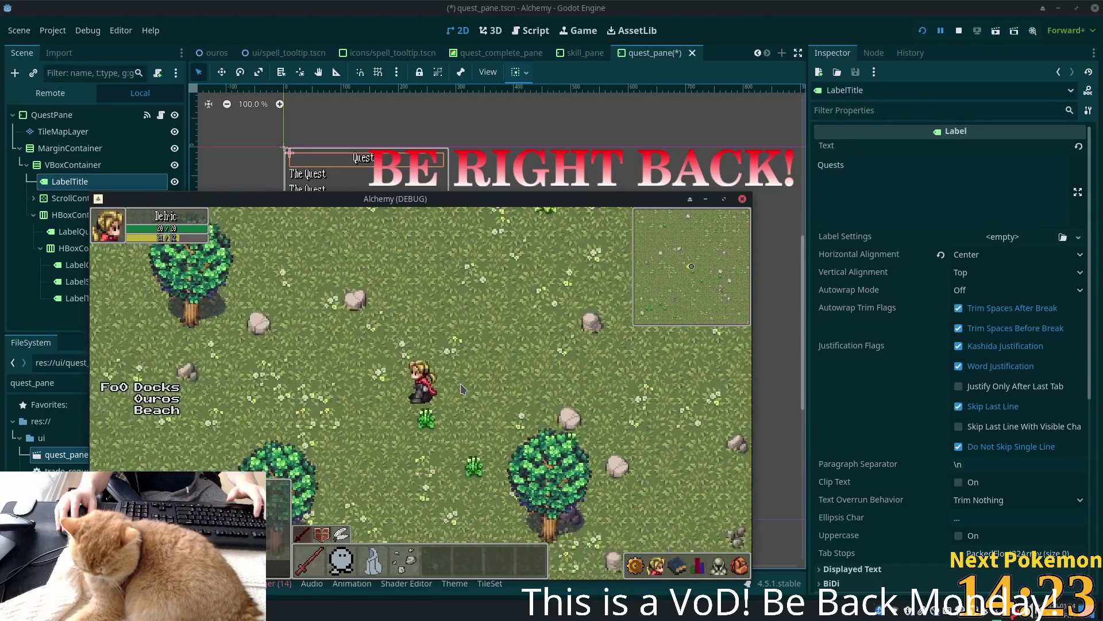
pyautogui.press('a')
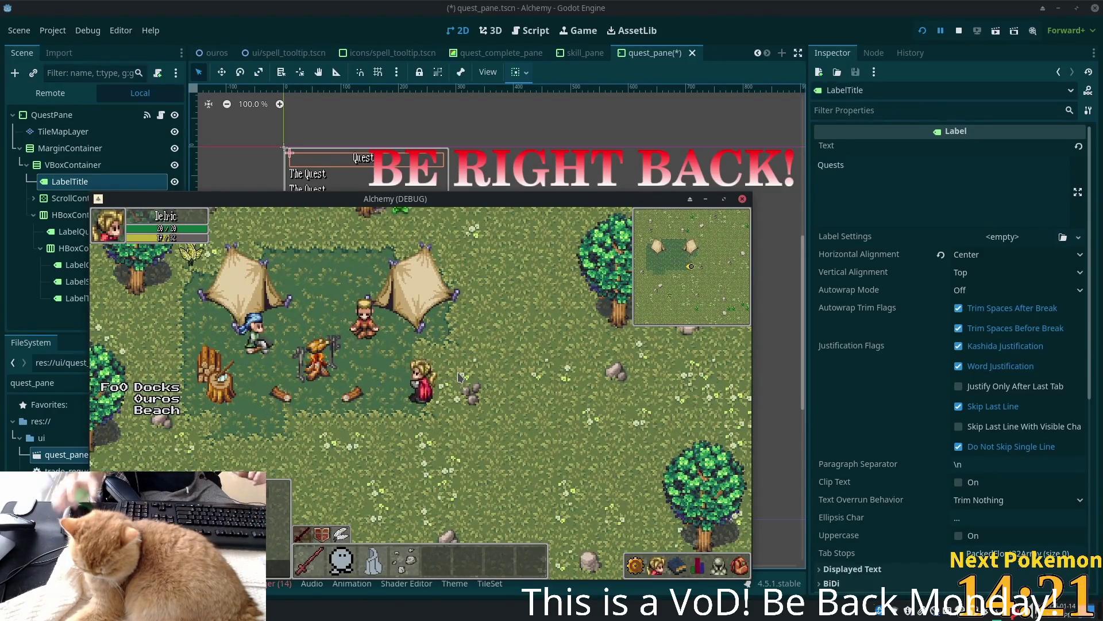
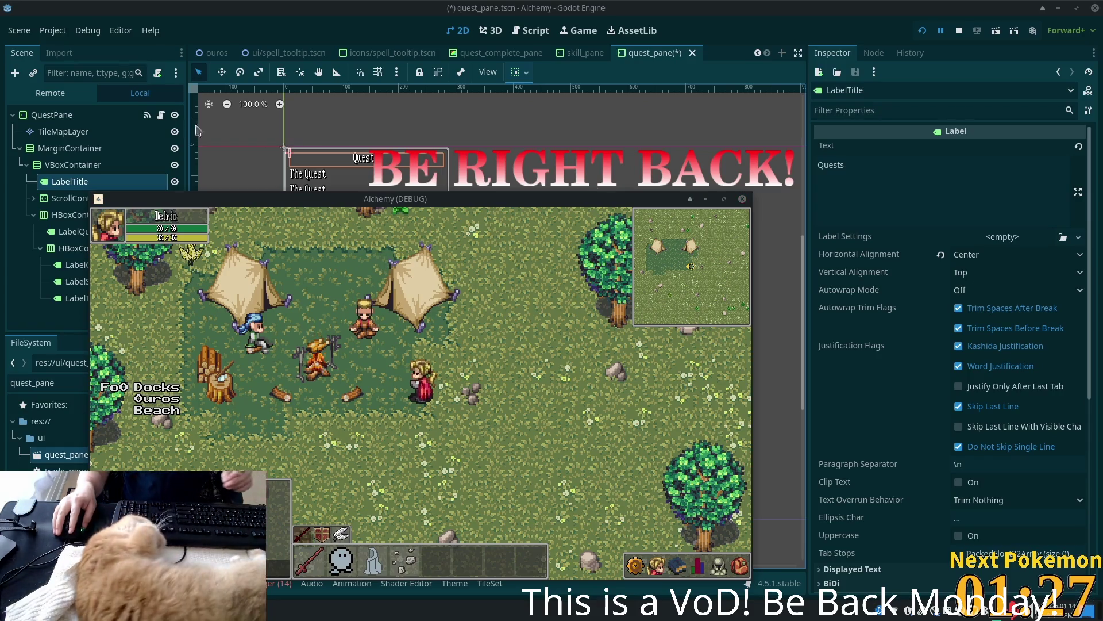
# Walk the player character left and down across the campsite in the running debug game.
pyautogui.moveTo(867, 256)
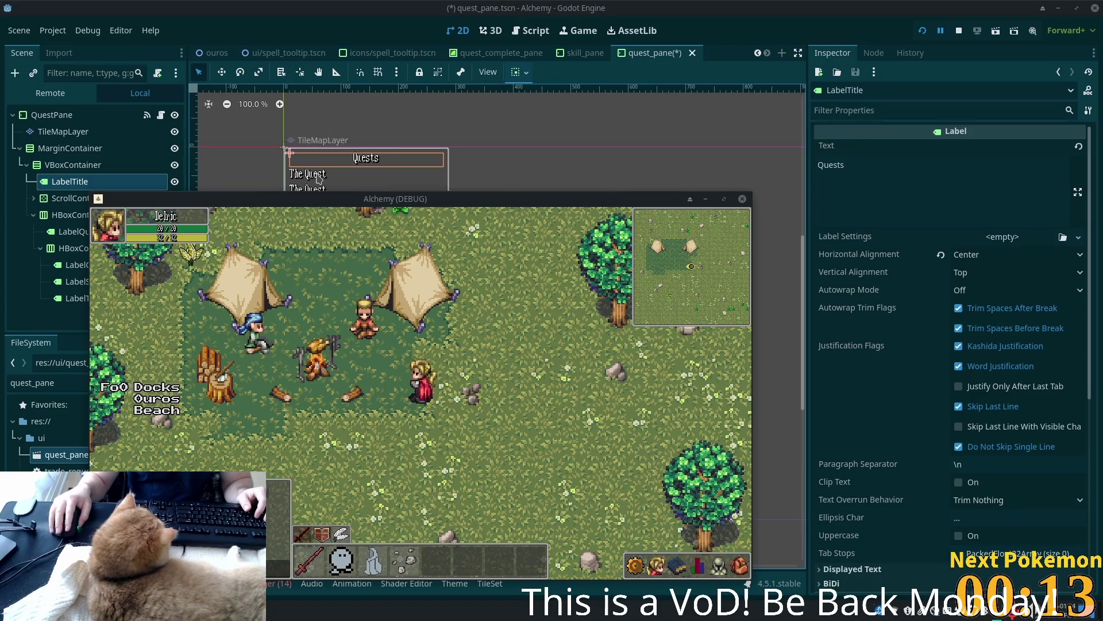
pyautogui.press('Left')
pyautogui.press('Left')
pyautogui.press('Down')
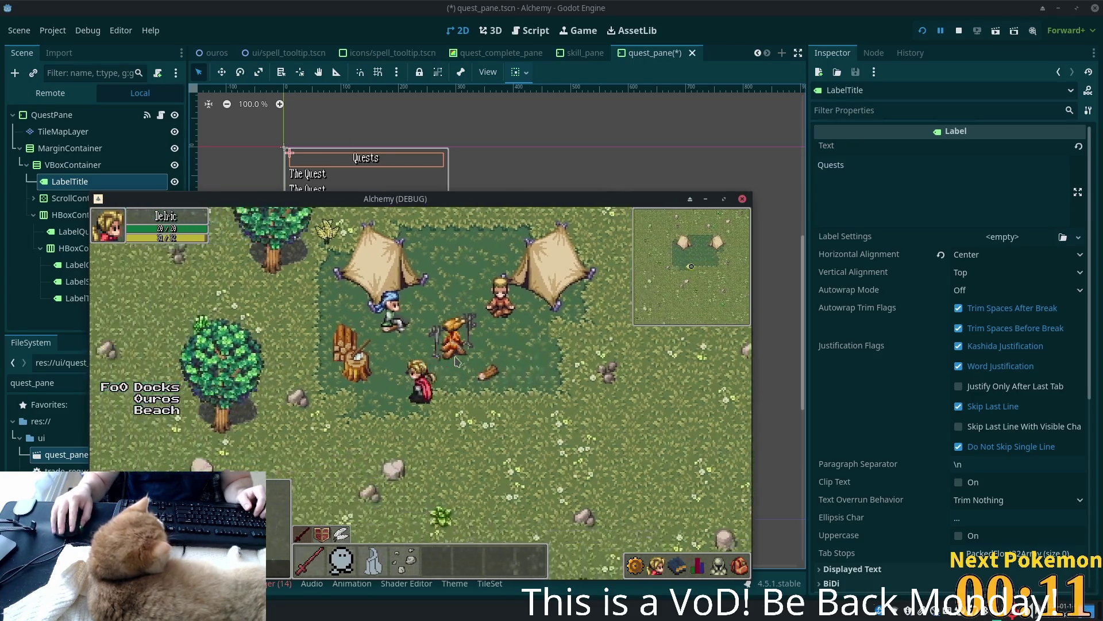
# Stop the running game with F8 and save quest_pane.tscn.
pyautogui.press('F8')
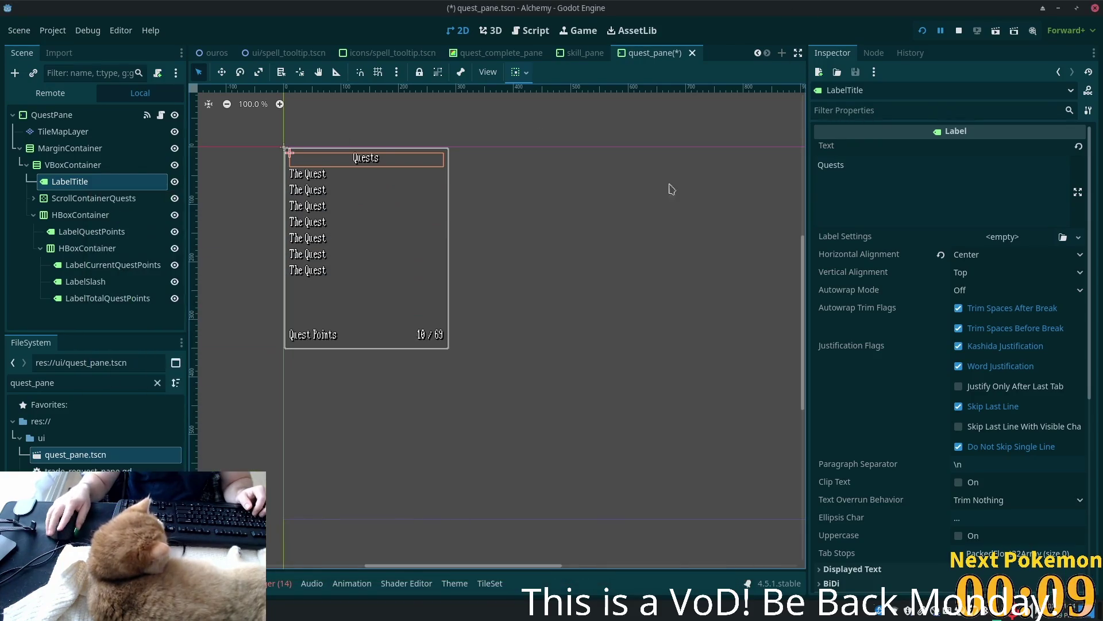
pyautogui.hotkey('ctrl', 's')
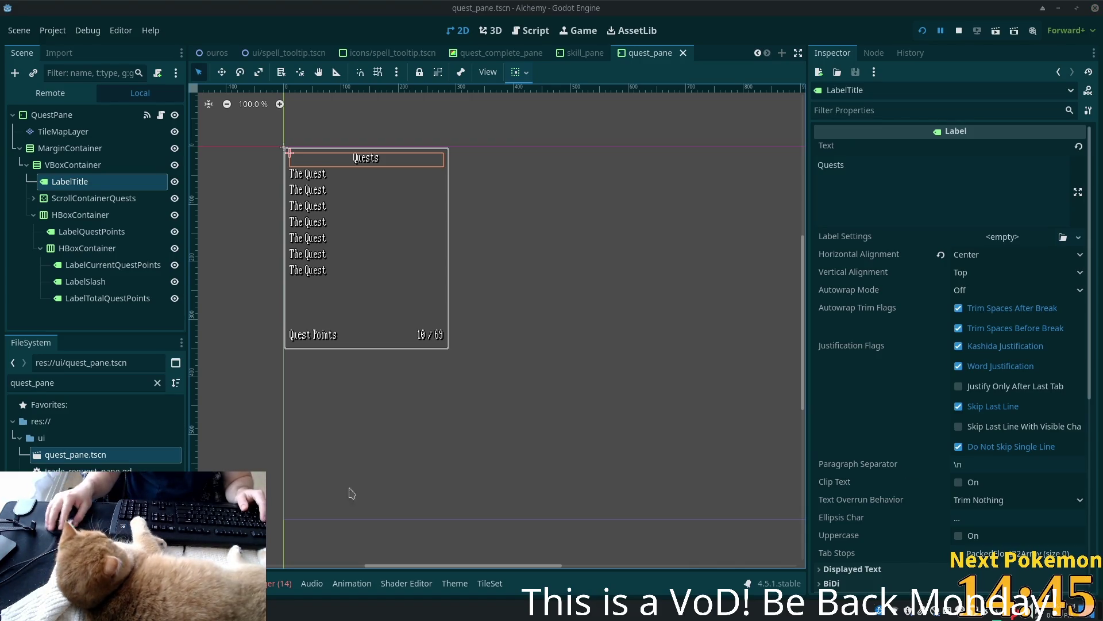
# Search the Pokémon Community Game list for 'aron', then clear the search.
pyautogui.hotkey('alt', 'Tab')
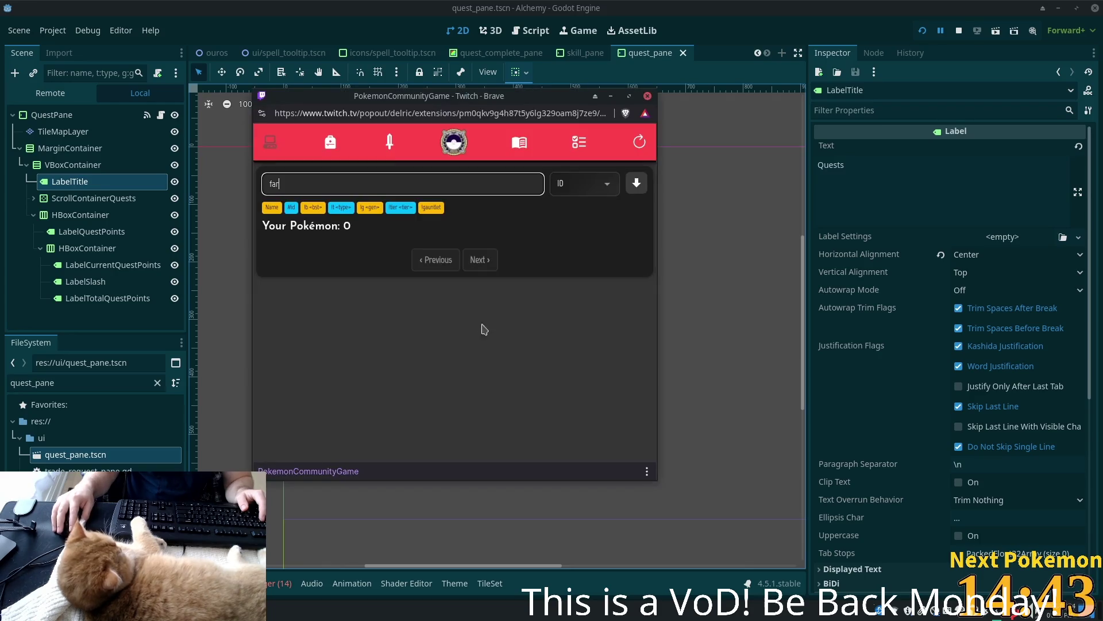
pyautogui.write('aron')
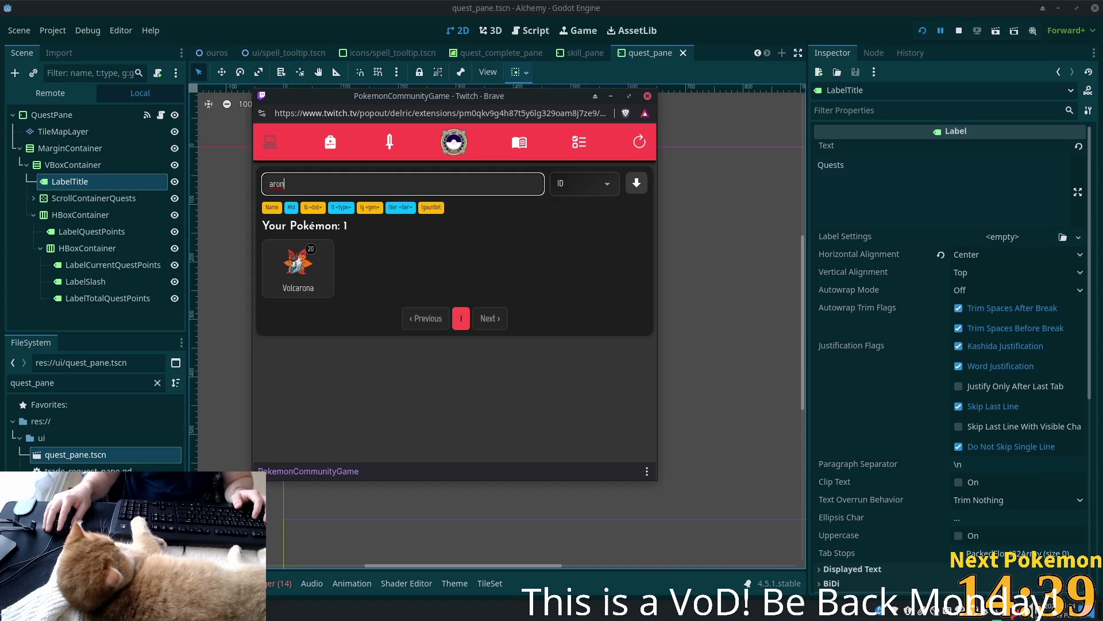
pyautogui.hotkey('alt', 'Tab')
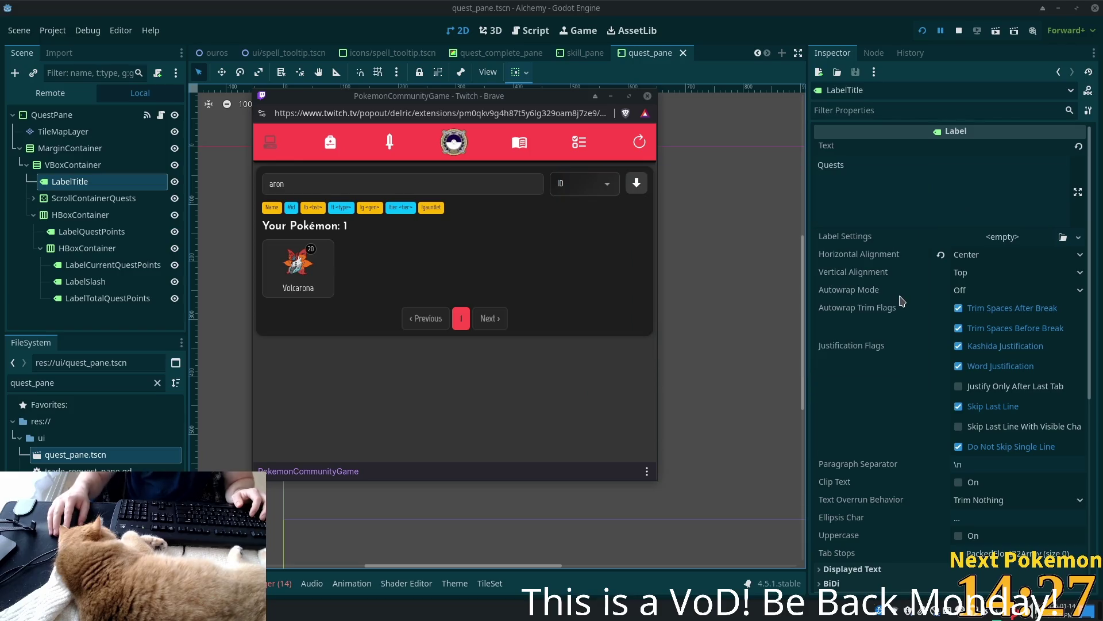
pyautogui.moveTo(889, 304)
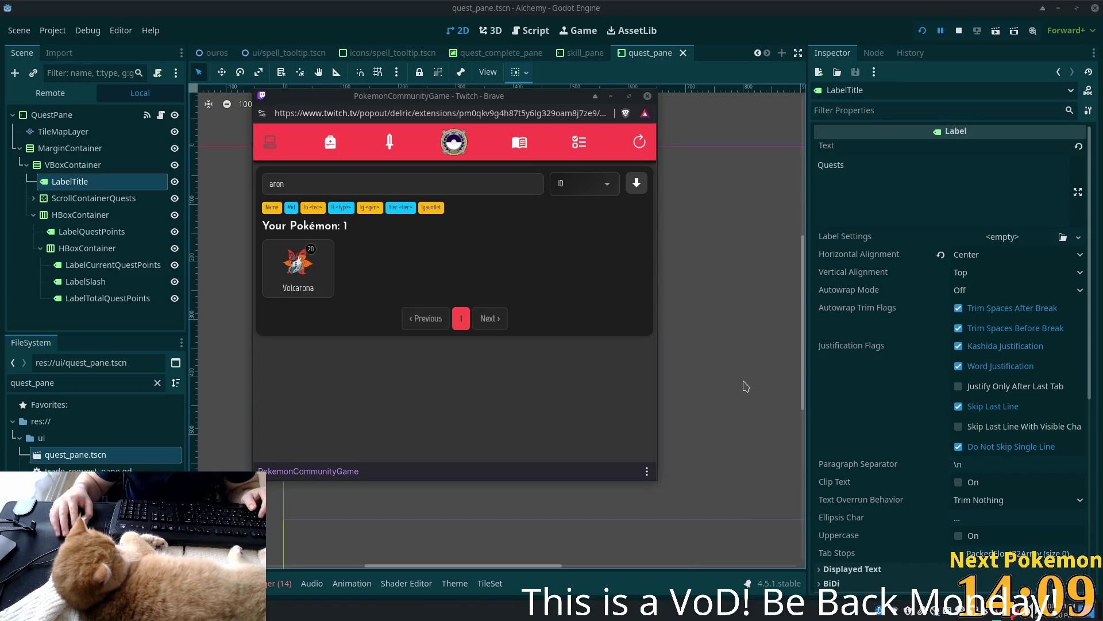
pyautogui.doubleClick(430, 183)
pyautogui.press('BackSpace')
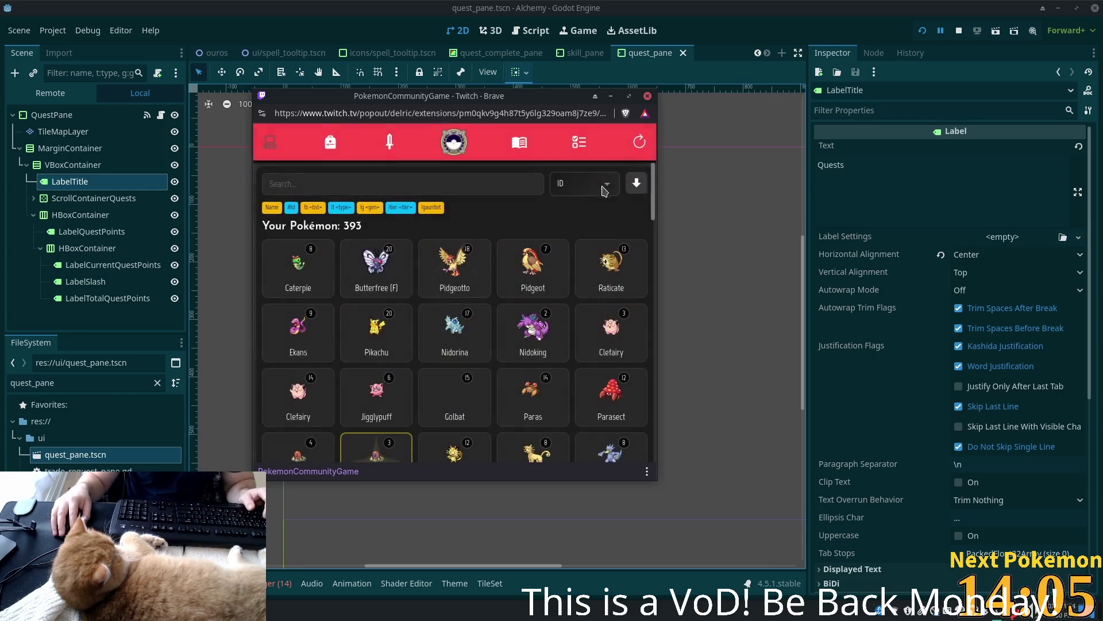
# Sort the Pokémon list by Recent, view and close Toxtricity's details, then return to Godot.
pyautogui.click(584, 182)
pyautogui.click(553, 224)
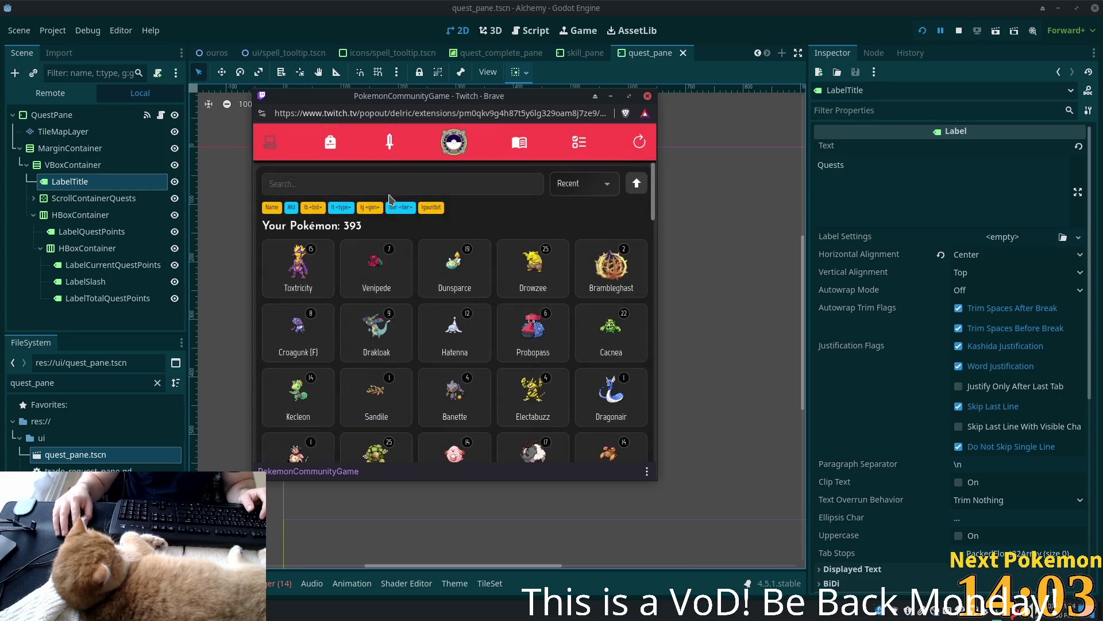
pyautogui.click(317, 182)
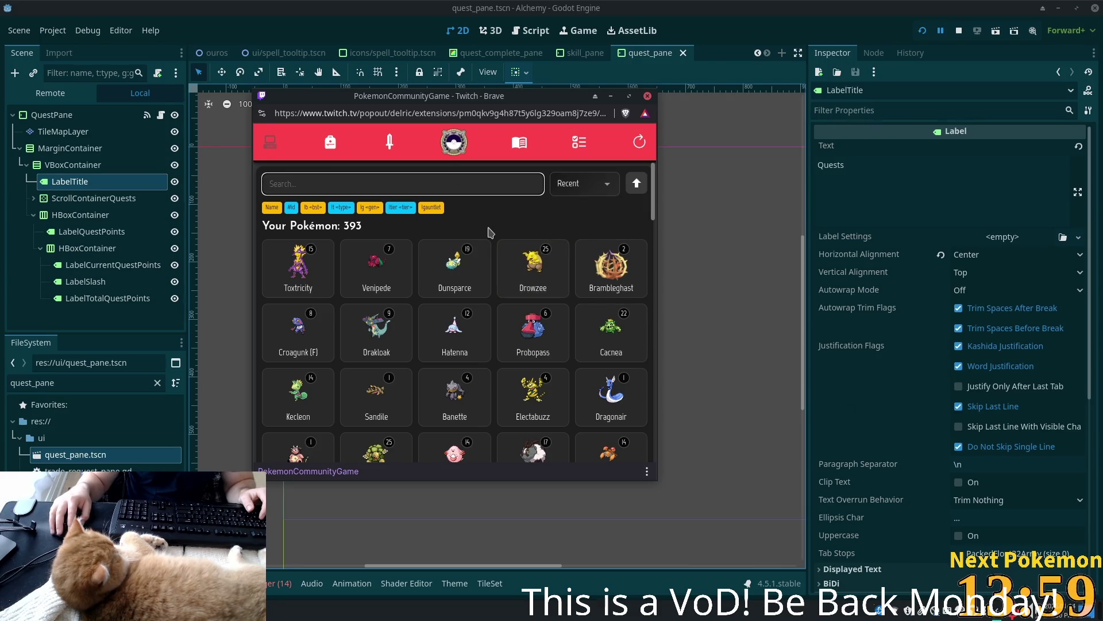
pyautogui.click(295, 287)
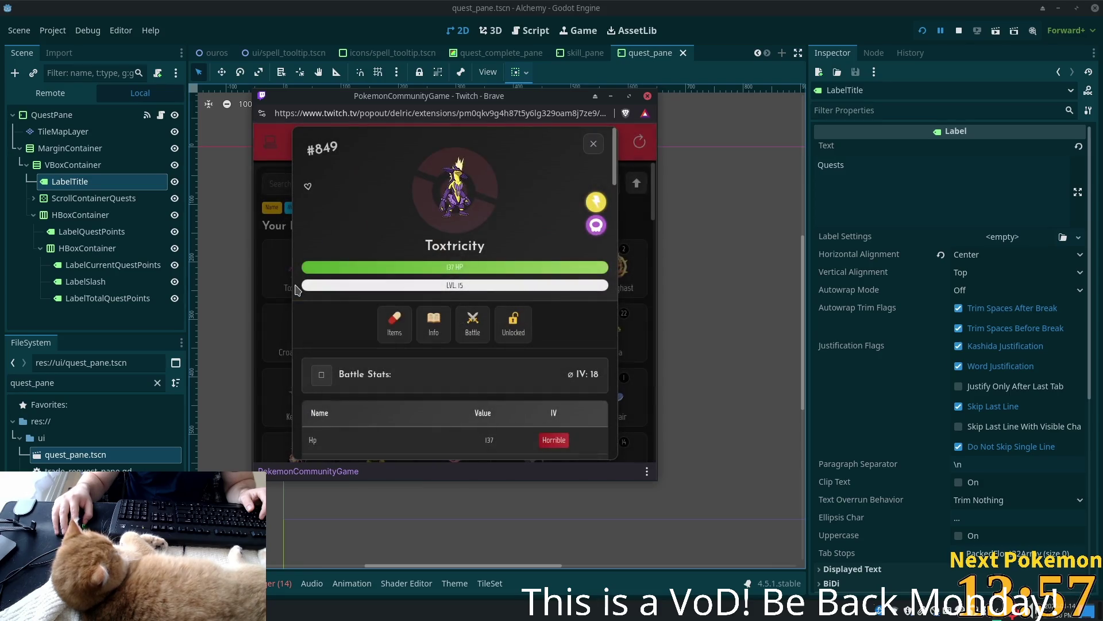
pyautogui.click(592, 146)
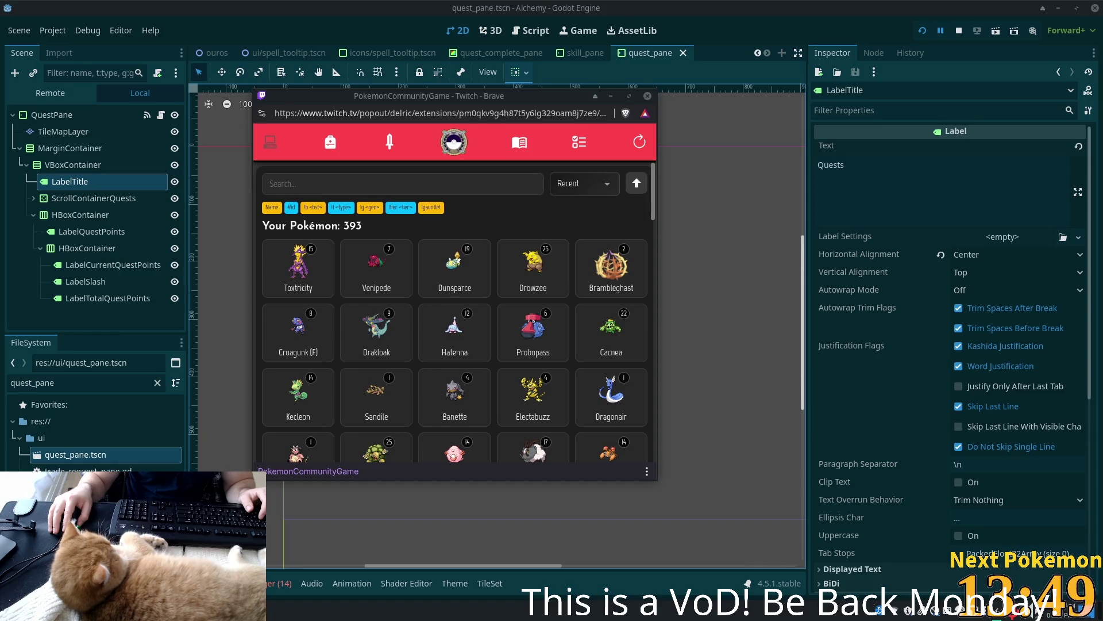
pyautogui.click(73, 165)
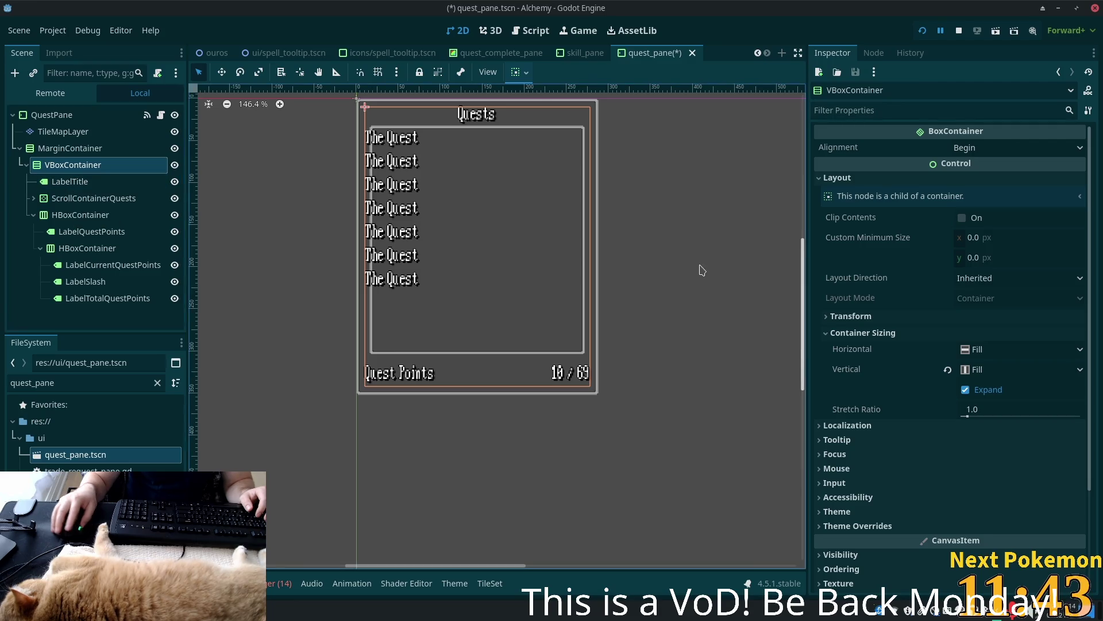
# Rename the MarginContainer node to VBoxContainer.
pyautogui.click(75, 151)
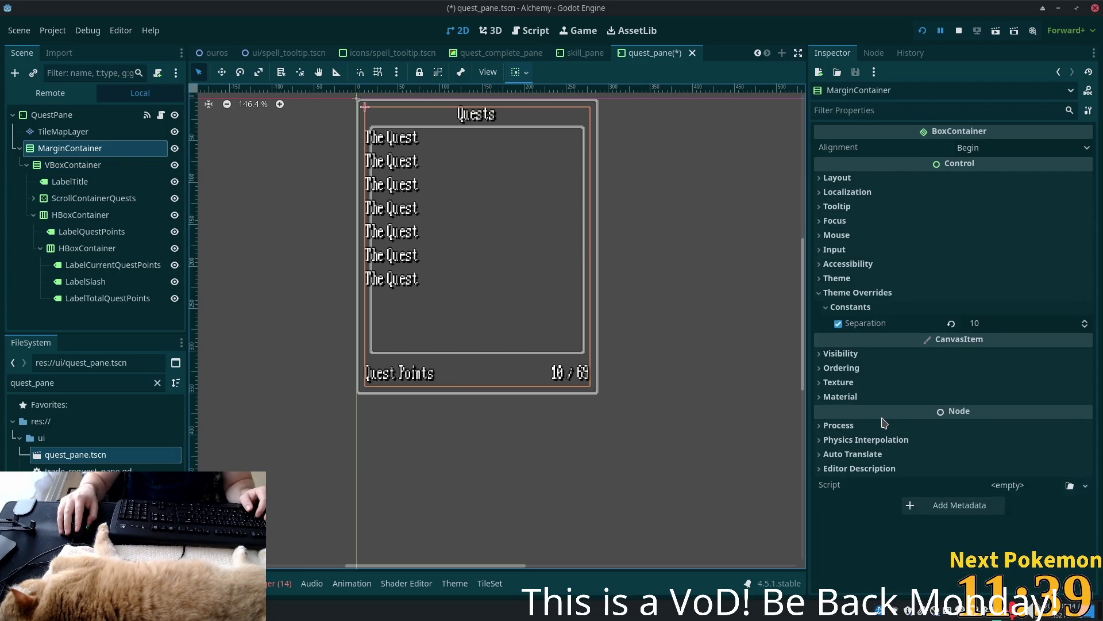
pyautogui.moveTo(886, 420)
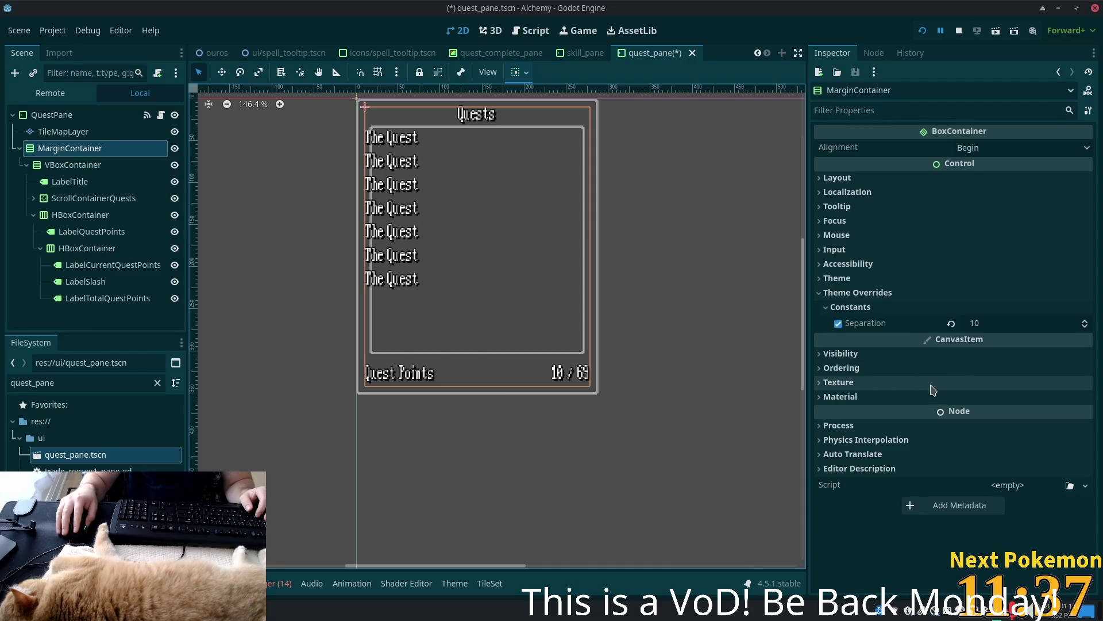
pyautogui.moveTo(909, 323)
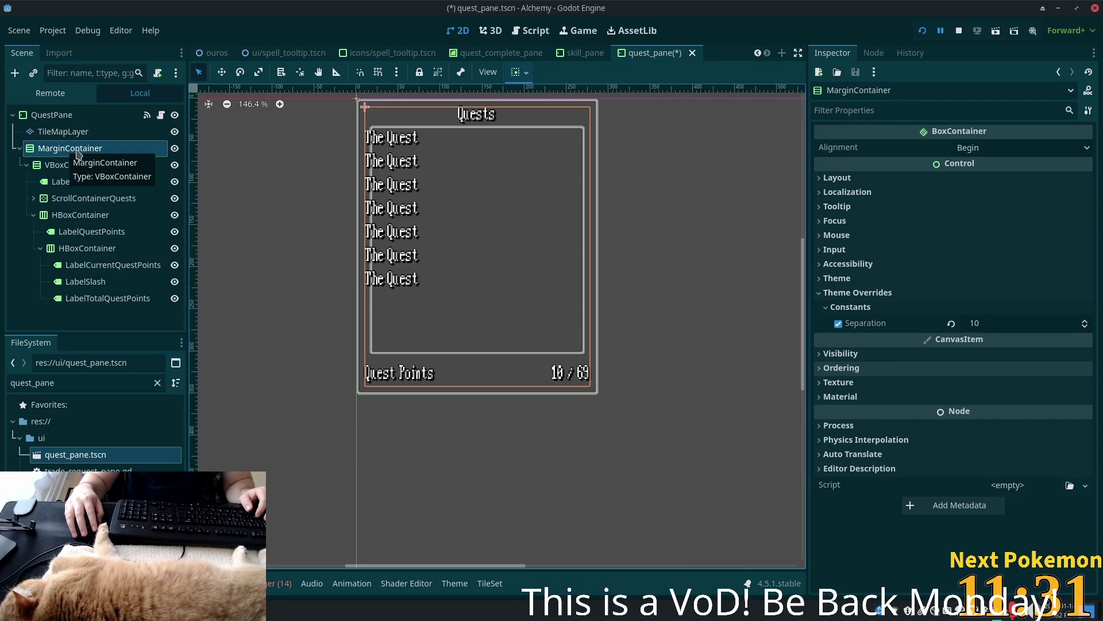
pyautogui.doubleClick(88, 151)
pyautogui.click(66, 149)
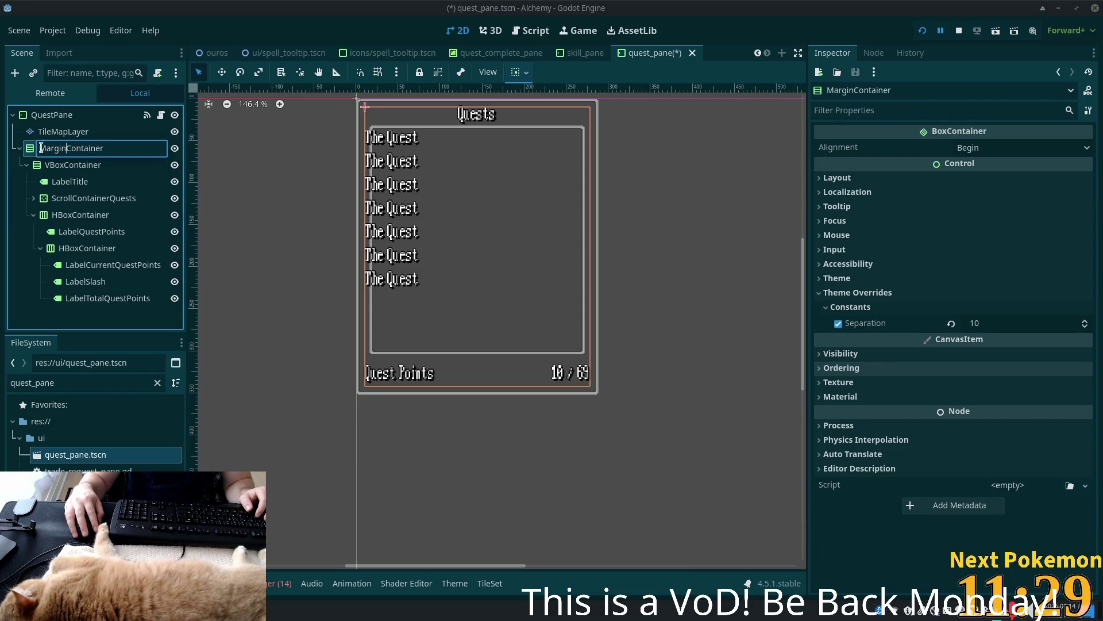
pyautogui.press('BackSpace')
pyautogui.write('VBox')
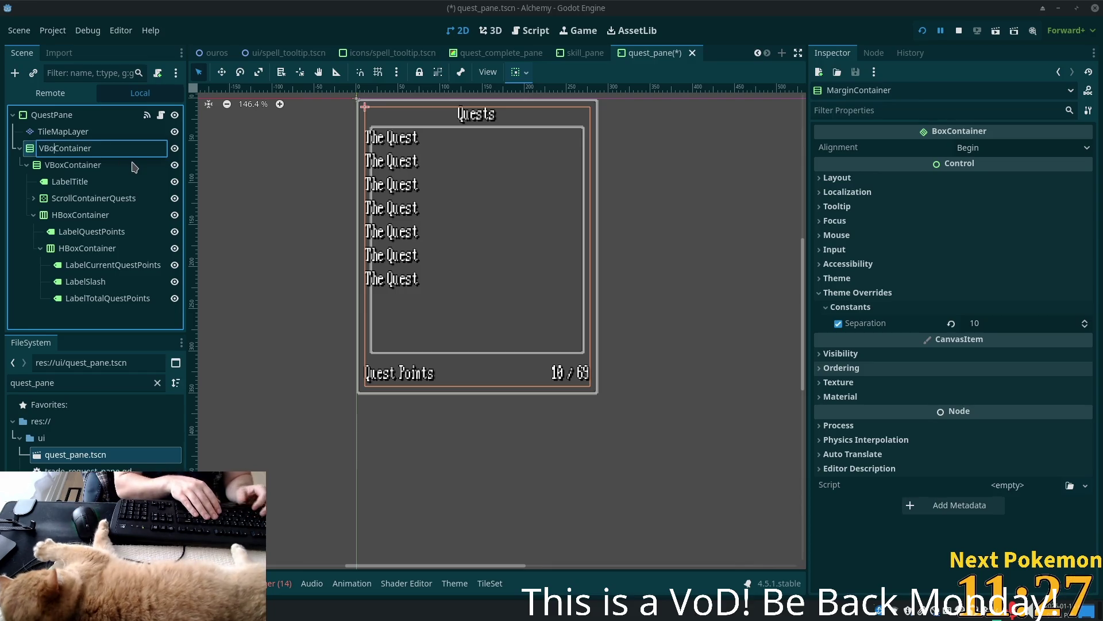
pyautogui.press('Return')
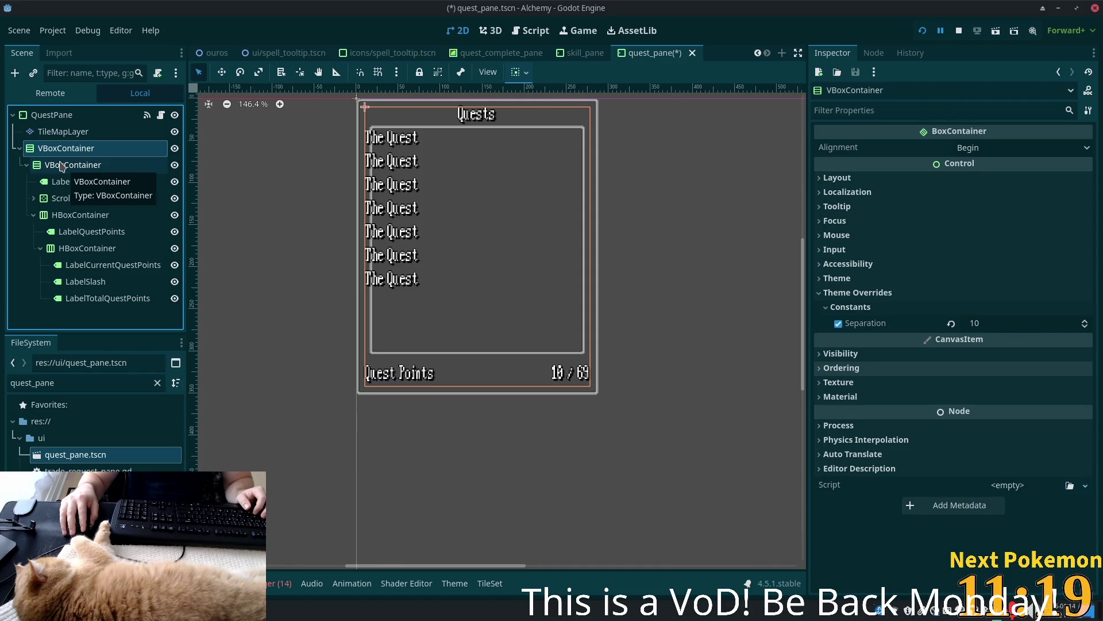
# Review the HBoxContainer and quest container nodes, then add a child node under ScrollContainerQuests.
pyautogui.click(144, 215)
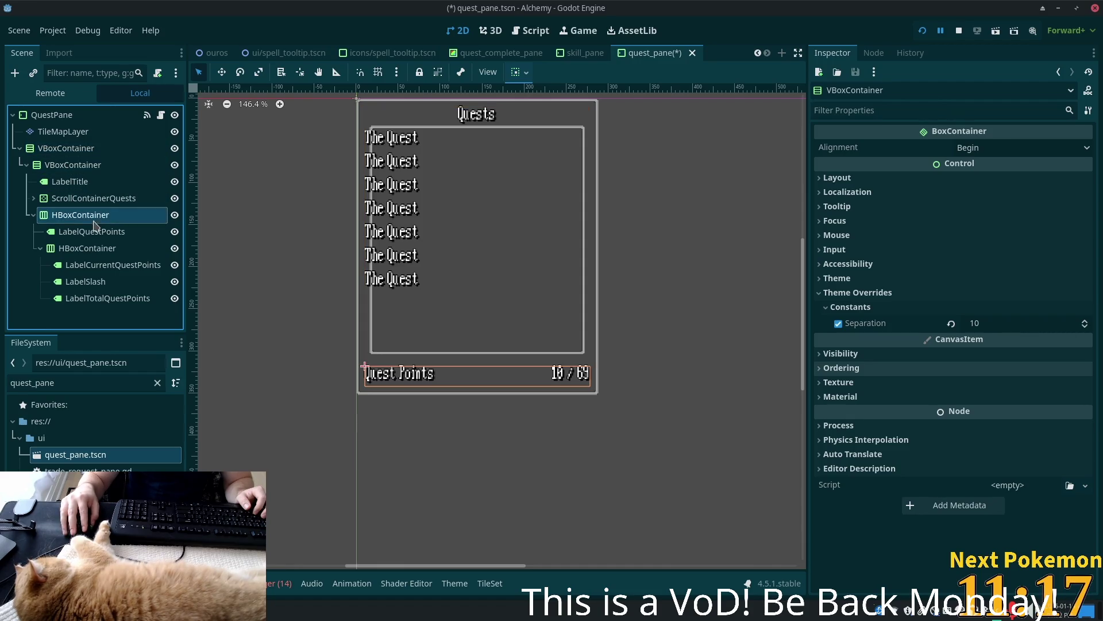
pyautogui.click(92, 232)
pyautogui.click(95, 253)
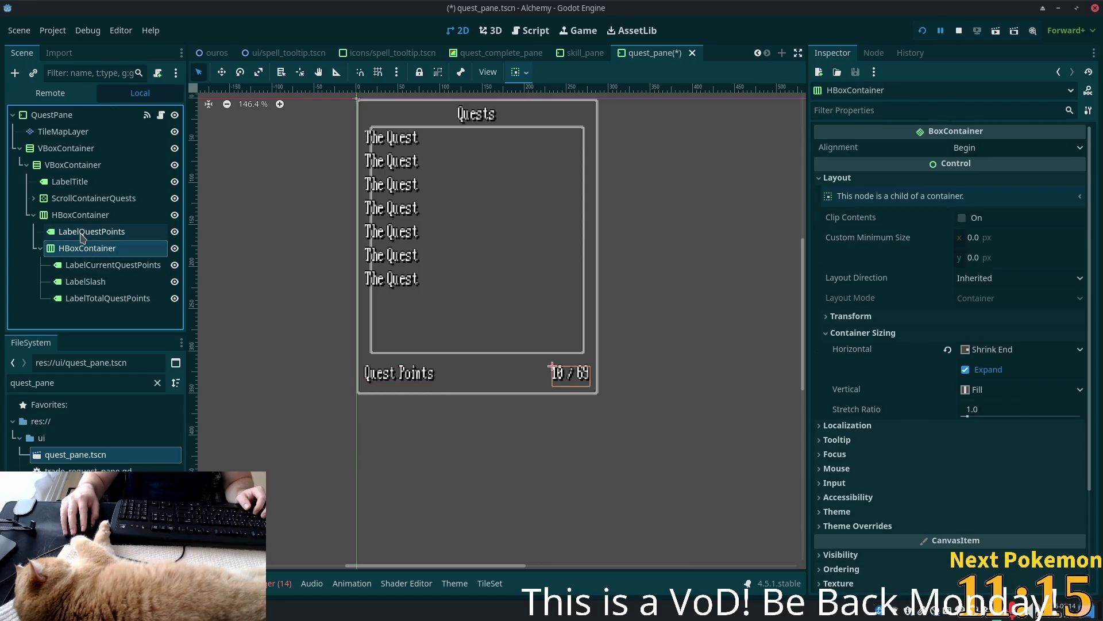
pyautogui.click(82, 236)
pyautogui.click(34, 198)
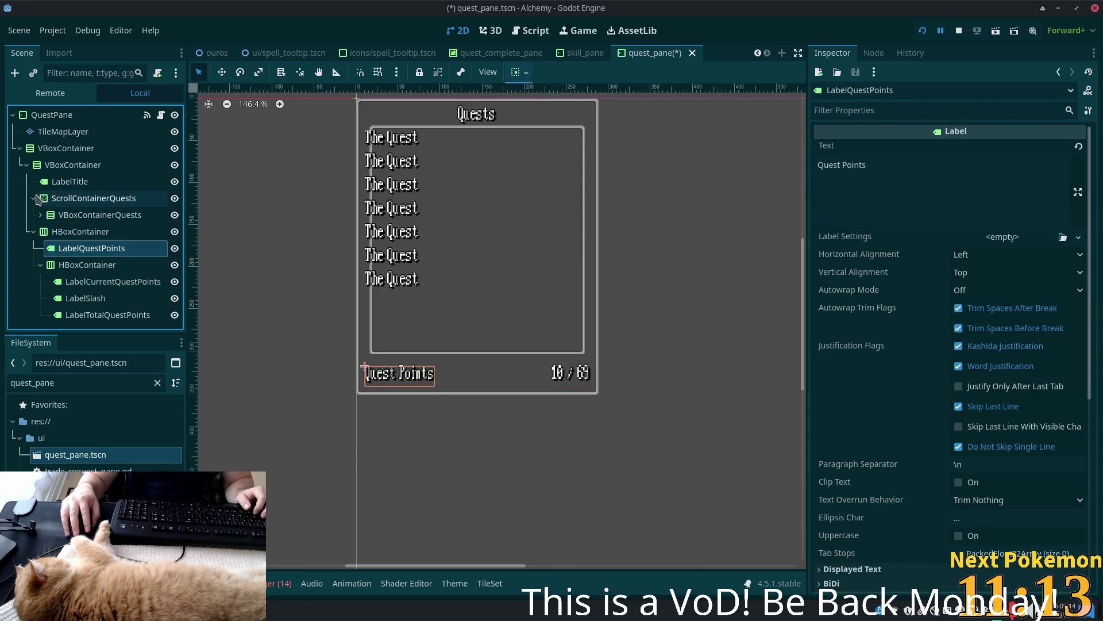
pyautogui.click(51, 216)
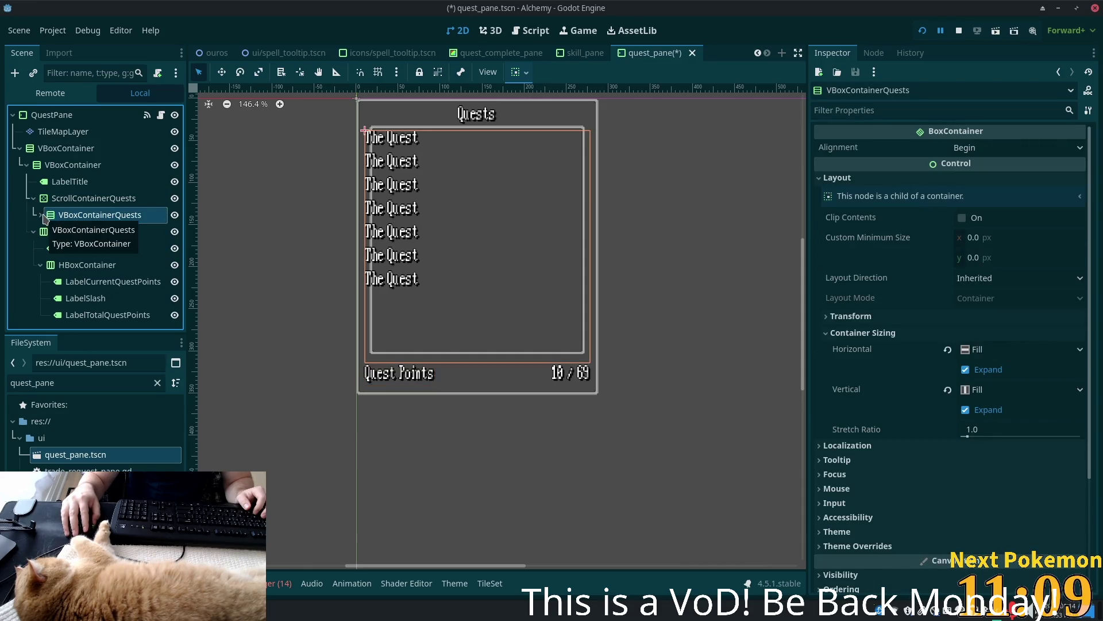
pyautogui.click(41, 215)
pyautogui.click(42, 215)
pyautogui.click(78, 199)
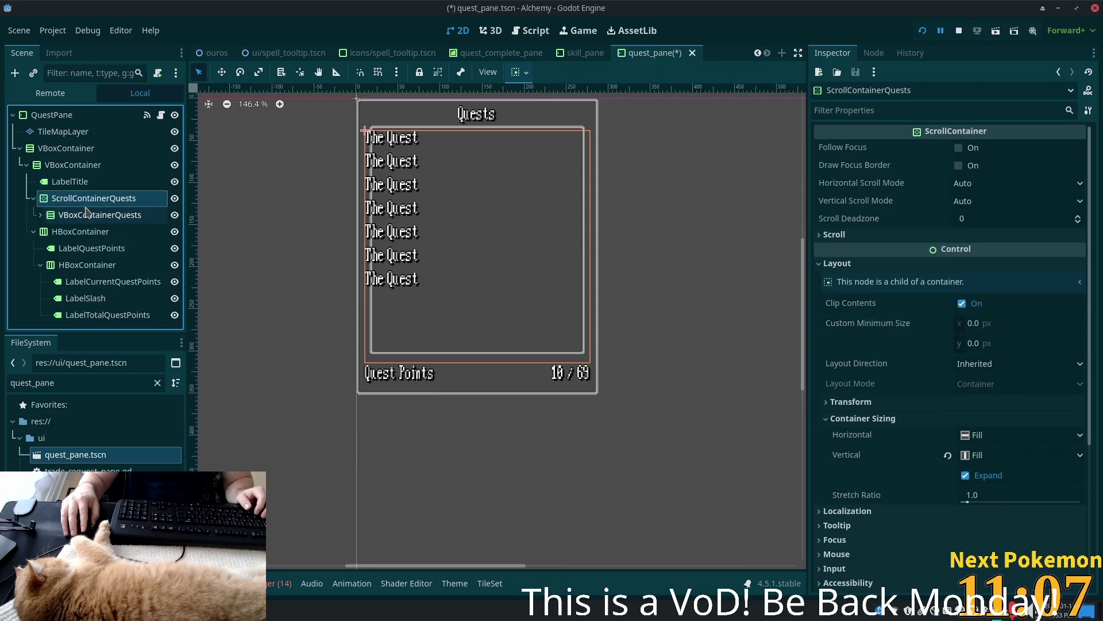
pyautogui.hotkey('ctrl', 'a')
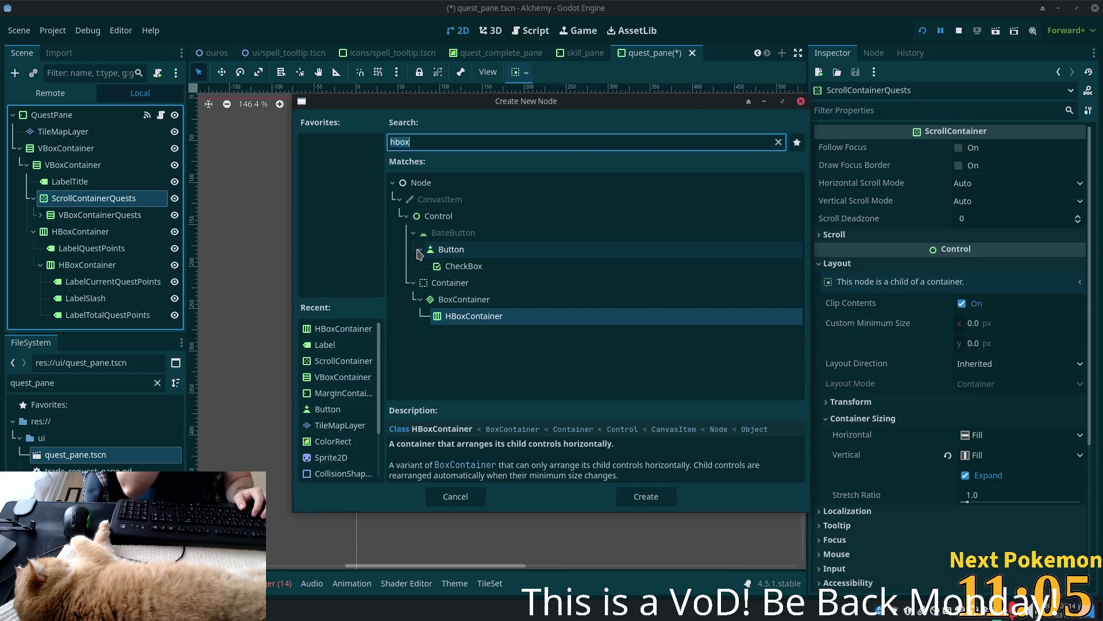
# Add a MarginContainer under ScrollContainerQuests and move VBoxContainerQuests inside it.
pyautogui.write('margin')
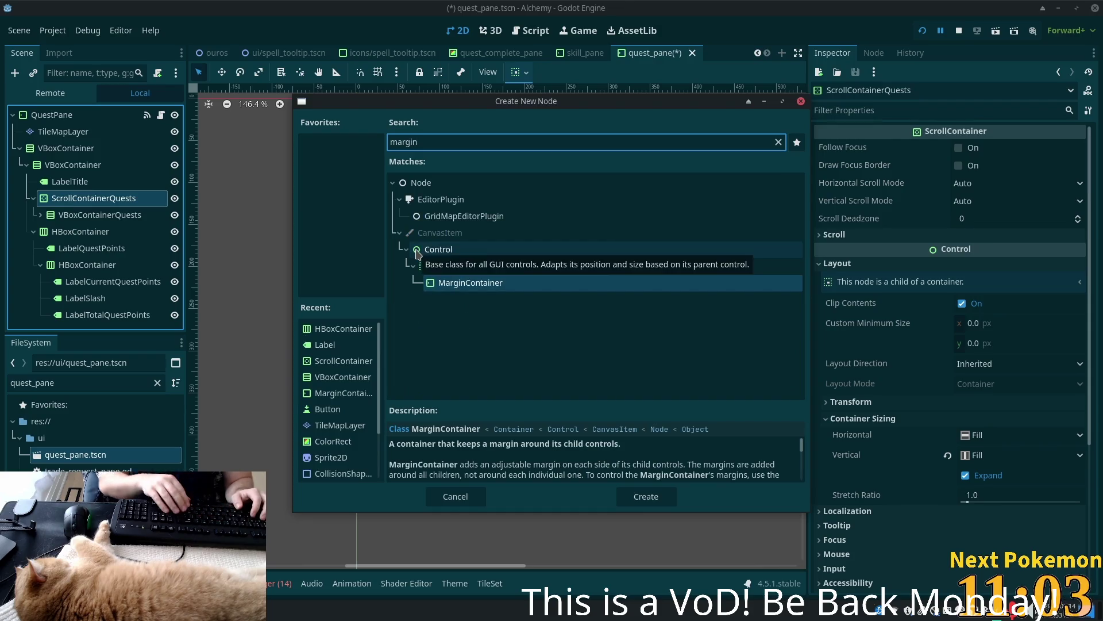
pyautogui.press('Return')
pyautogui.moveTo(115, 216); pyautogui.dragTo(114, 232)
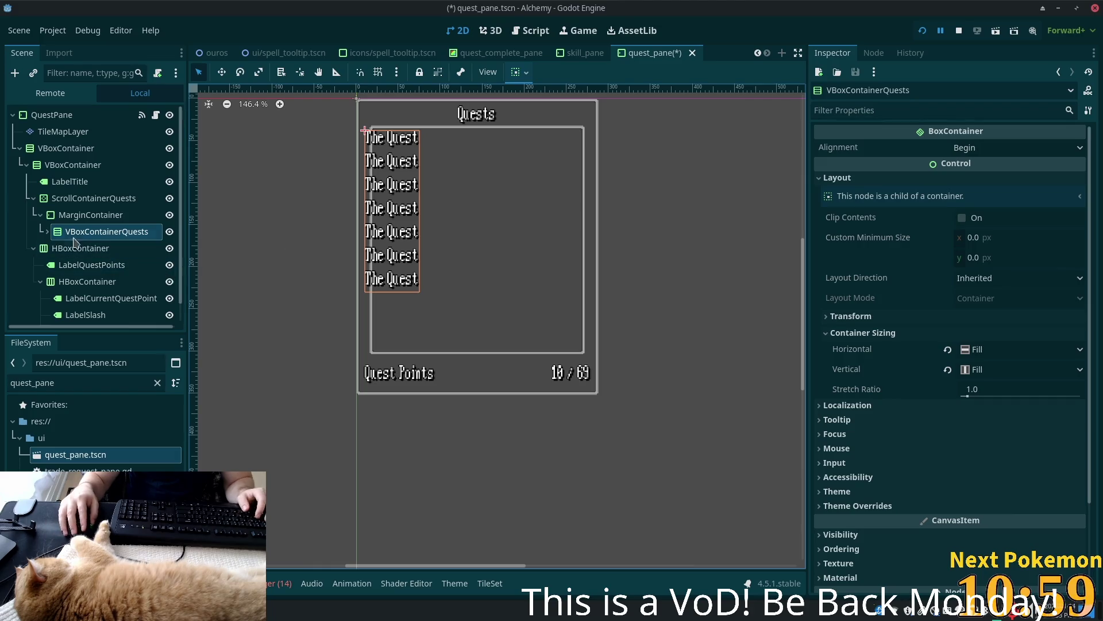
pyautogui.click(91, 215)
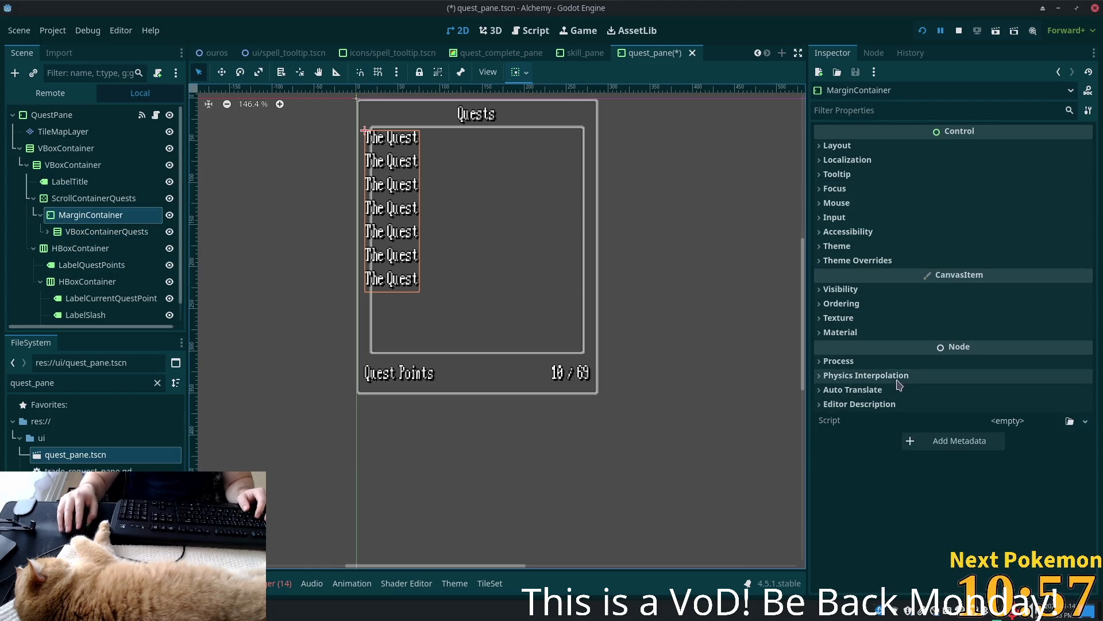
# Make the MarginContainer expand both horizontally and vertically.
pyautogui.click(873, 260)
pyautogui.click(862, 260)
pyautogui.click(862, 145)
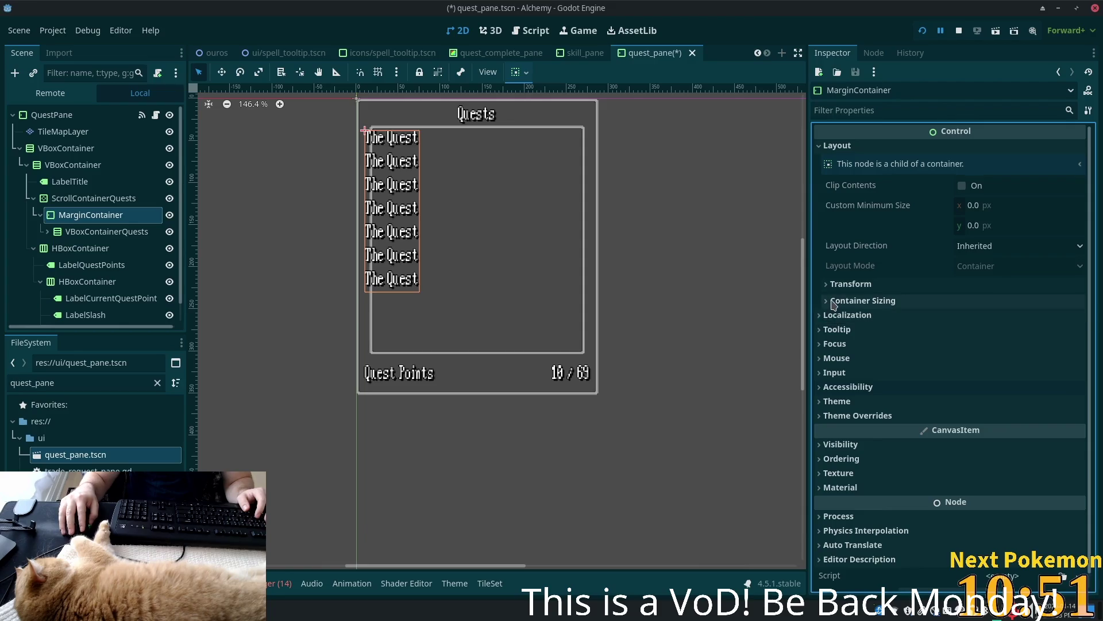
pyautogui.click(862, 300)
pyautogui.click(965, 337)
pyautogui.click(966, 378)
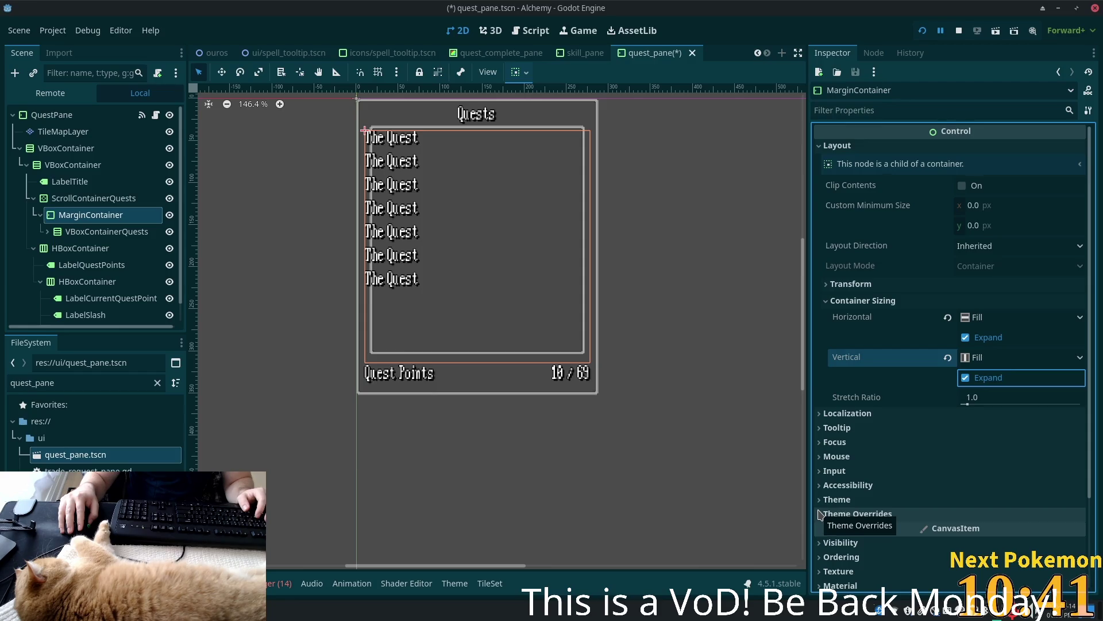
# Set the MarginContainer's theme override left margin to 15.
pyautogui.click(825, 515)
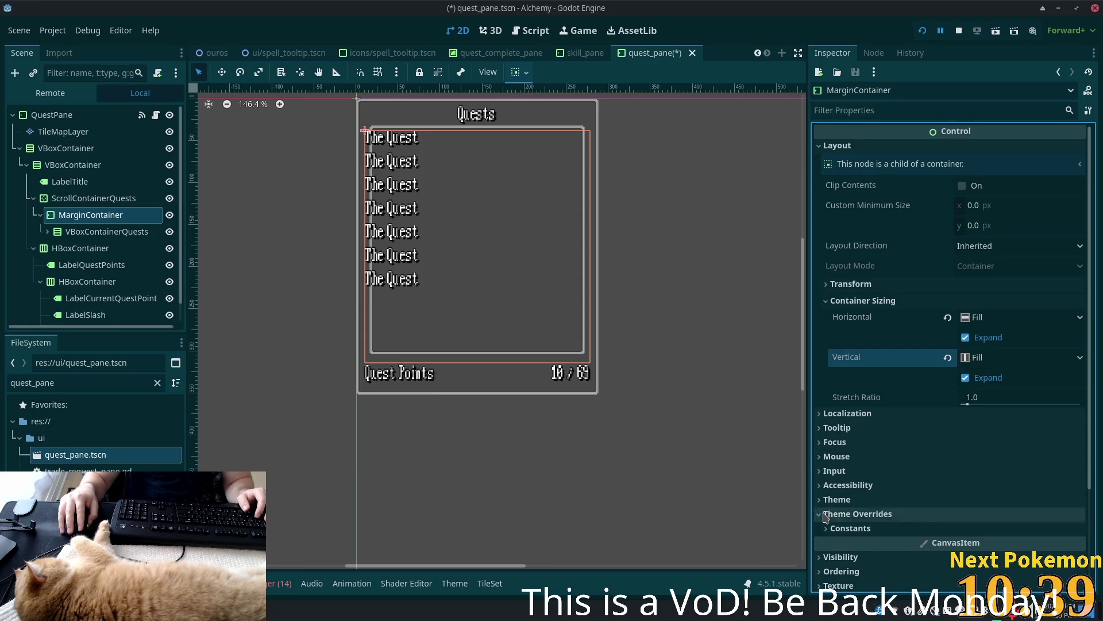
pyautogui.scroll(-2, 825, 515)
pyautogui.click(850, 470)
pyautogui.scroll(-4, 920, 459)
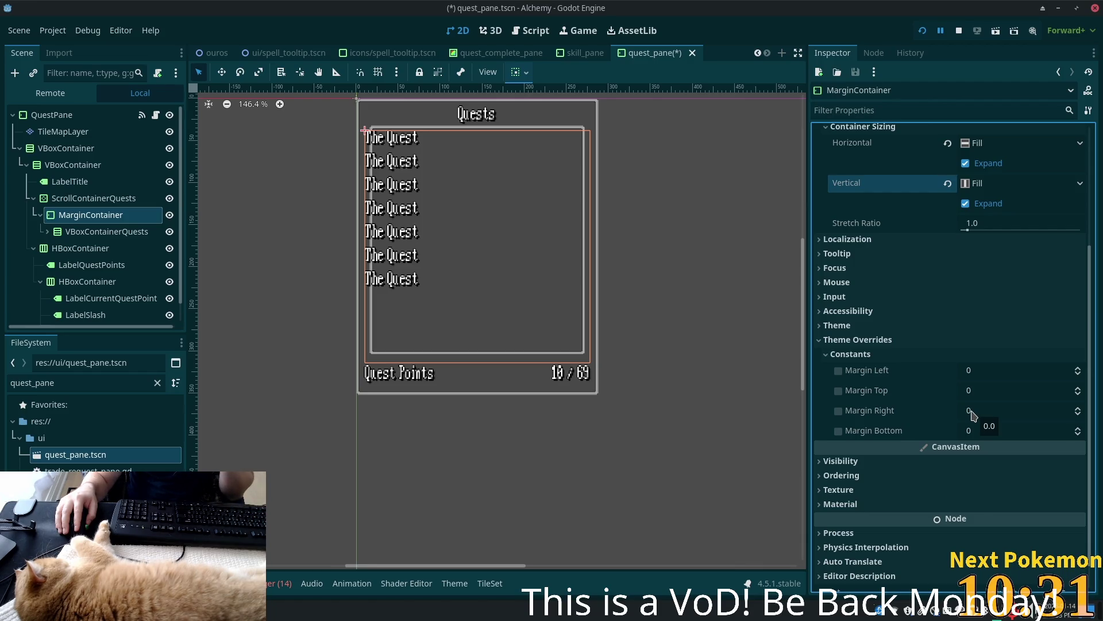
pyautogui.click(1013, 373)
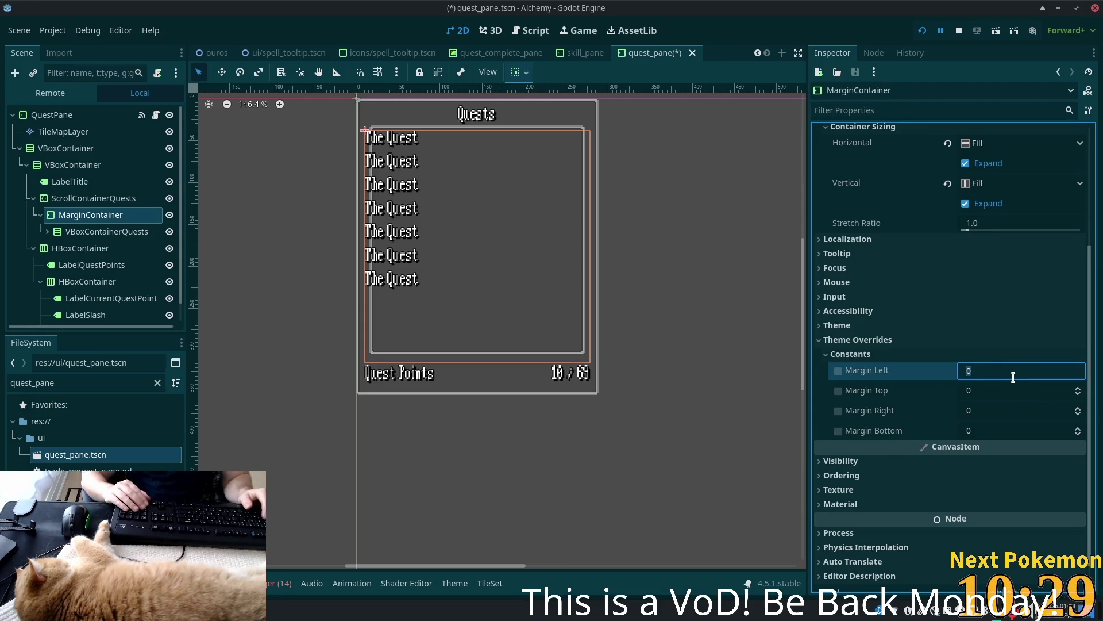
pyautogui.write('10')
pyautogui.press('Tab')
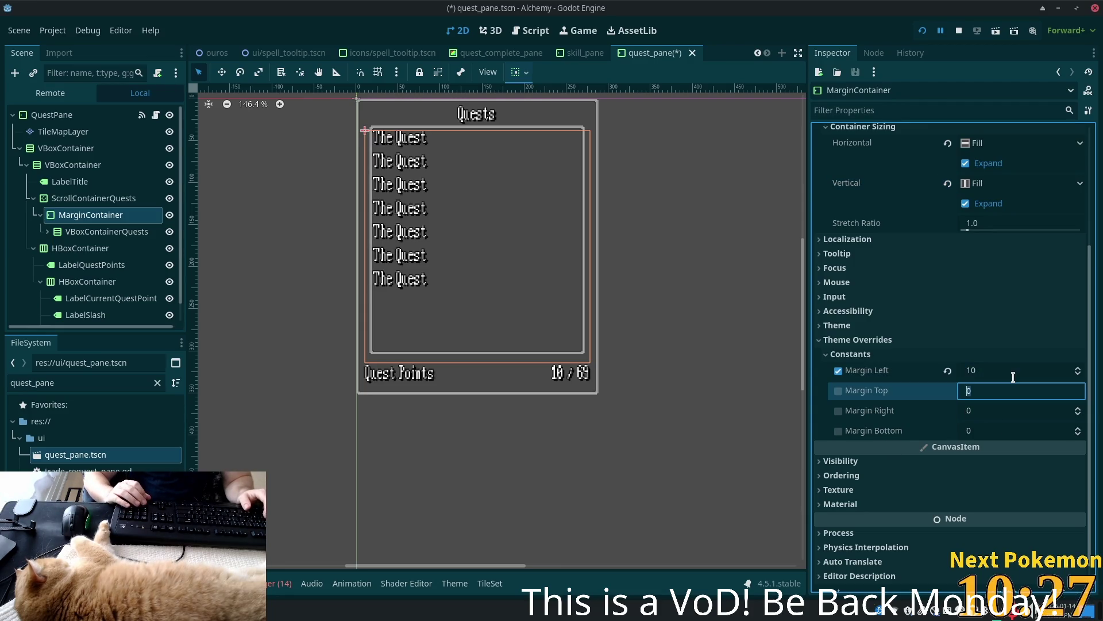
pyautogui.click(1013, 374)
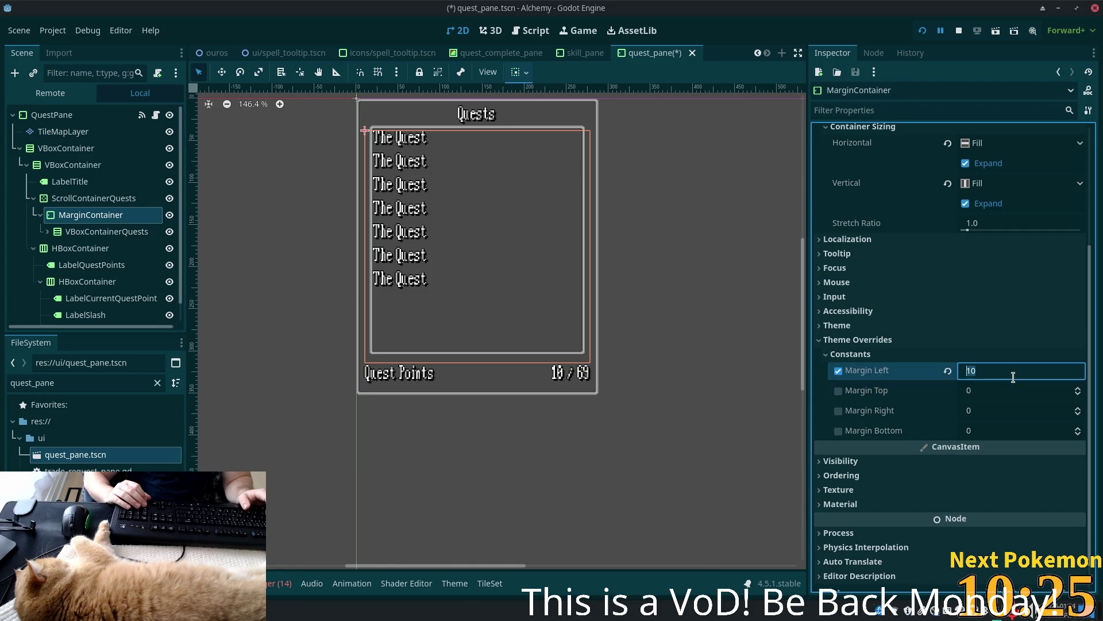
pyautogui.write('15')
pyautogui.press('Tab')
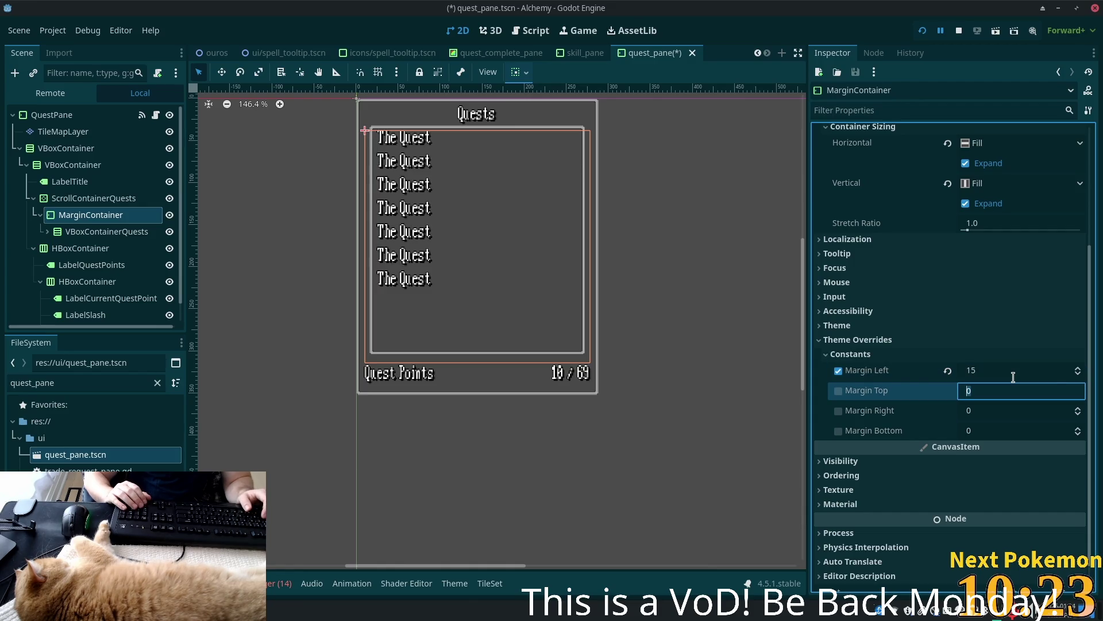
# Set the top, right and bottom margins to 10, 15 and 10.
pyautogui.write('0')
pyautogui.press('Tab')
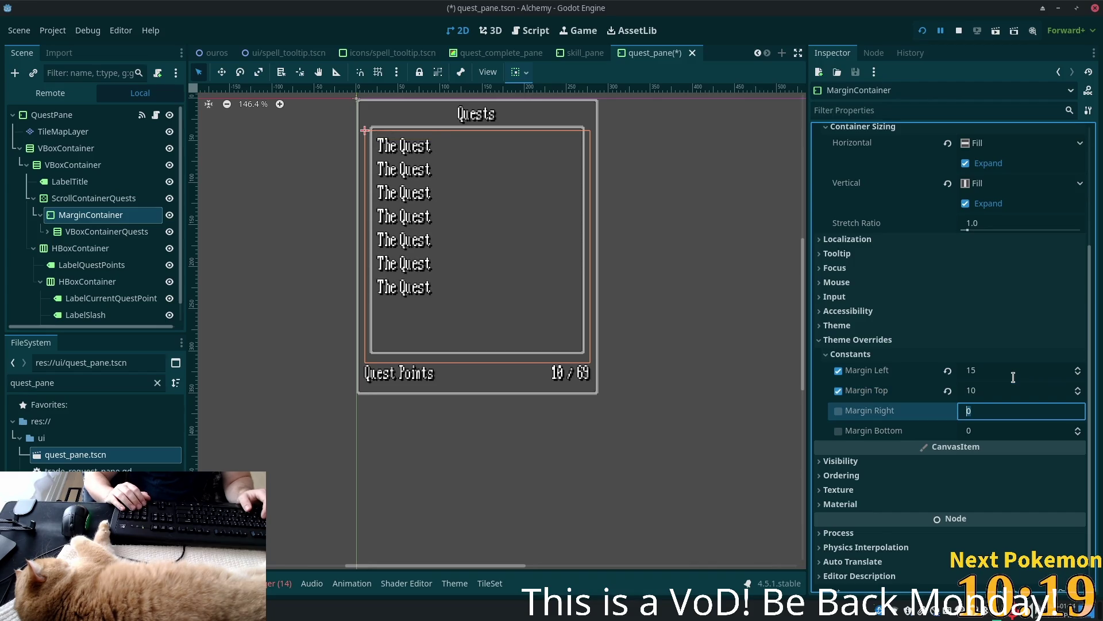
pyautogui.write('15')
pyautogui.press('Tab')
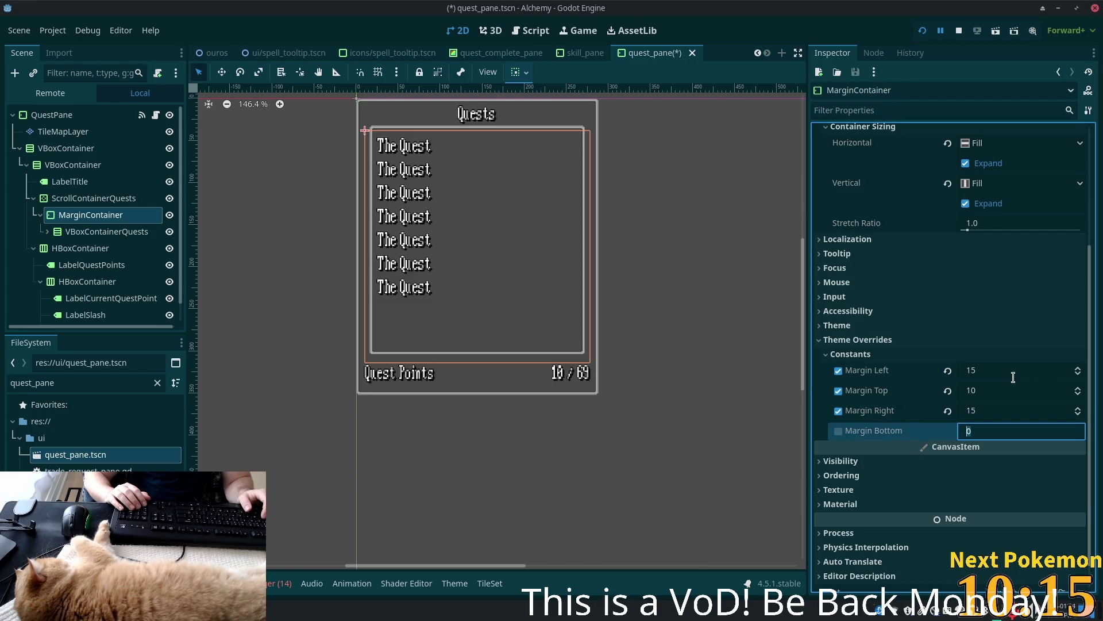
pyautogui.write('0')
pyautogui.press('Return')
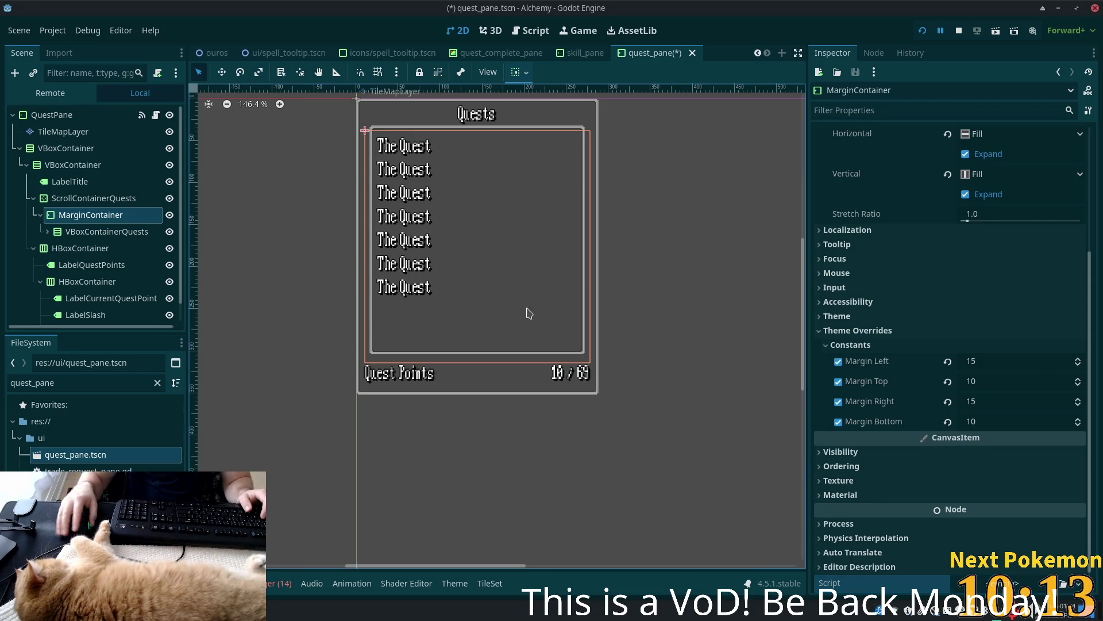
# Rearrange the nodes so MarginContainer wraps ScrollContainerQuests, which holds VBoxContainerQuests.
pyautogui.click(115, 231)
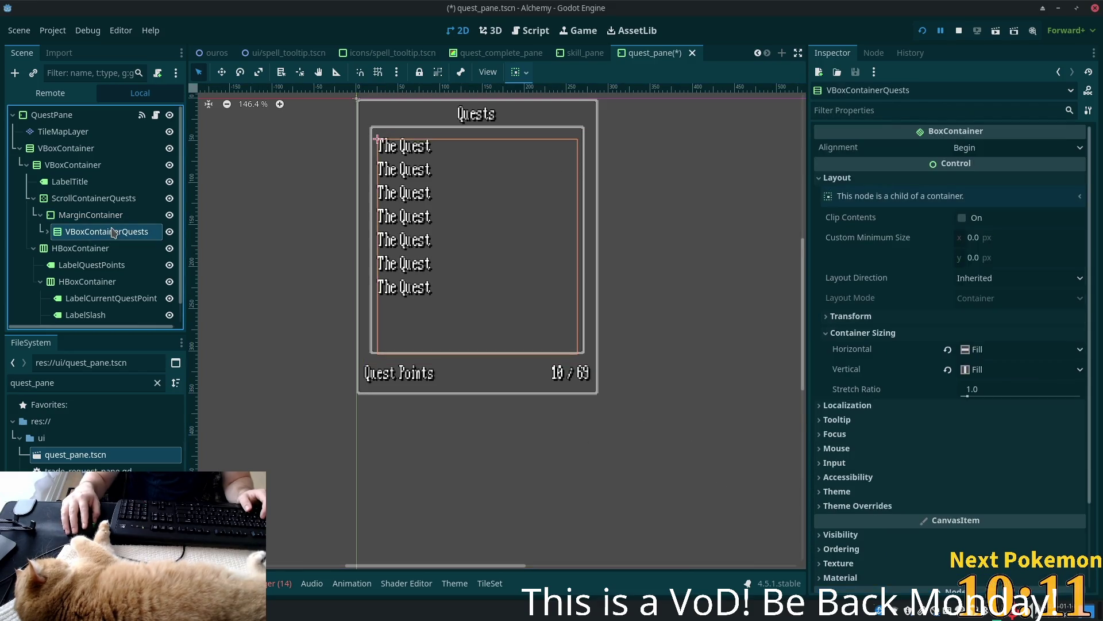
pyautogui.click(85, 201)
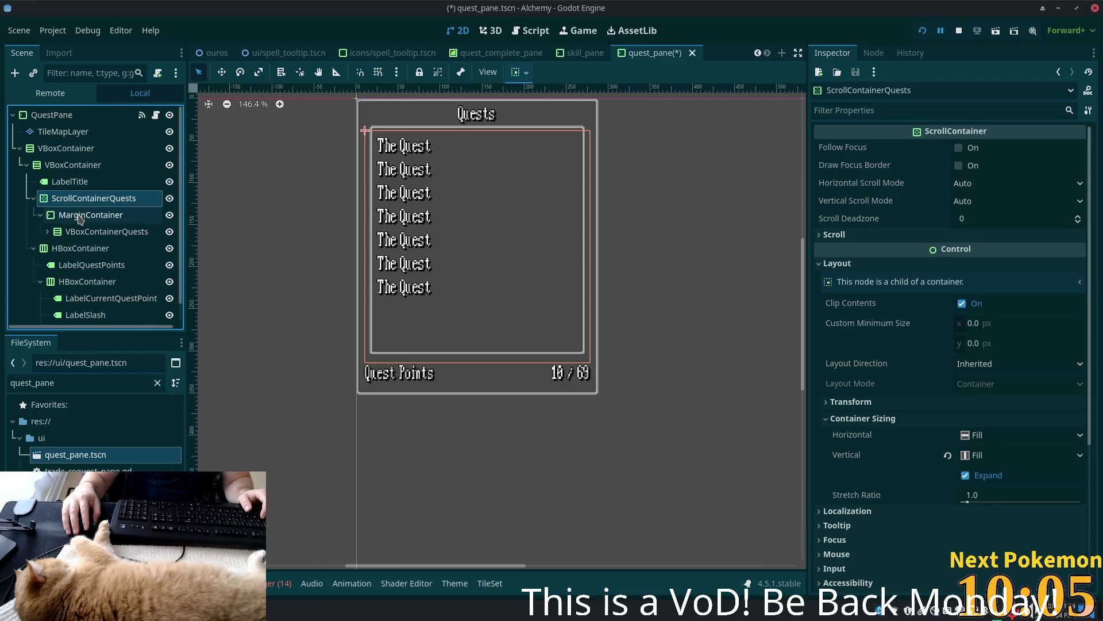
pyautogui.moveTo(73, 214); pyautogui.dragTo(80, 194)
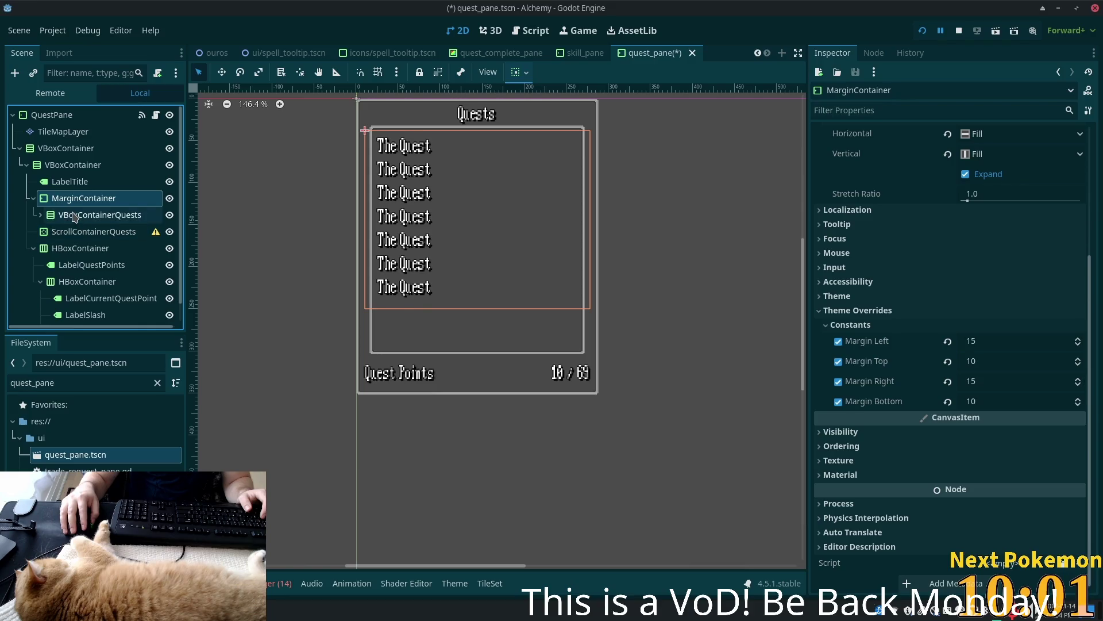
pyautogui.moveTo(75, 215)
pyautogui.mouseDown()
pyautogui.moveTo(81, 231)
pyautogui.moveTo(81, 198)
pyautogui.mouseUp()
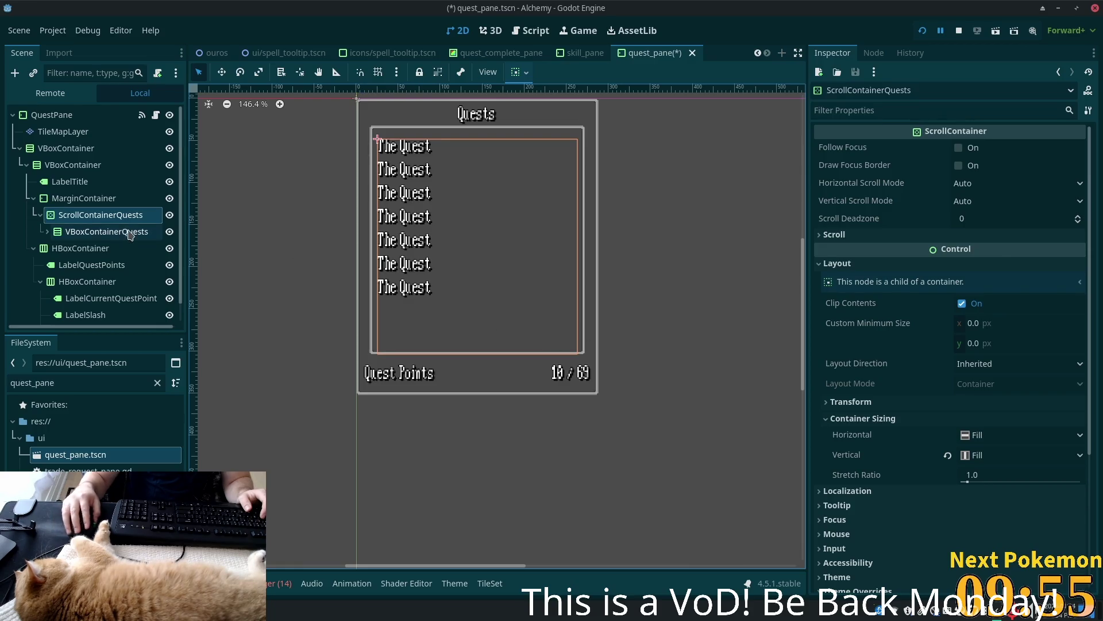
pyautogui.click(62, 198)
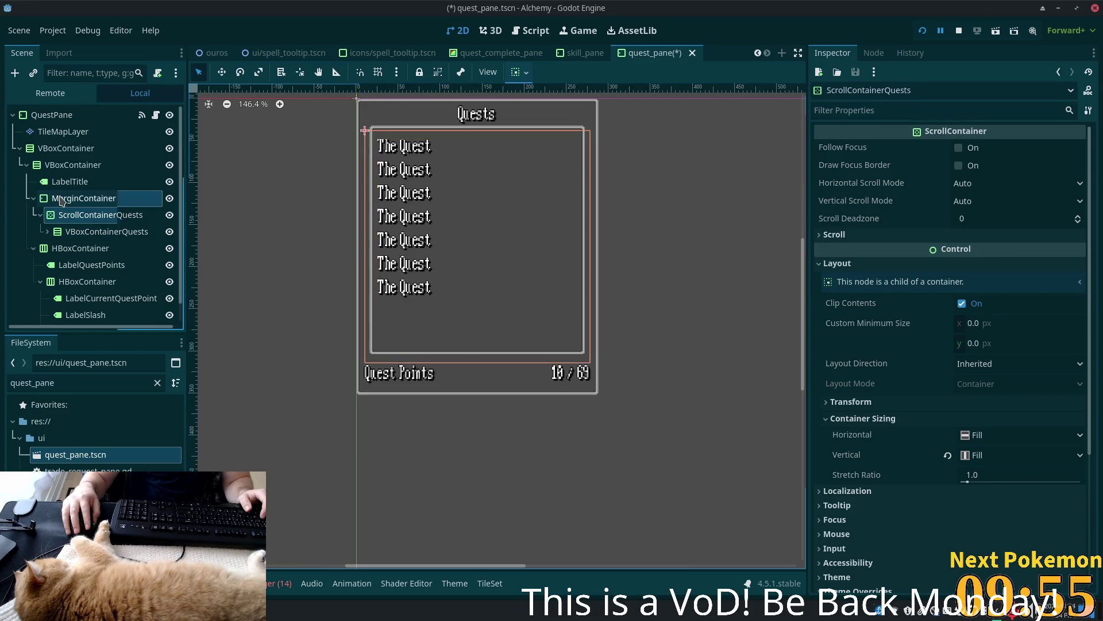
pyautogui.click(90, 218)
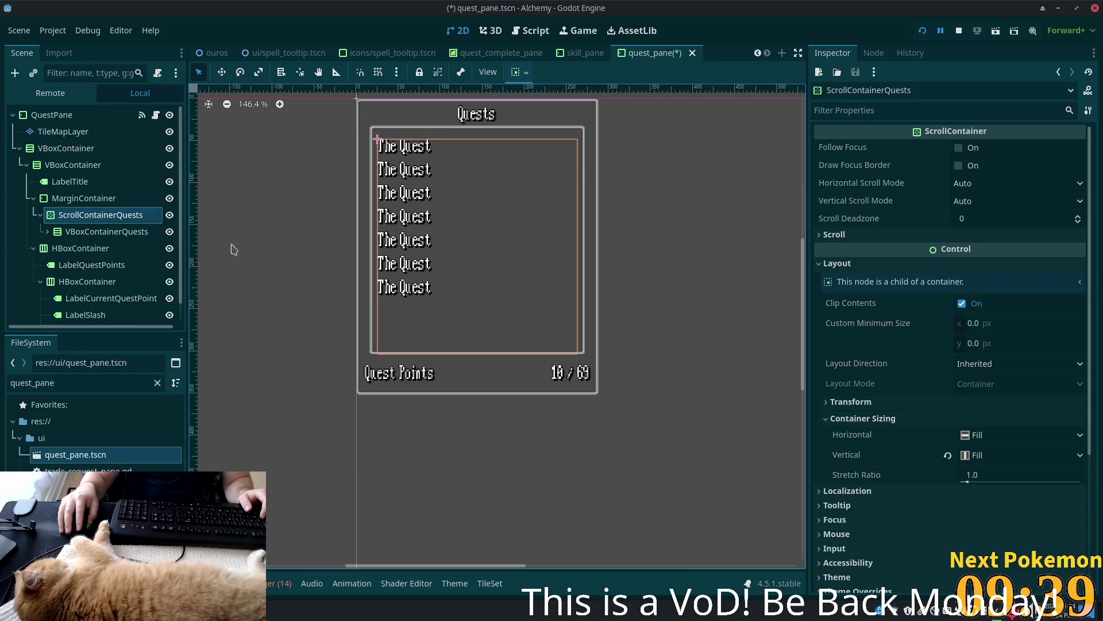
pyautogui.click(61, 117)
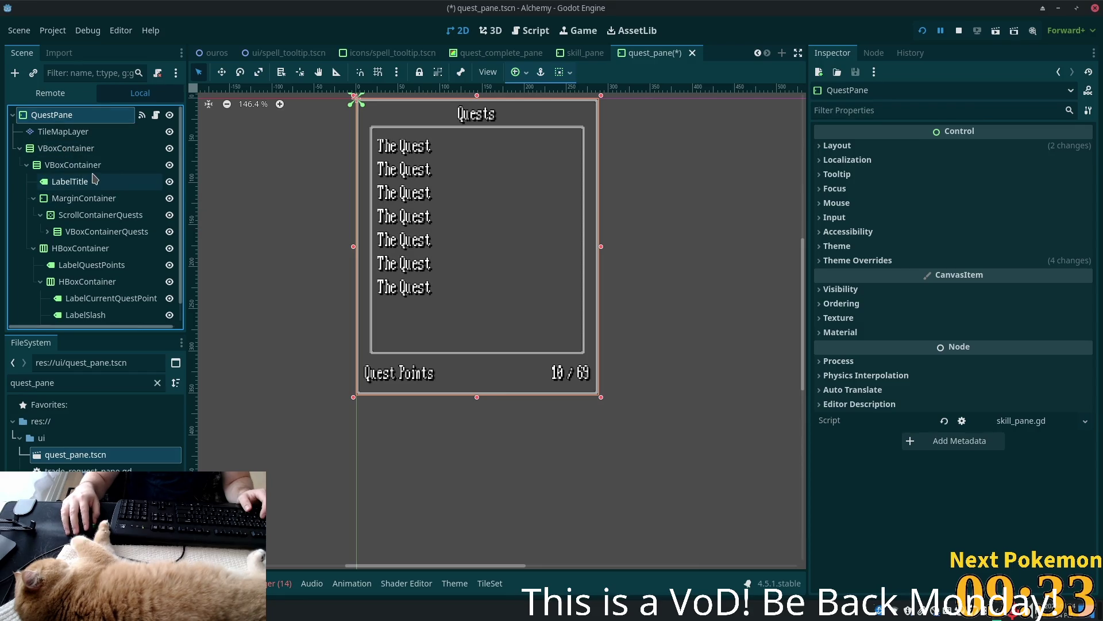
# Duplicate the LabelQuest label inside VBoxContainerQuests to fill the quest list.
pyautogui.click(92, 233)
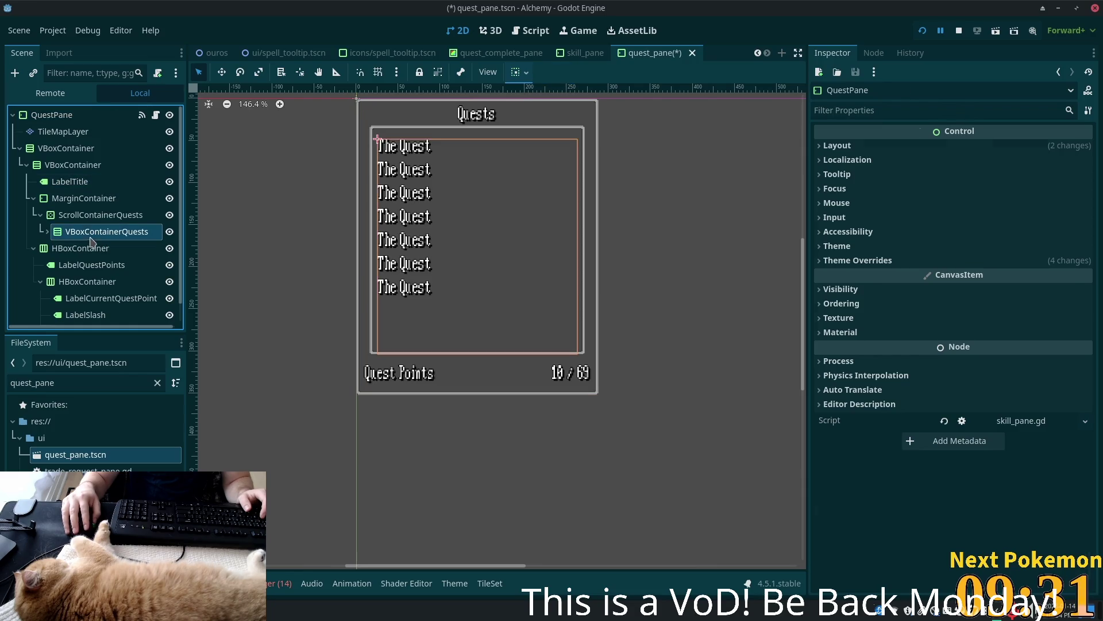
pyautogui.click(47, 232)
pyautogui.scroll(-3, 89, 187)
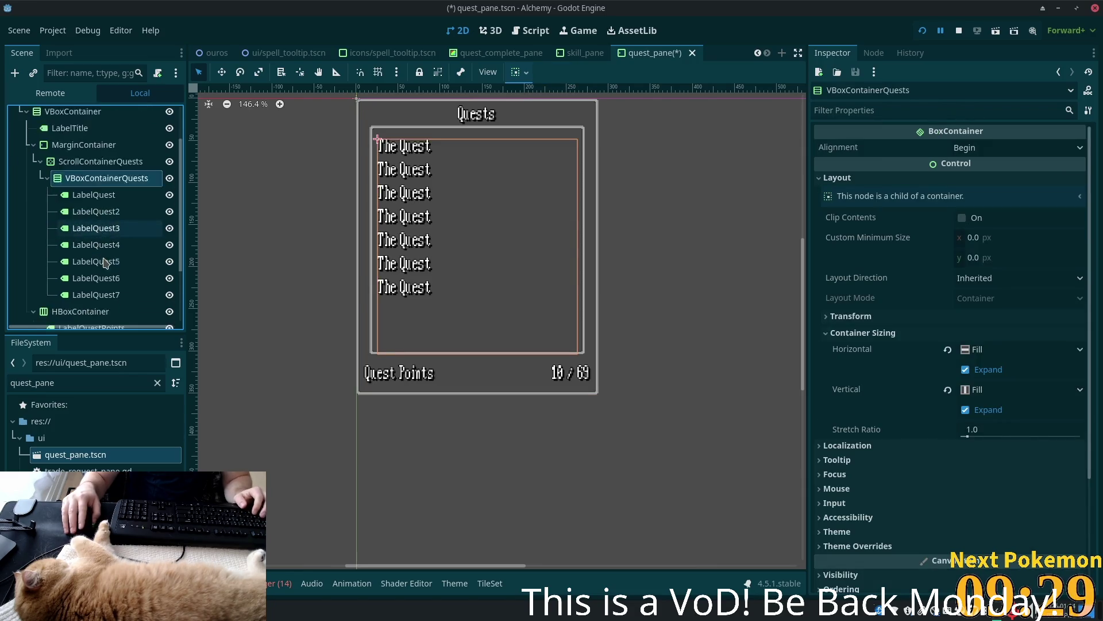
pyautogui.click(92, 169)
pyautogui.hotkey('ctrl', 'd')
pyautogui.hotkey('ctrl', 'd')
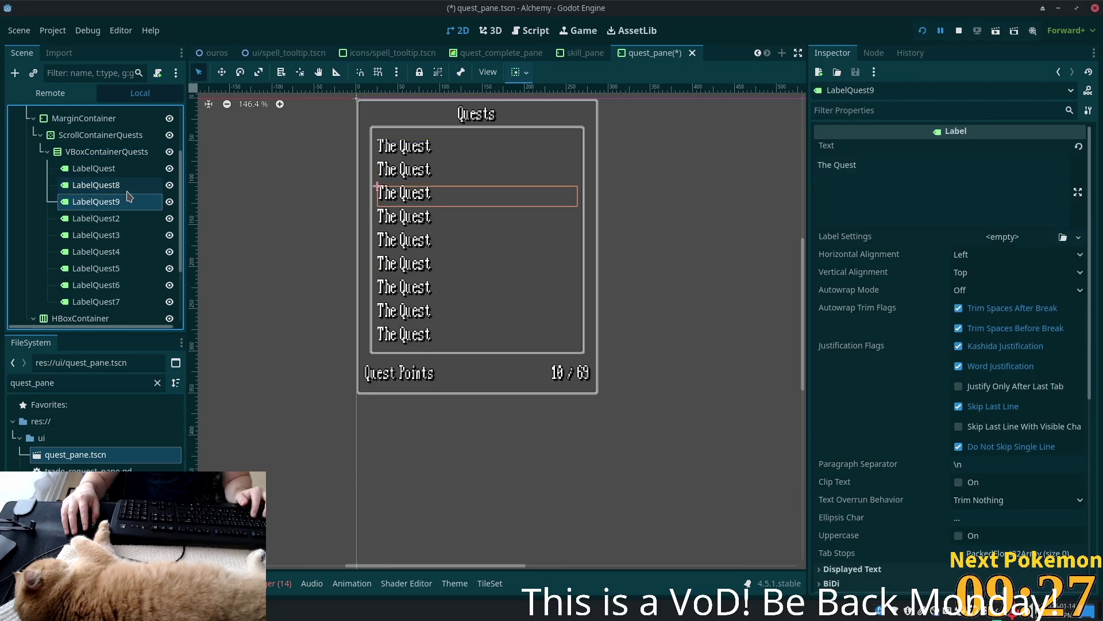
pyautogui.hotkey('ctrl', 'd')
pyautogui.hotkey('ctrl', 'd')
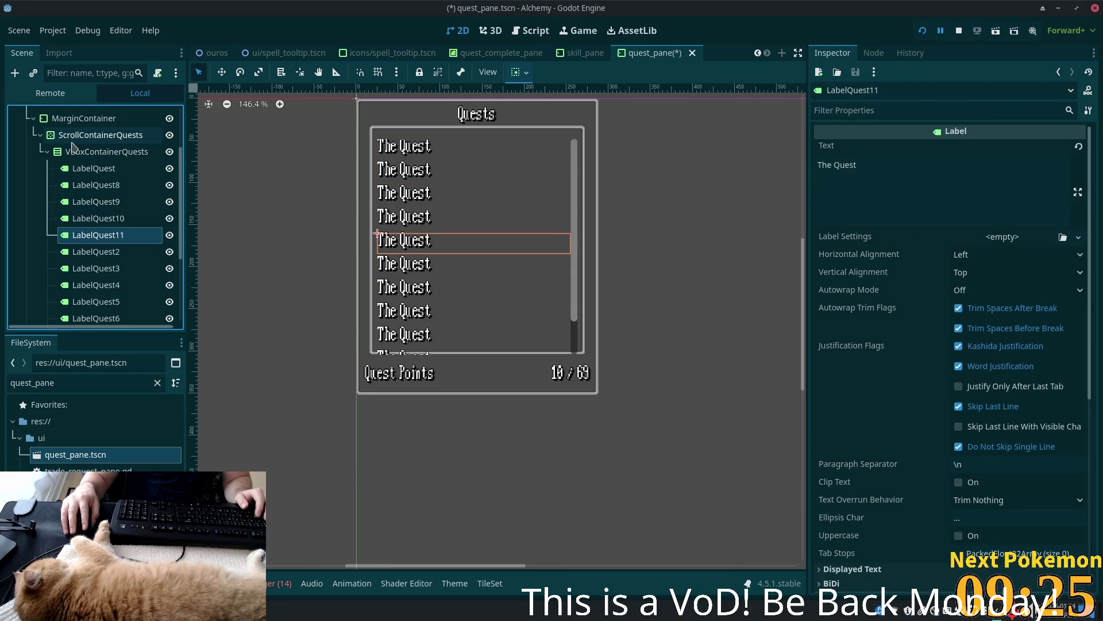
# Change the MarginContainer's bottom margin to 15.
pyautogui.click(65, 138)
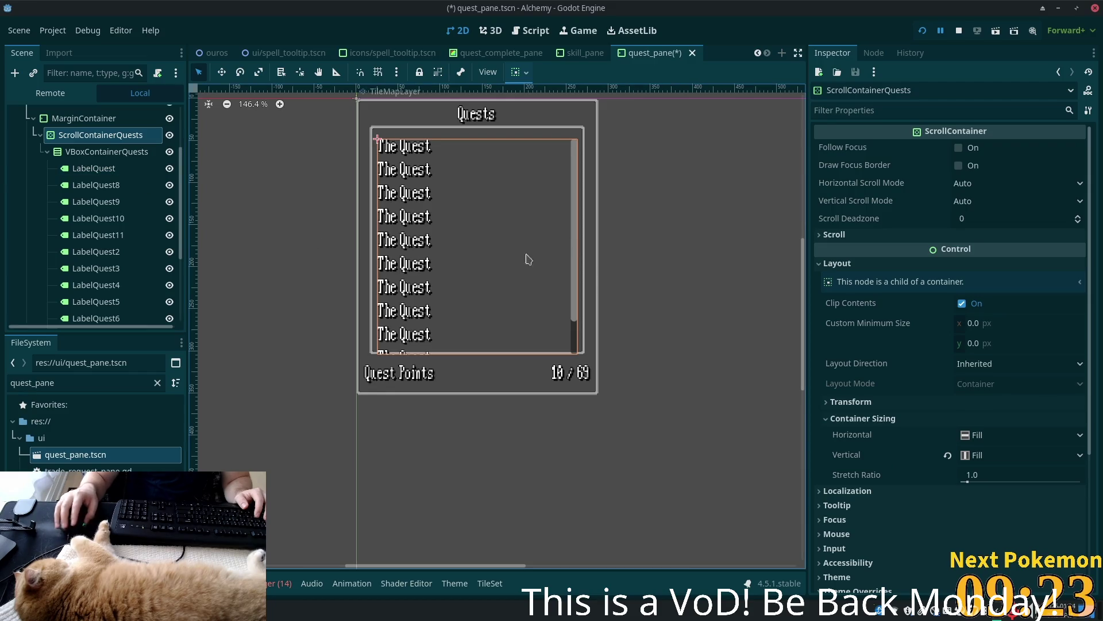
pyautogui.click(71, 118)
pyautogui.scroll(-5, 977, 345)
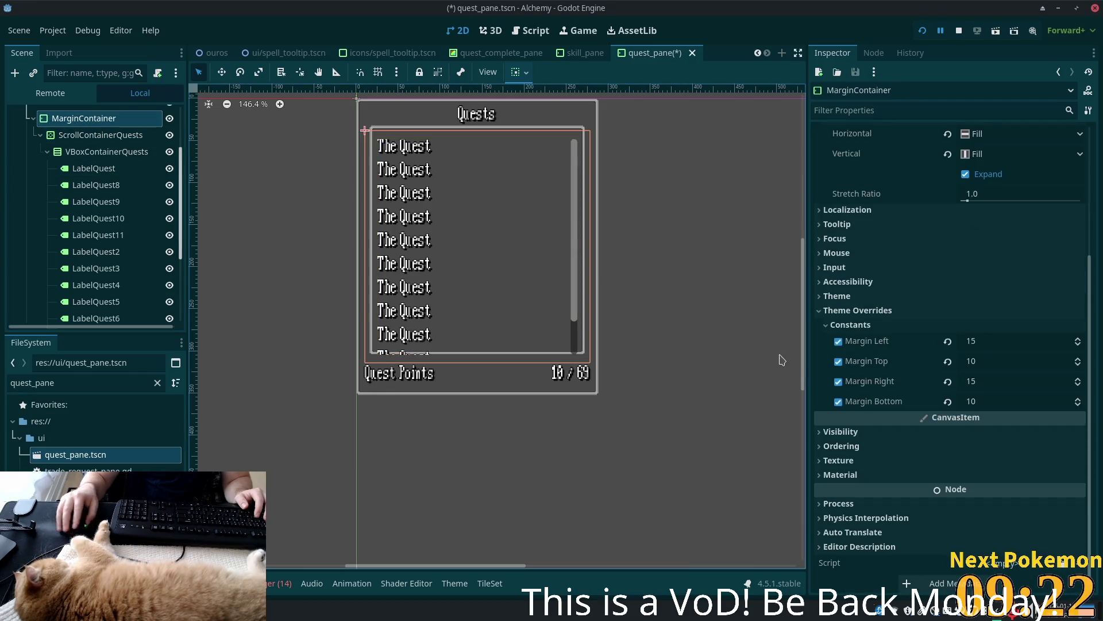
pyautogui.click(988, 402)
pyautogui.write('15')
pyautogui.press('Return')
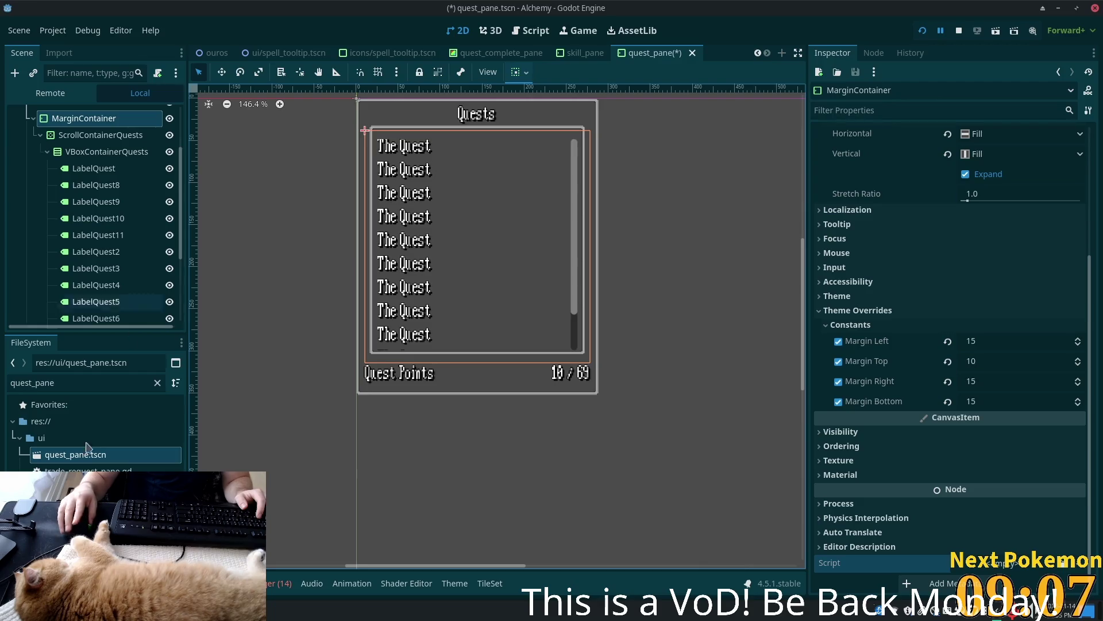
# Reload the Pokémon collection and browse Farfetch'd's details and base stats.
pyautogui.hotkey('alt', 'Tab')
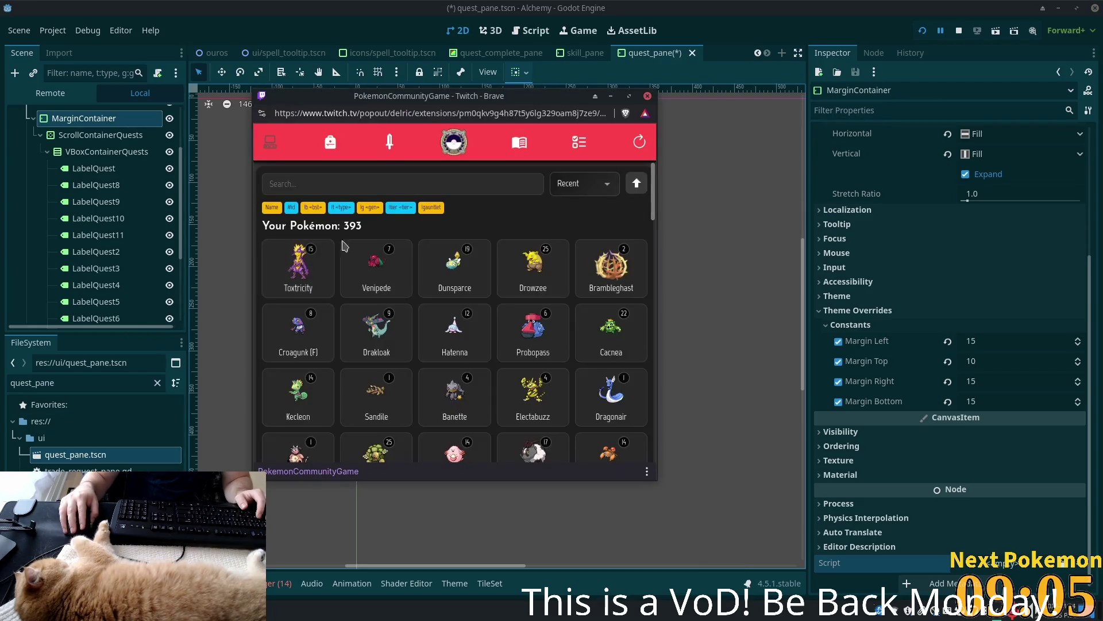
pyautogui.click(639, 142)
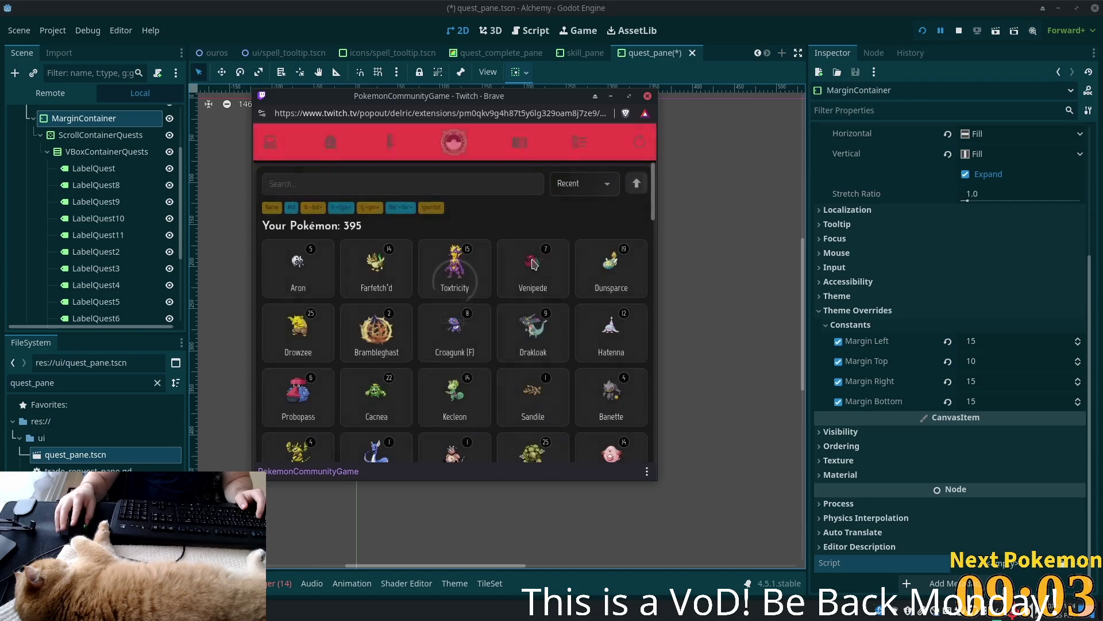
pyautogui.click(388, 282)
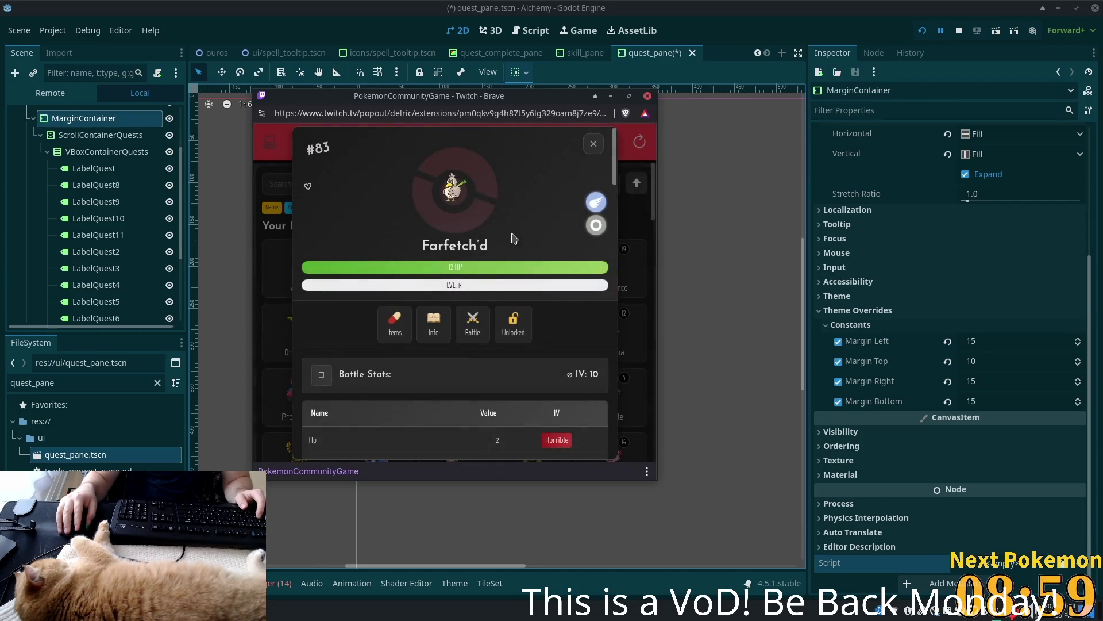
pyautogui.click(434, 321)
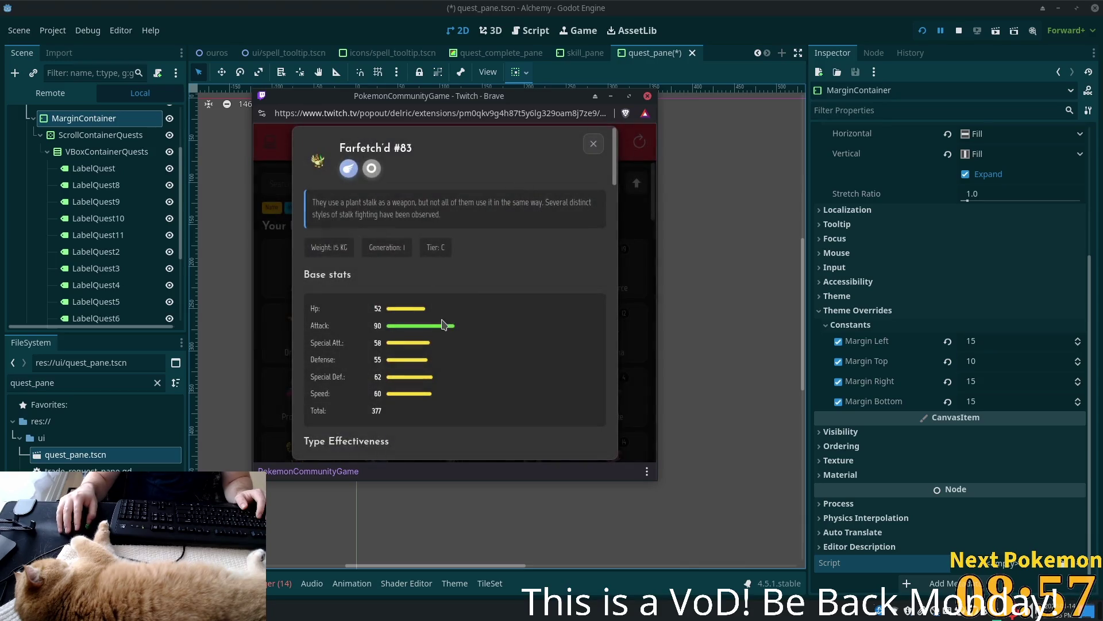
pyautogui.click(596, 144)
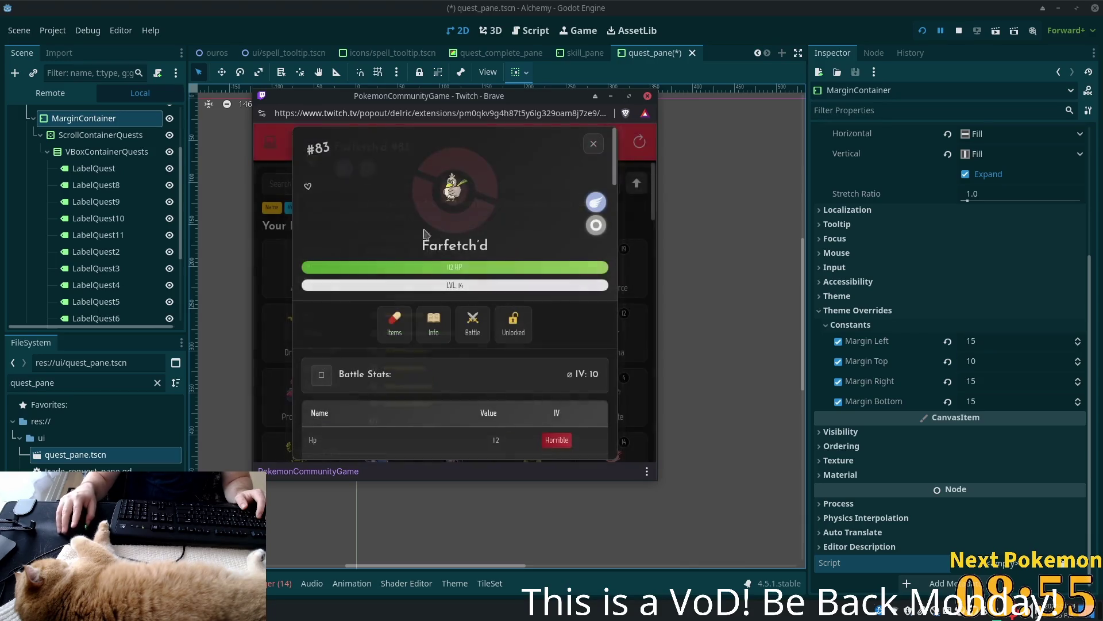
pyautogui.click(592, 147)
# View and close the Aron, Dunsparce and Venipede detail panels.
pyautogui.click(320, 266)
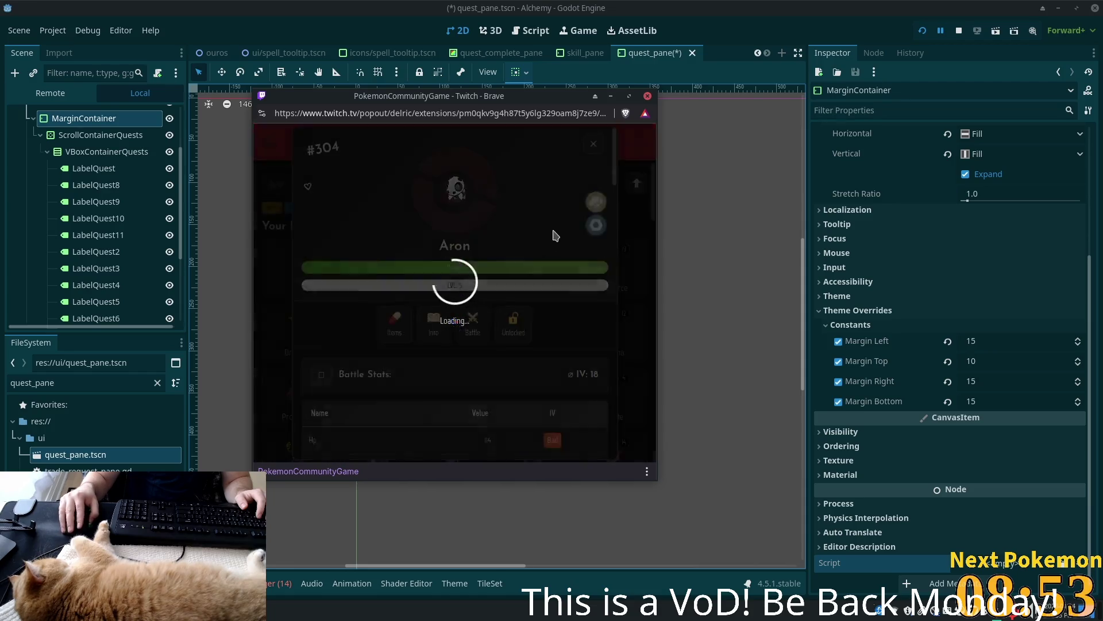
pyautogui.click(436, 325)
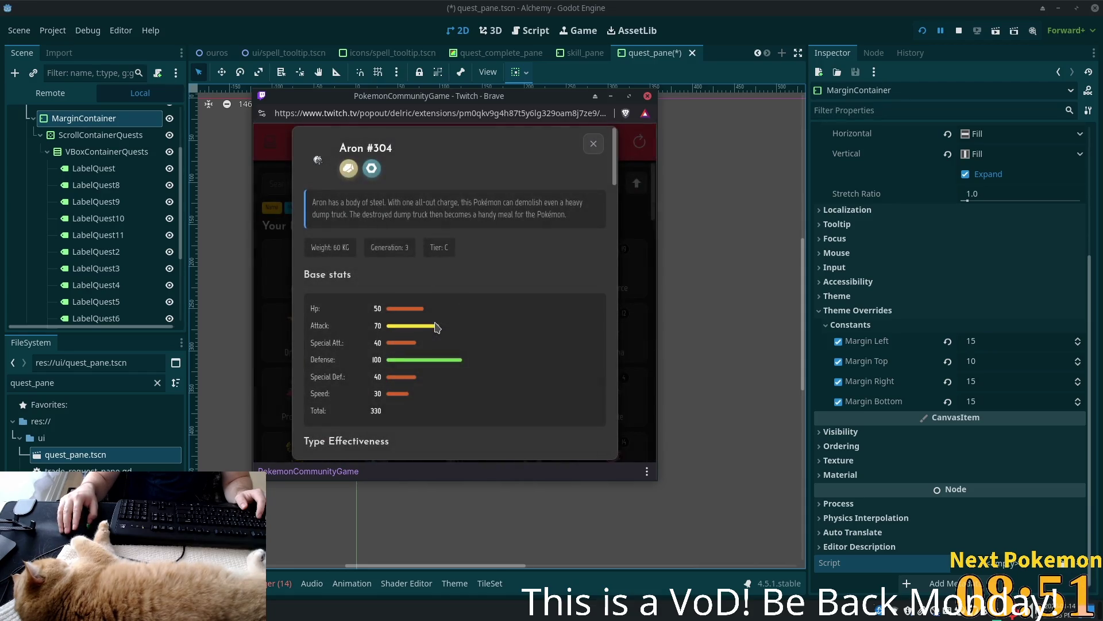
pyautogui.click(593, 147)
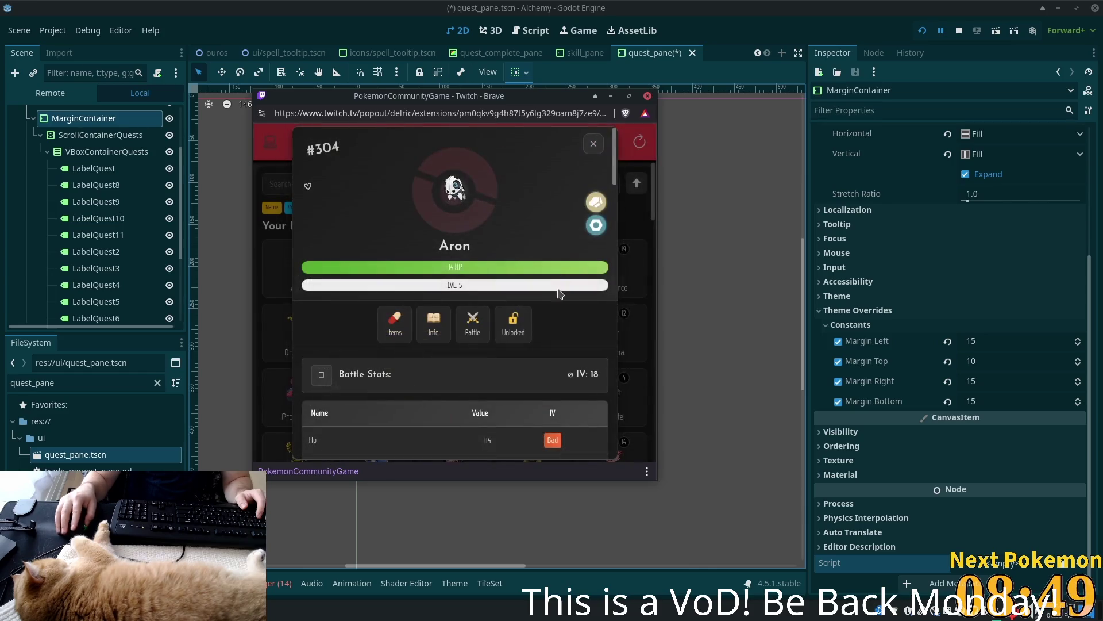
pyautogui.click(591, 143)
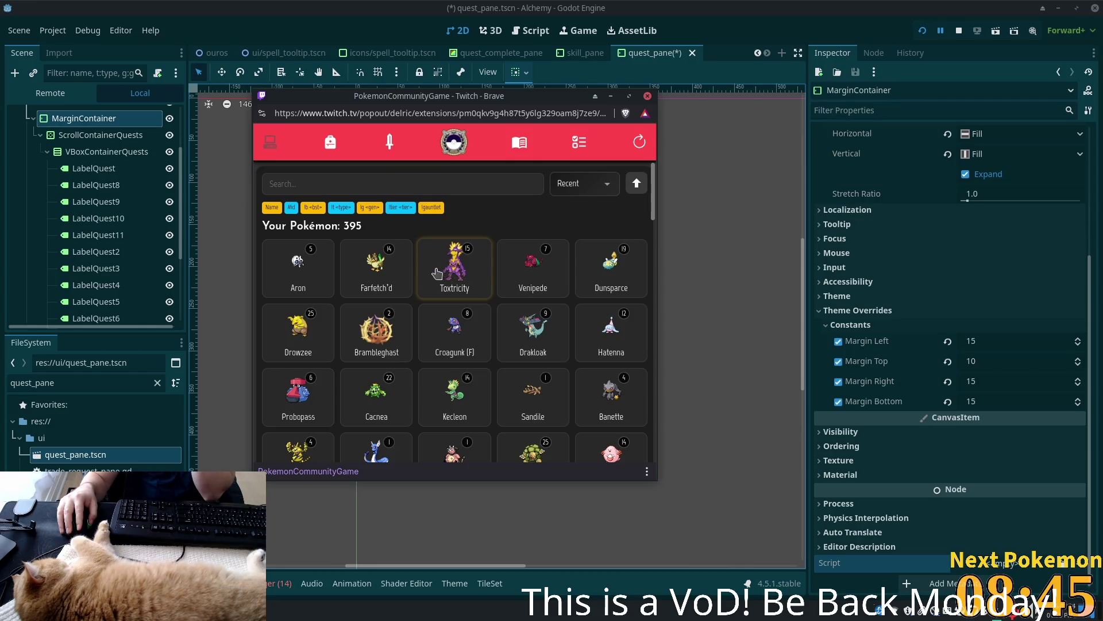
pyautogui.click(599, 279)
pyautogui.click(594, 145)
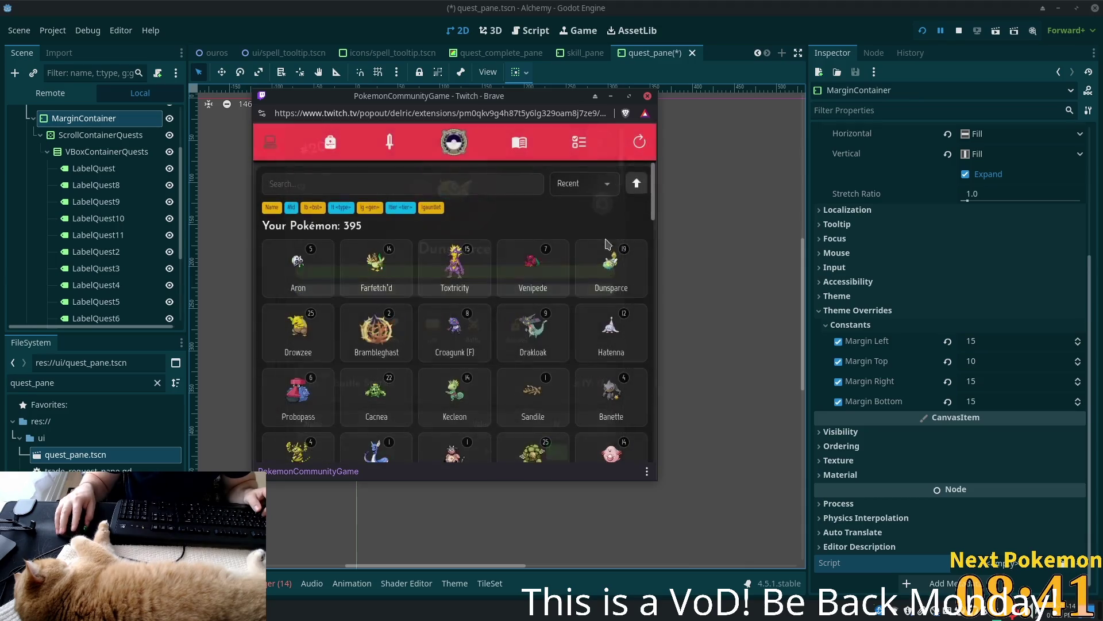
pyautogui.click(448, 278)
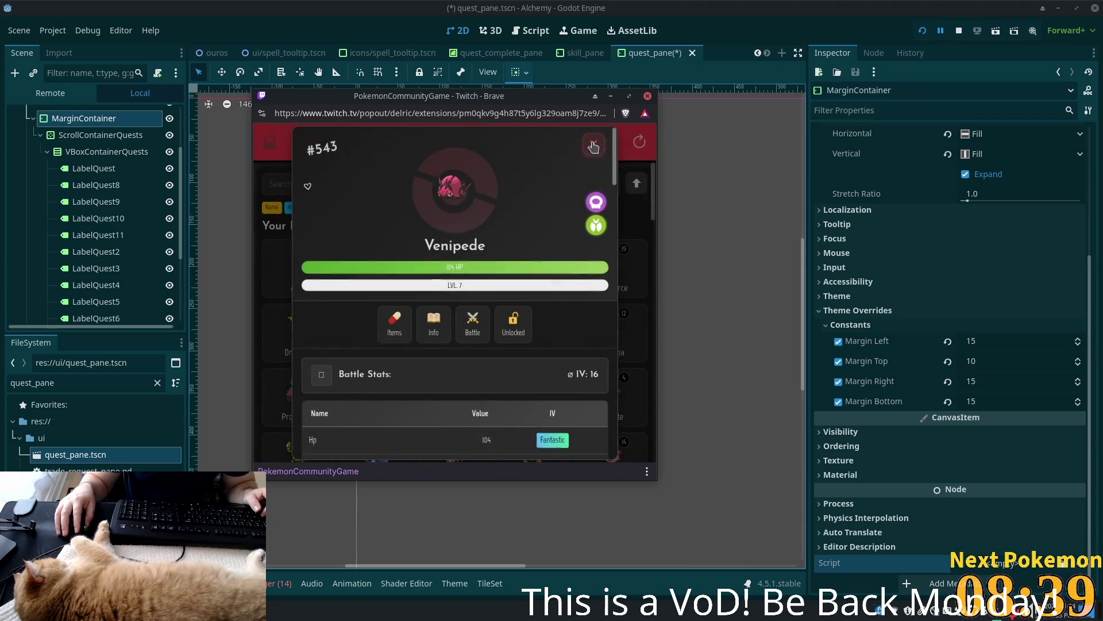
pyautogui.click(593, 144)
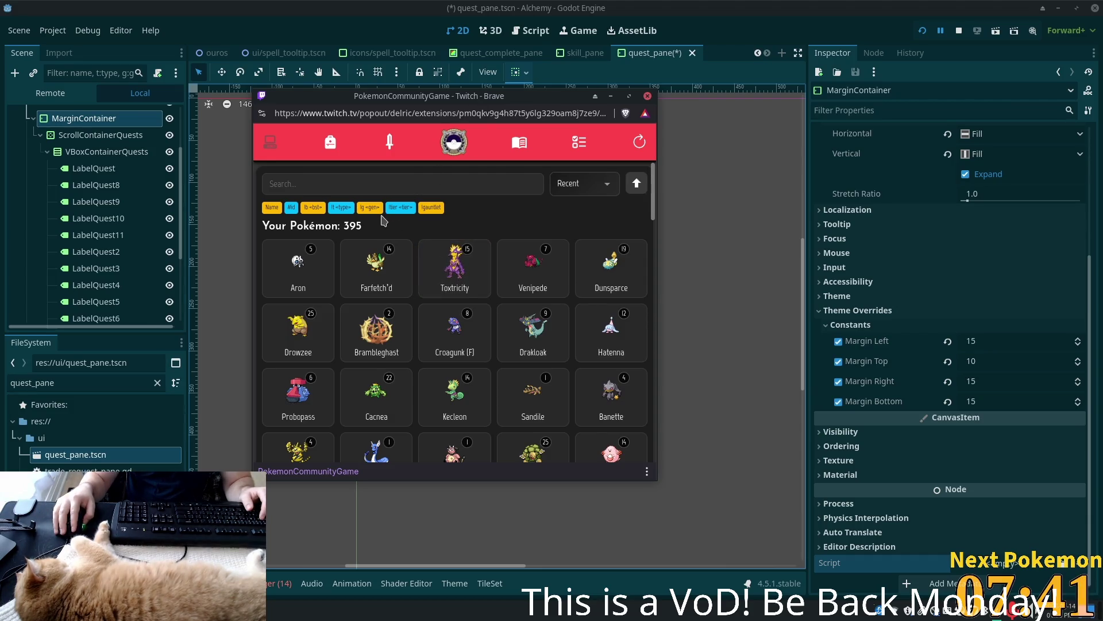
# Return to Godot, select LabelQuest and shorten the file filter to quest_.
pyautogui.hotkey('alt', 'Tab')
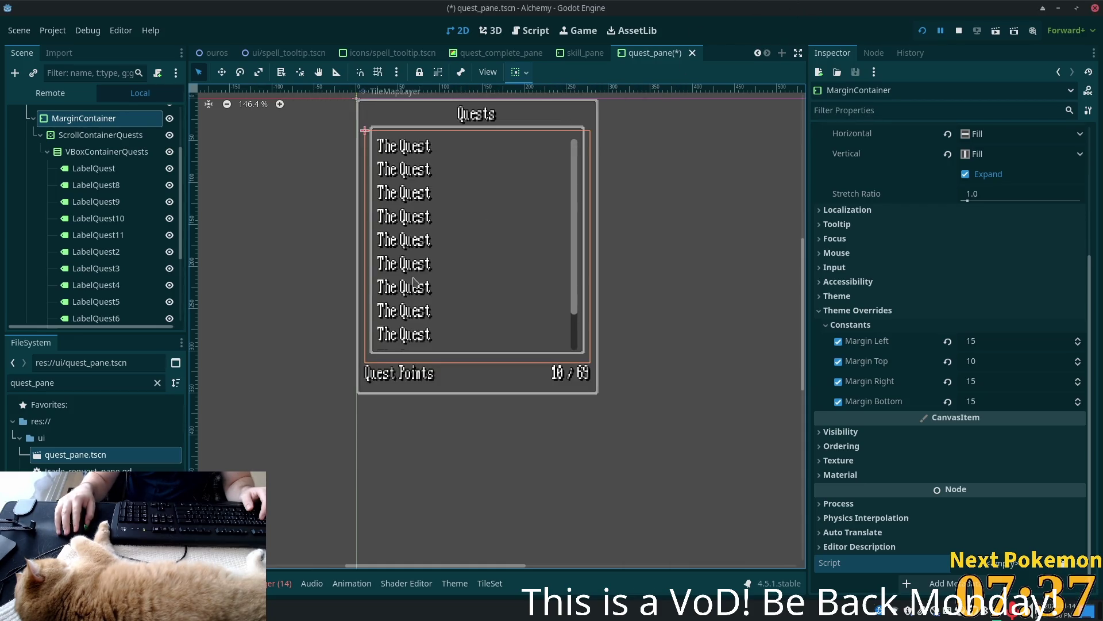
pyautogui.click(101, 170)
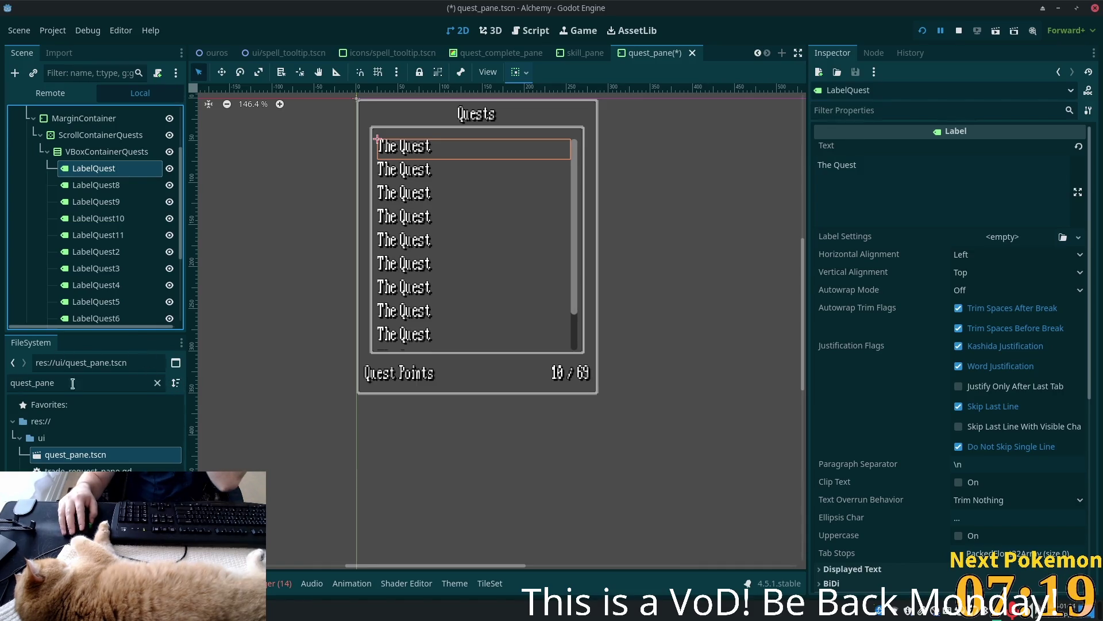
pyautogui.click(91, 384)
pyautogui.press('BackSpace')
pyautogui.press('BackSpace')
pyautogui.press('BackSpace')
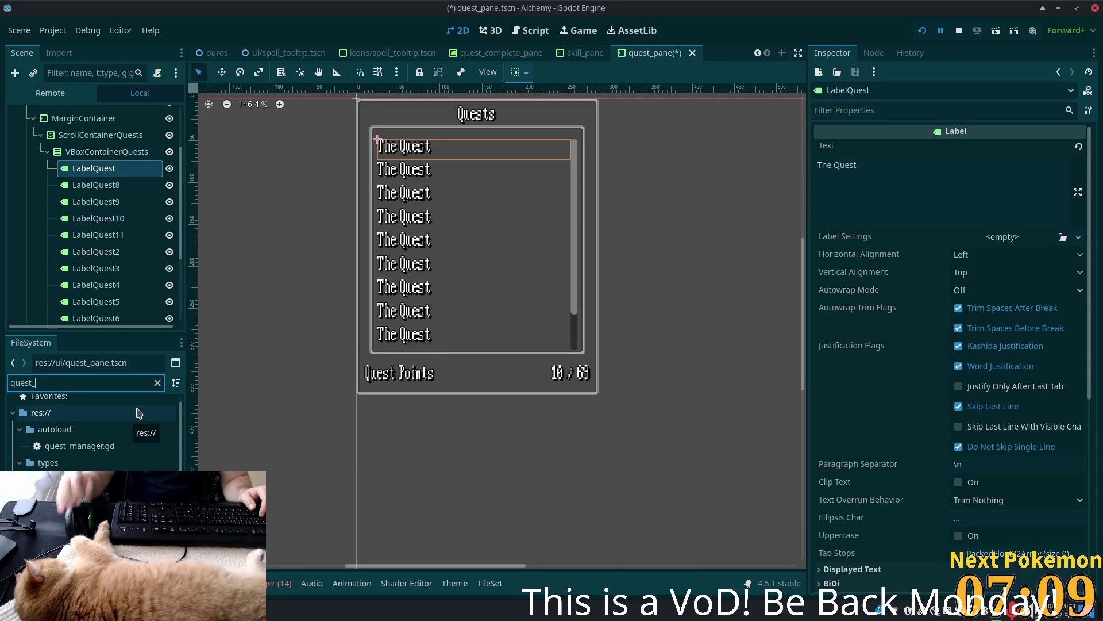
# Reselect the LabelQuest node in the Scene dock, cancelling an accidental rename.
pyautogui.click(131, 153)
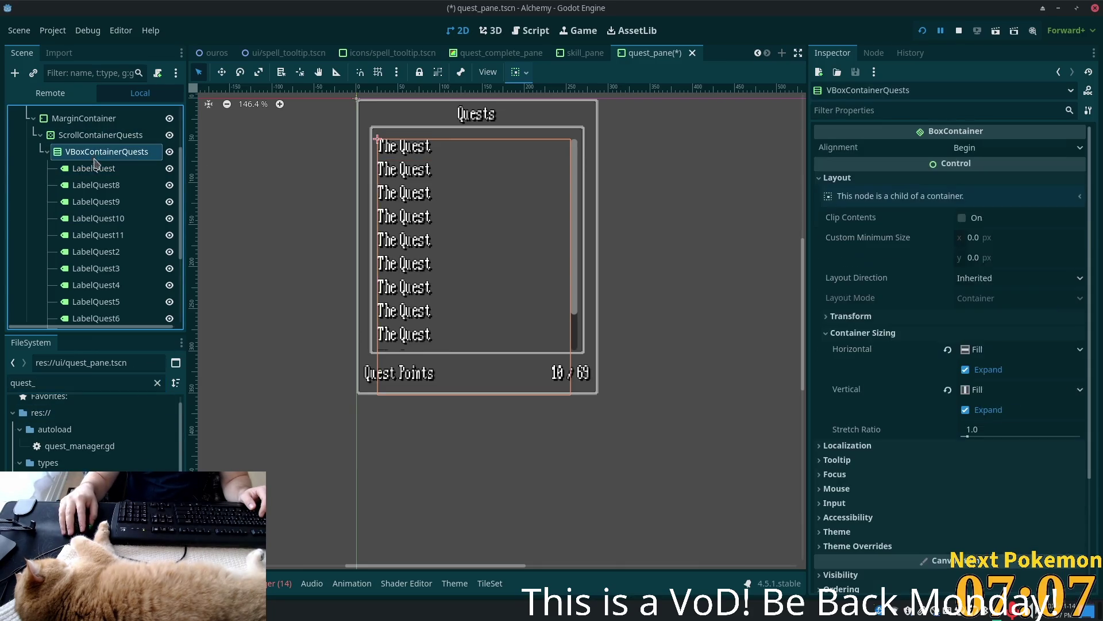
pyautogui.click(104, 171)
pyautogui.click(134, 172)
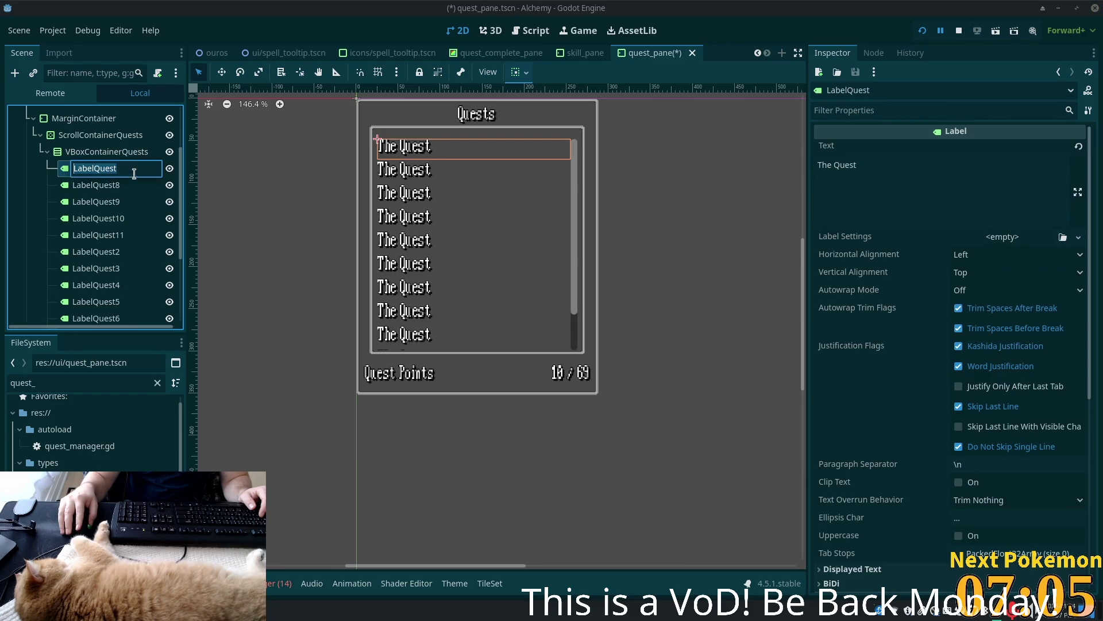
pyautogui.press('Escape')
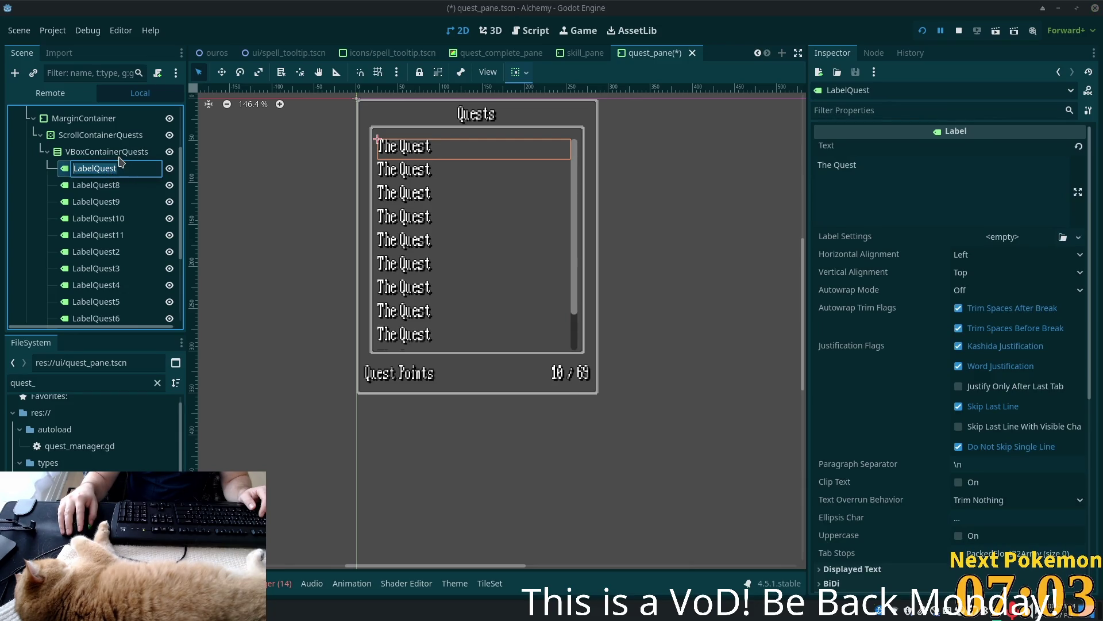
pyautogui.press('Up')
pyautogui.press('Up')
pyautogui.press('Down')
pyautogui.press('Down')
# Save the LabelQuest branch as quest_label.tscn and open that scene in its own tab.
pyautogui.rightClick(117, 172)
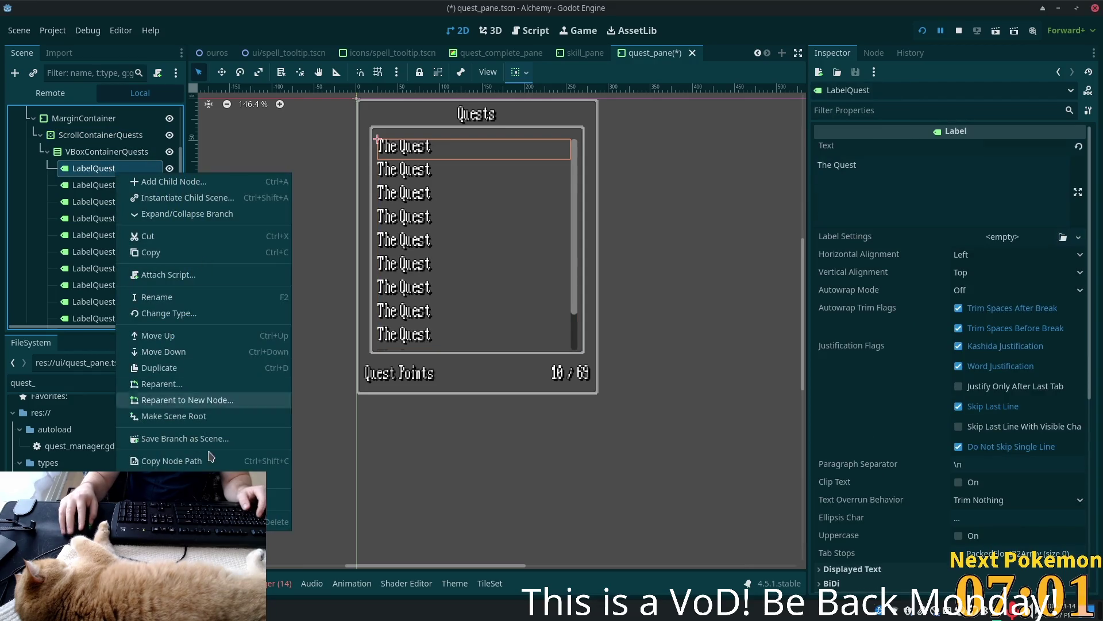
pyautogui.click(208, 441)
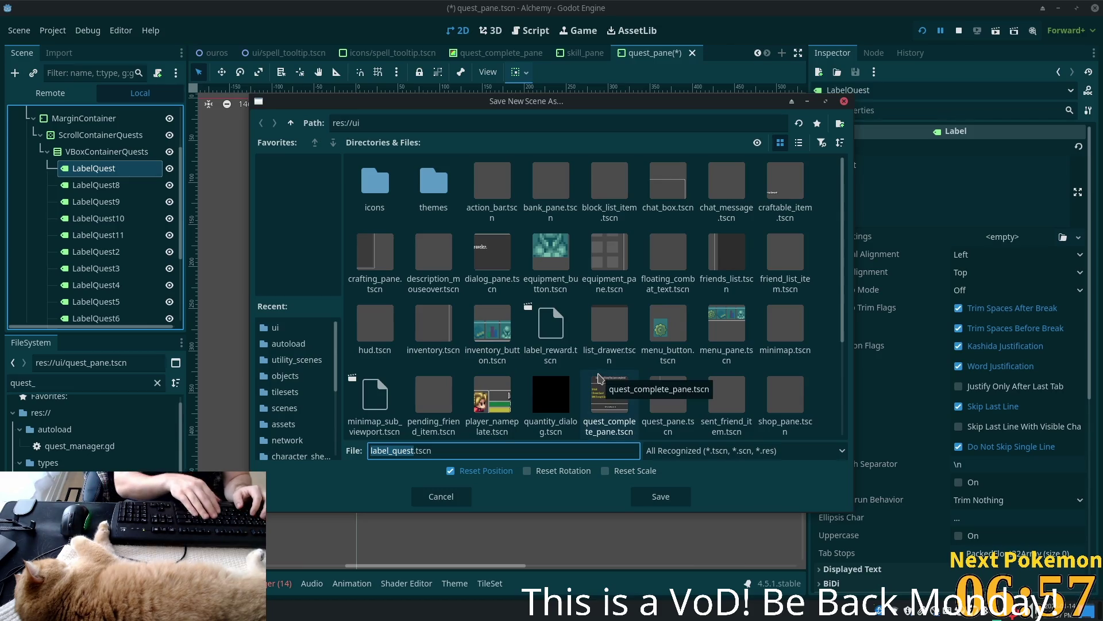
pyautogui.write('quest_label')
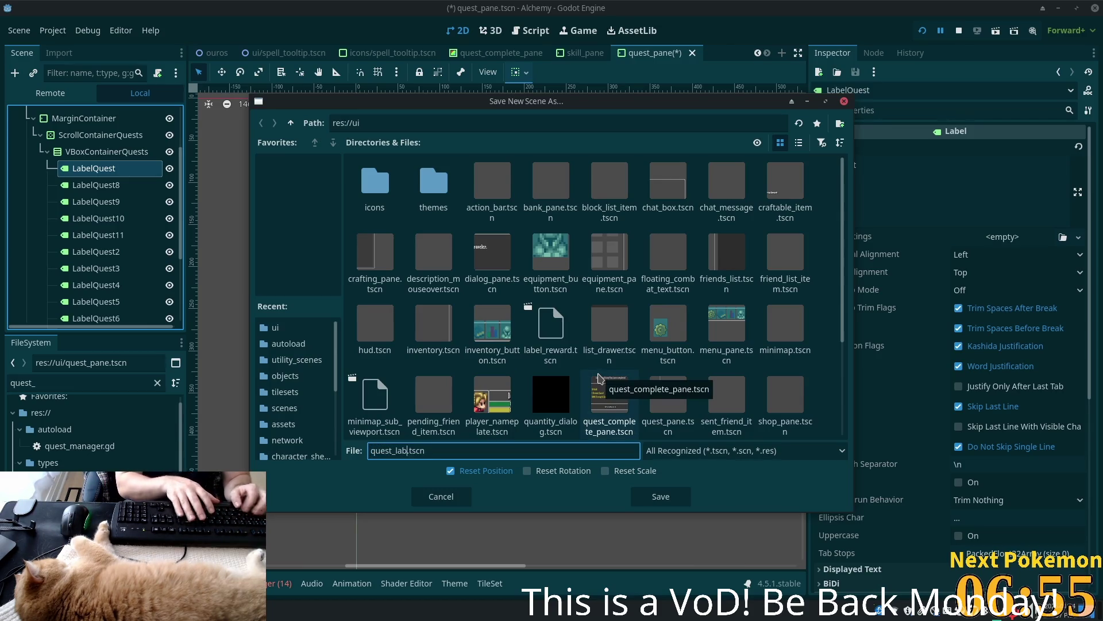
pyautogui.click(672, 496)
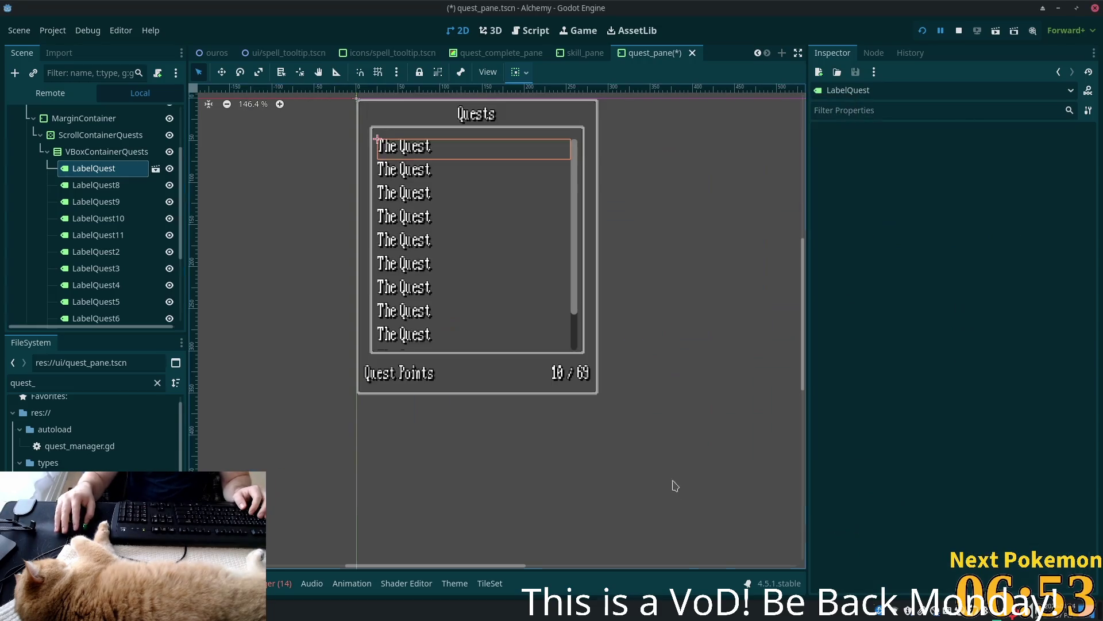
pyautogui.scroll(3, 103, 190)
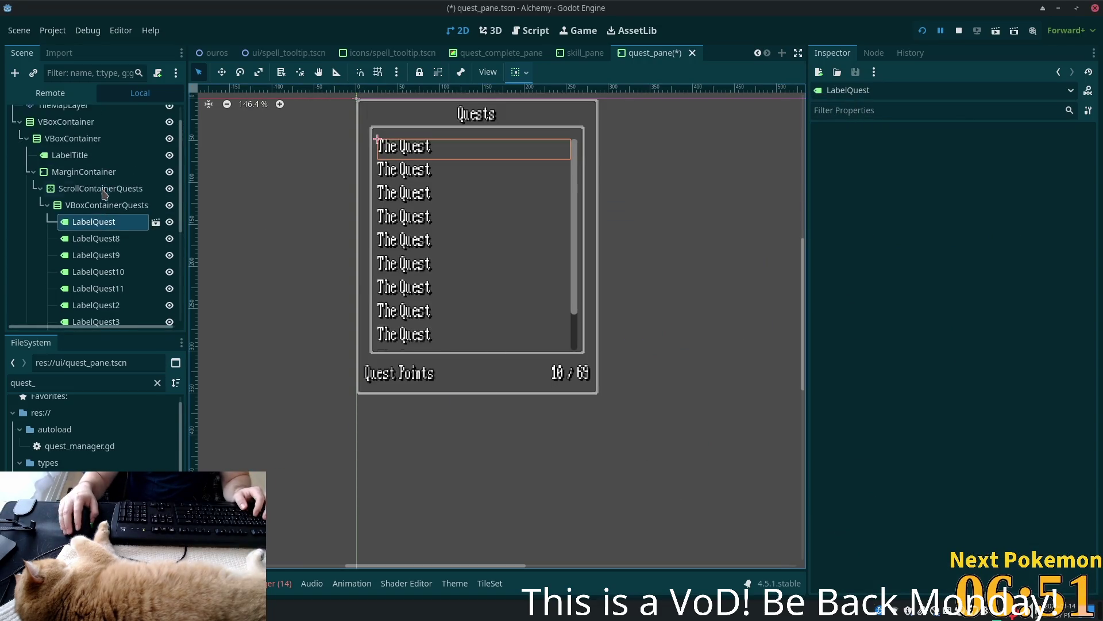
pyautogui.scroll(2, 139, 258)
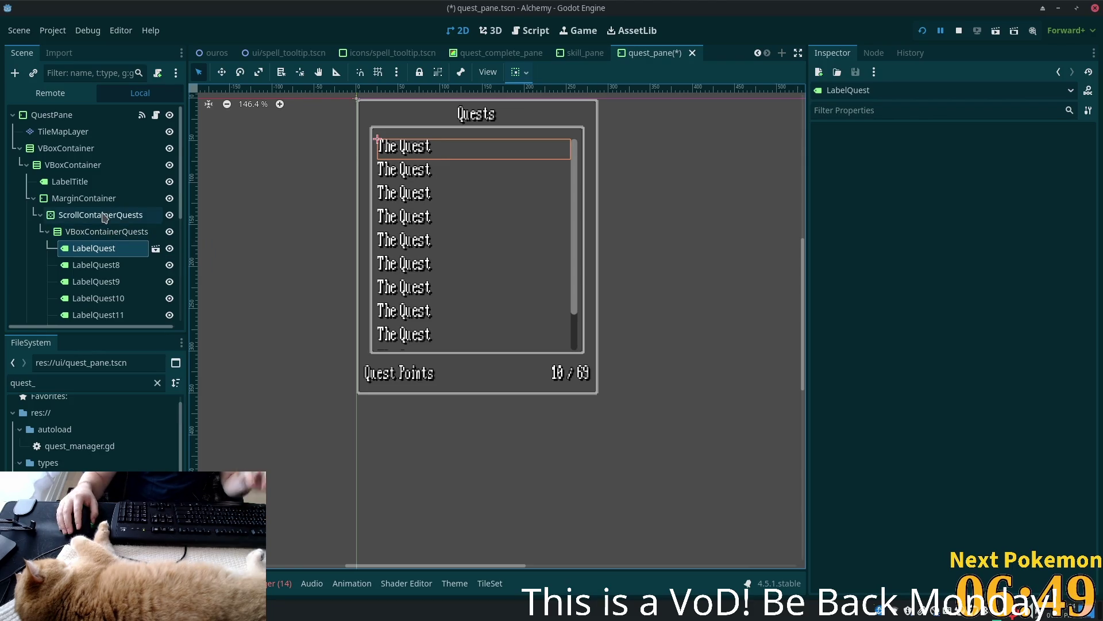
pyautogui.click(155, 249)
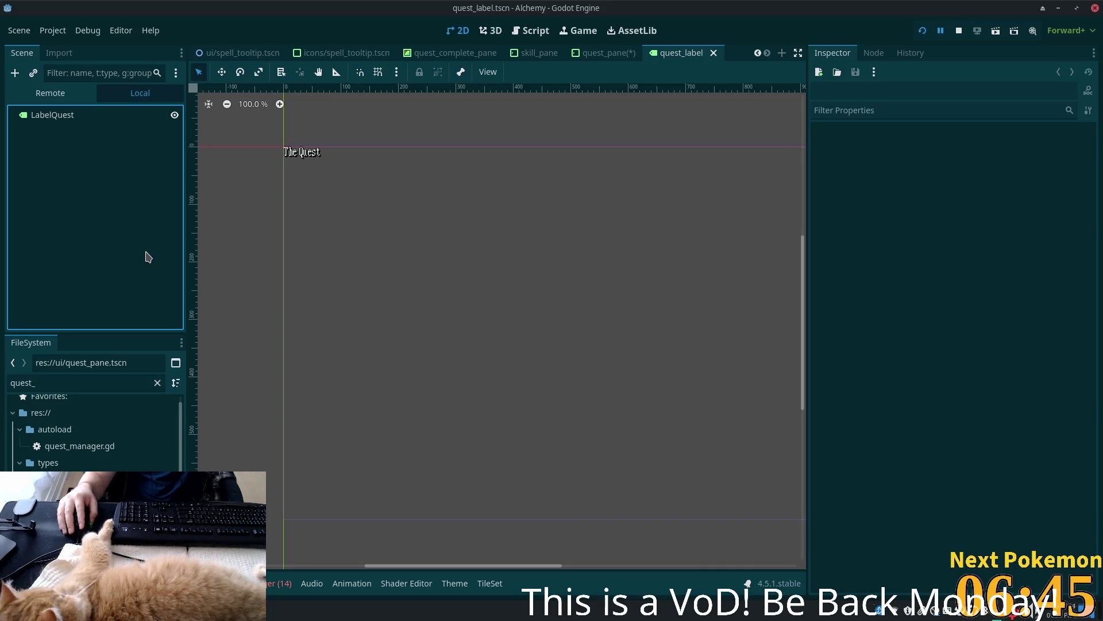
# Attach a new quest_label.gd script to the LabelQuest root node.
pyautogui.click(140, 115)
pyautogui.click(158, 73)
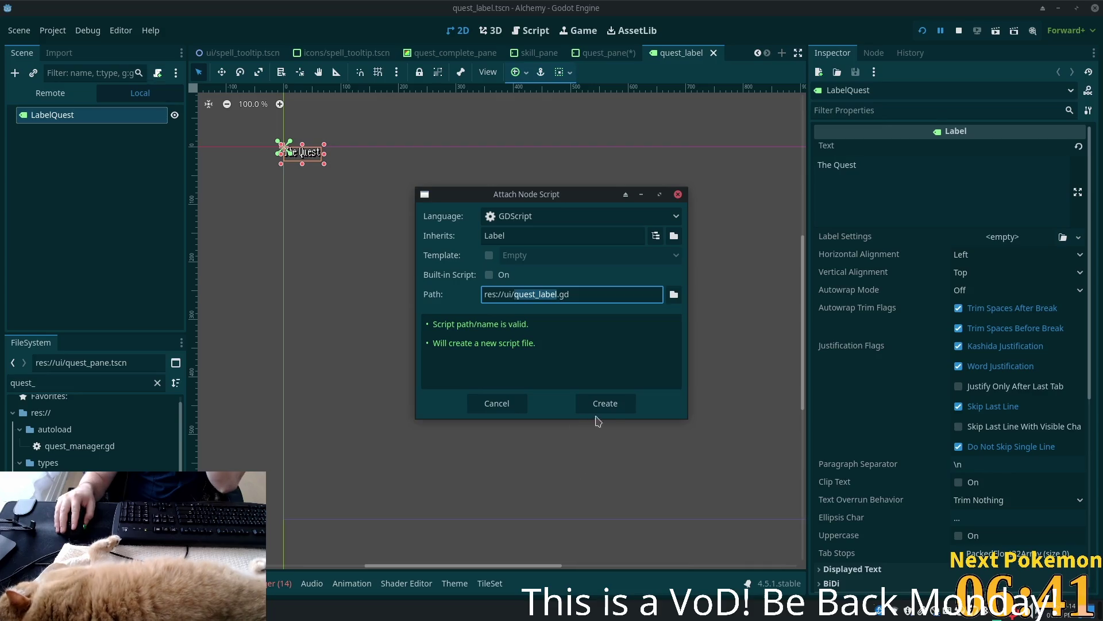
pyautogui.click(606, 409)
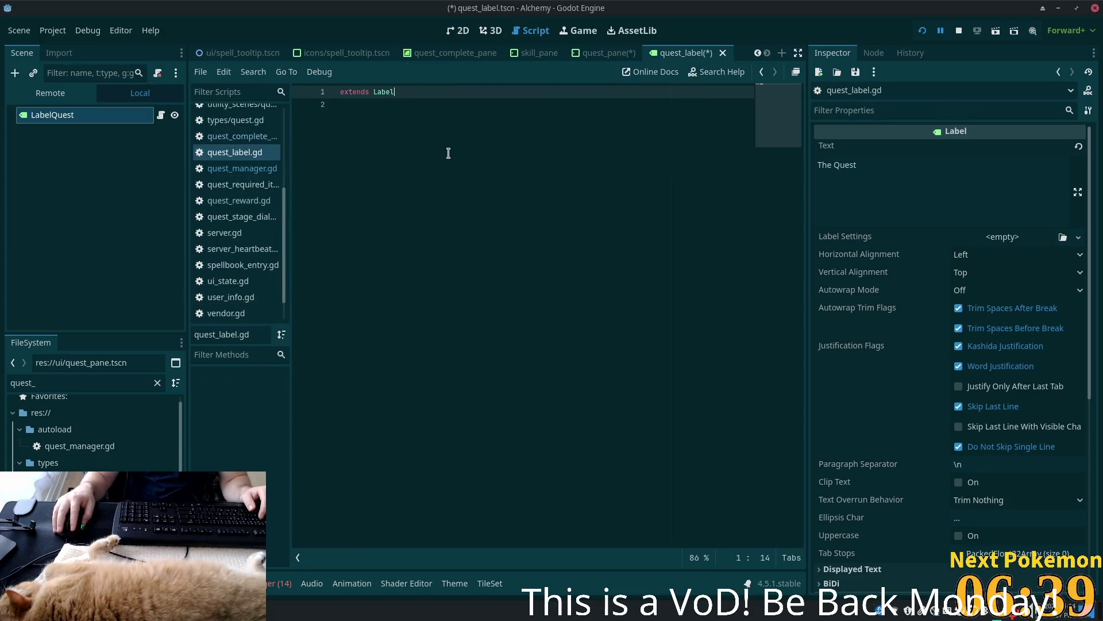
# Declare enum QuestState with NONE, IN_PROGRESS and COMPLETE, one entry per line.
pyautogui.press('Return')
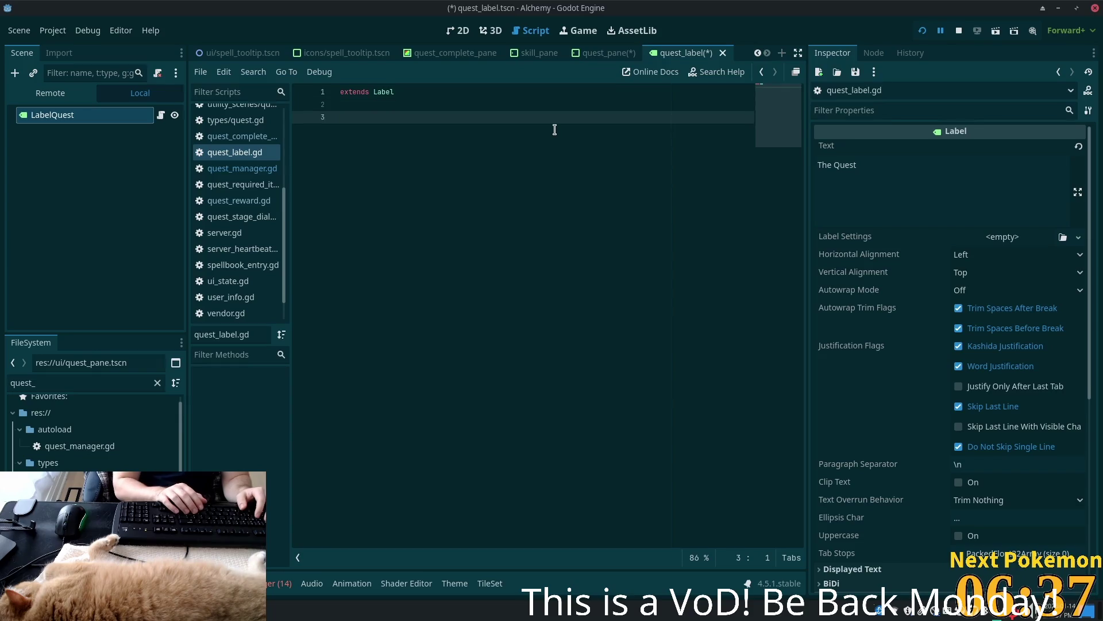
pyautogui.write('um ')
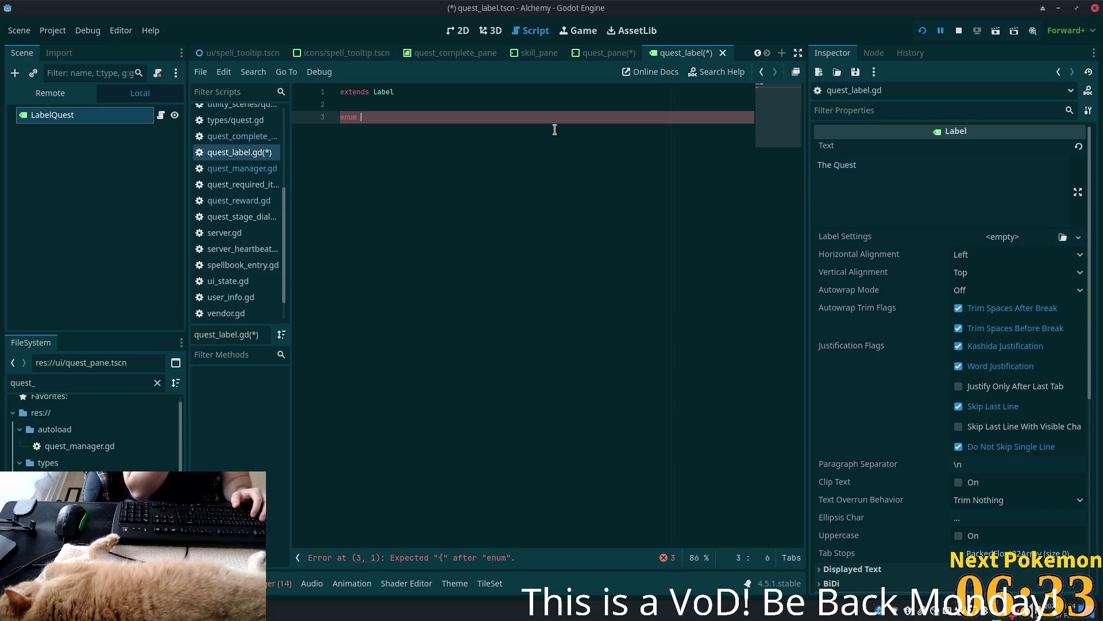
pyautogui.write('QuestS')
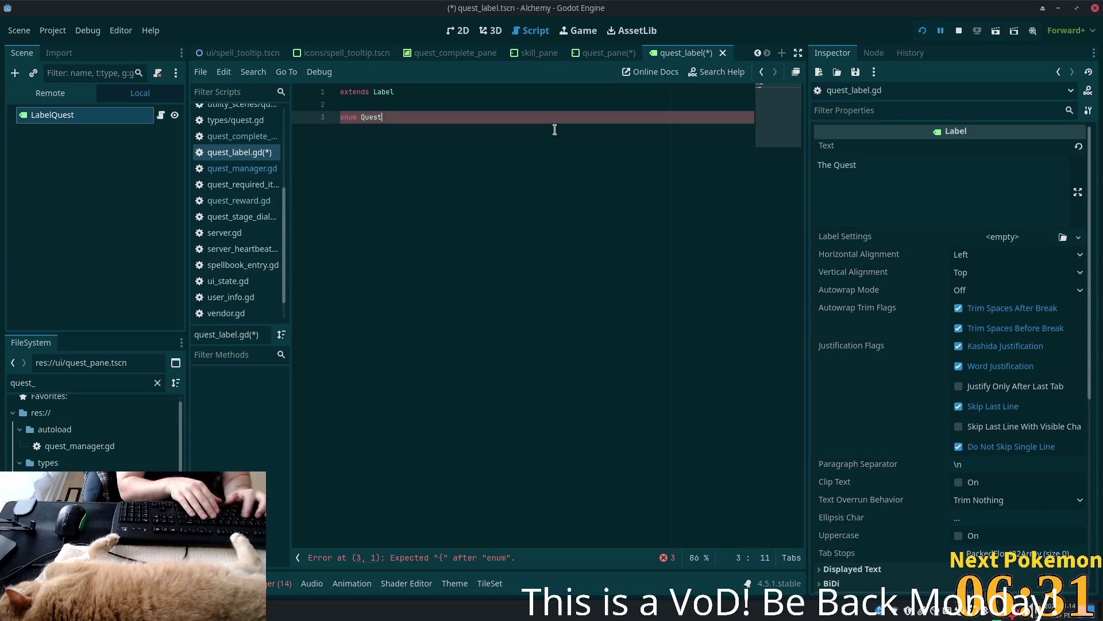
pyautogui.write('tate {')
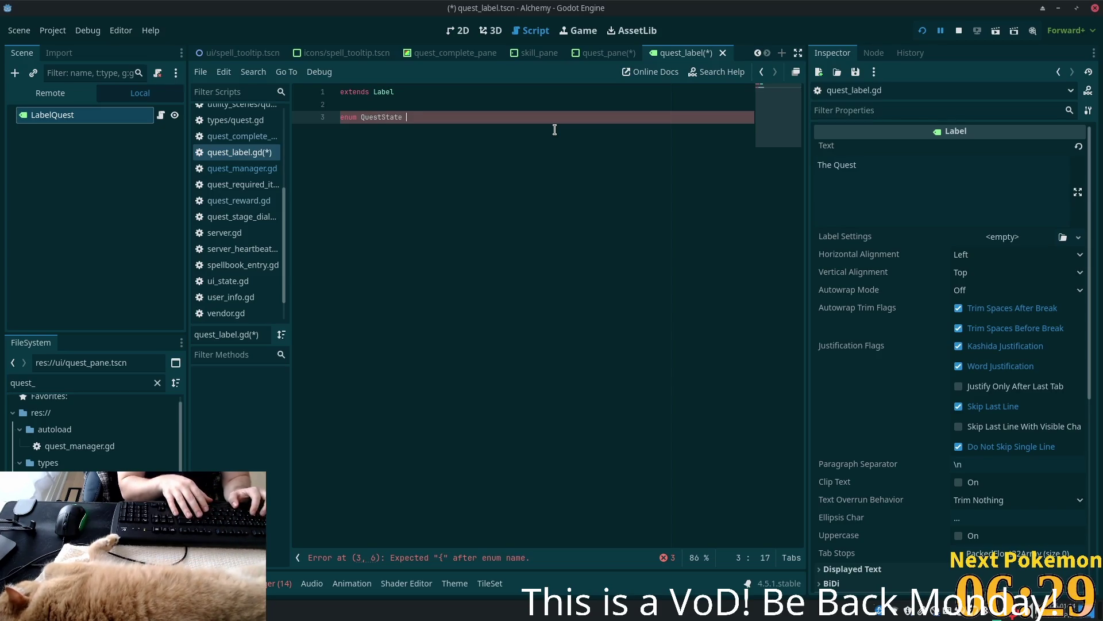
pyautogui.press('Return')
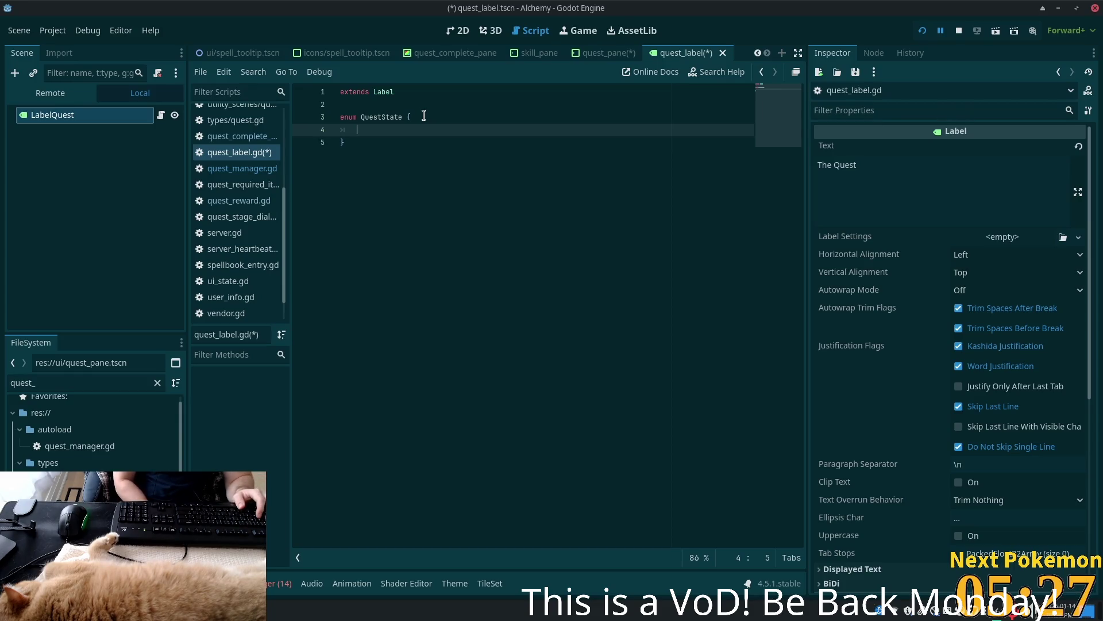
pyautogui.write('NONE,')
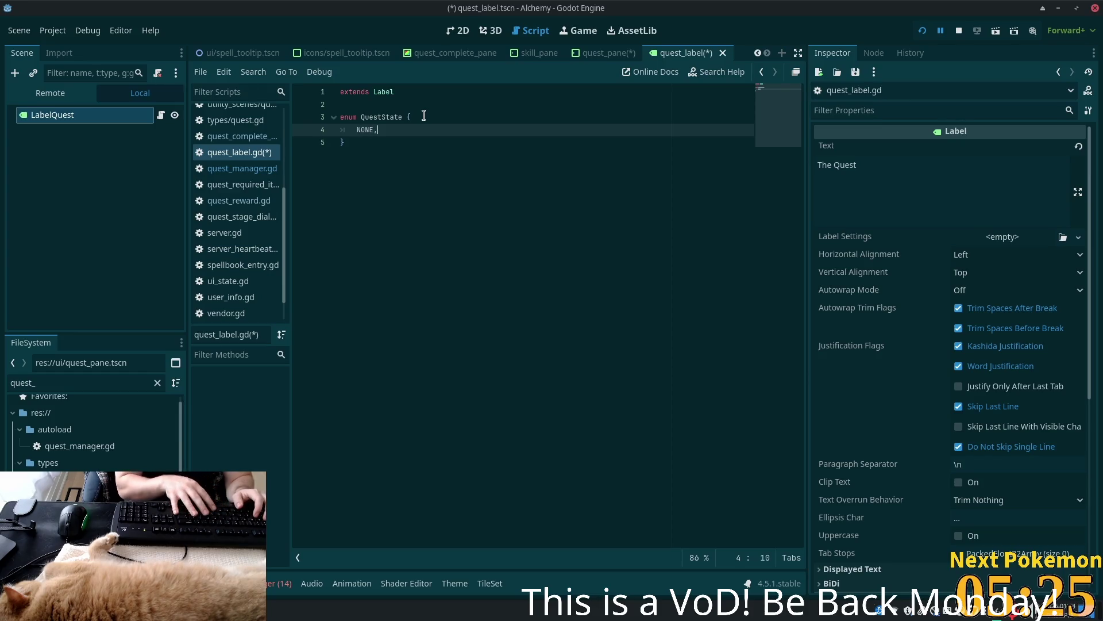
pyautogui.press('Return')
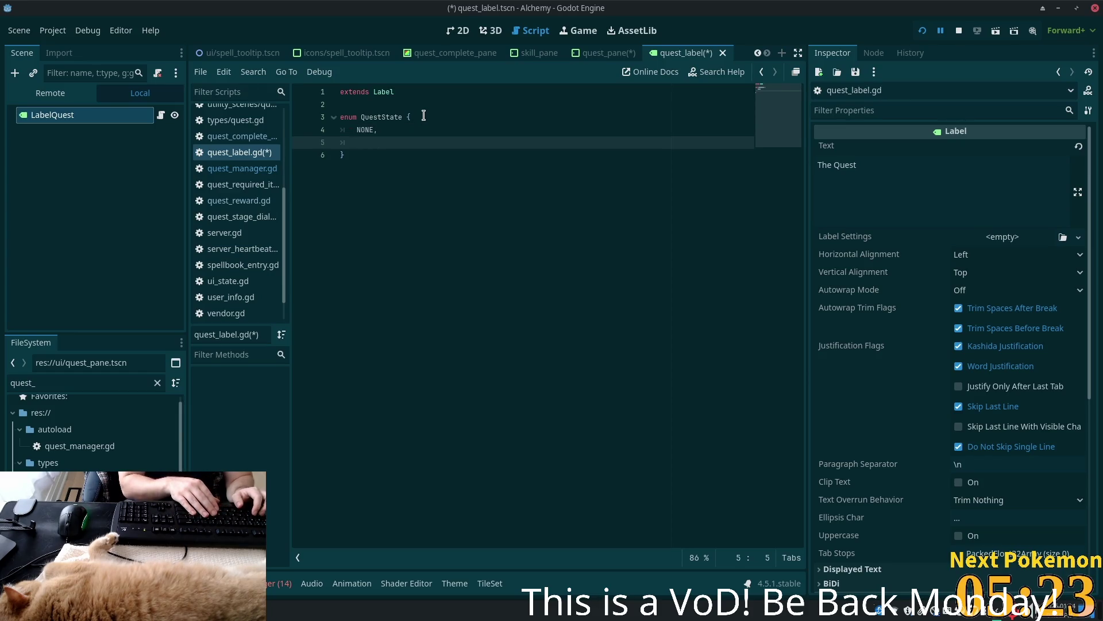
pyautogui.press('BackSpace')
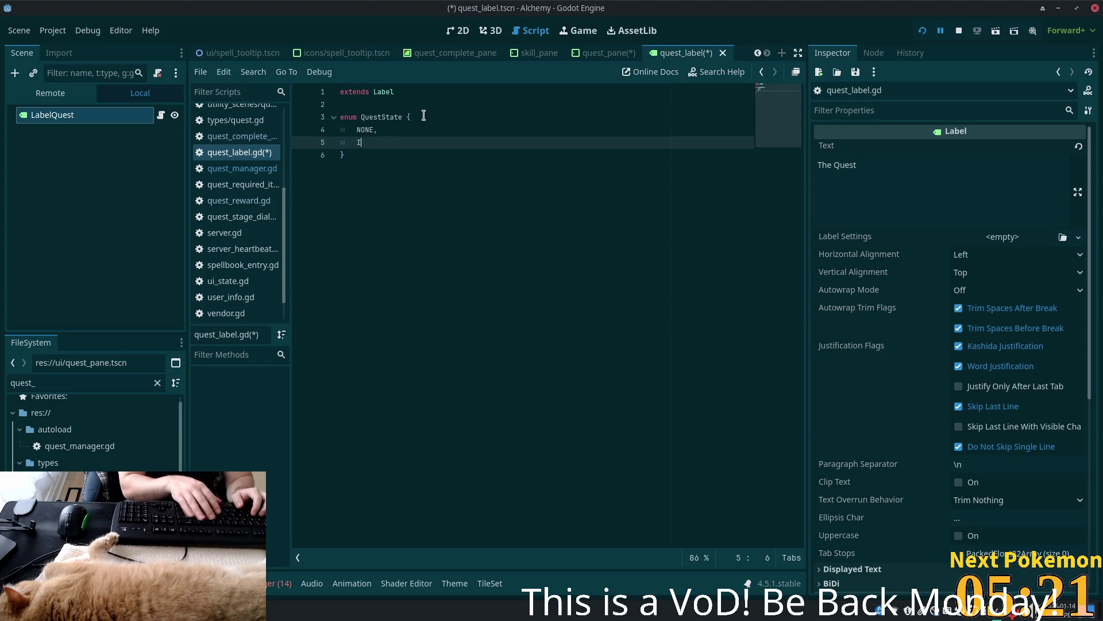
pyautogui.write('_PROGRESS')
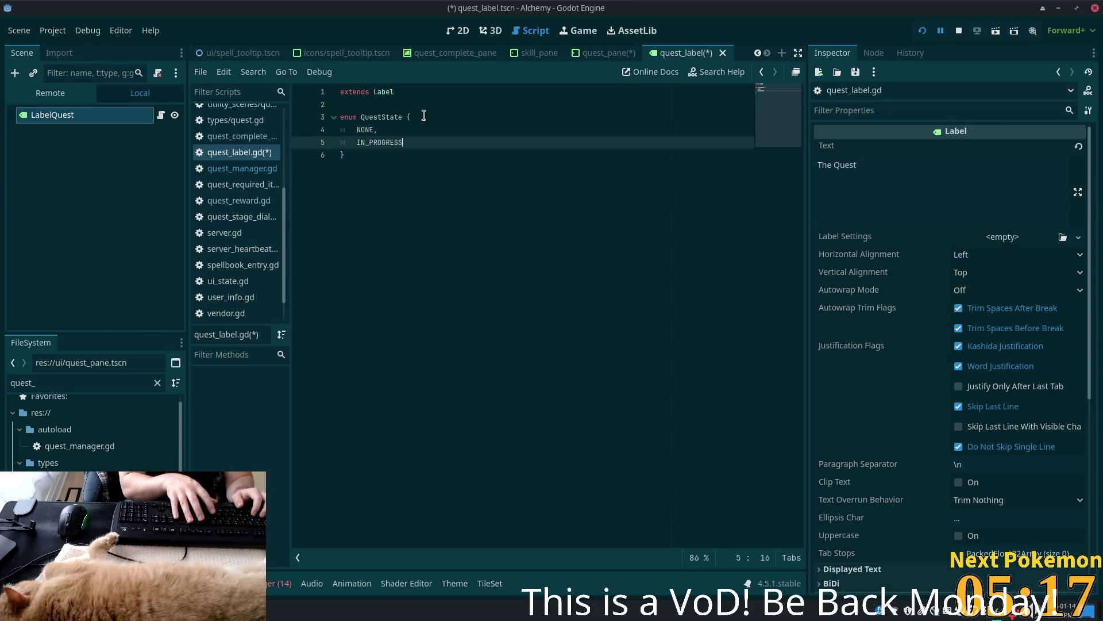
pyautogui.write(',')
pyautogui.press('Return')
pyautogui.write('COM')
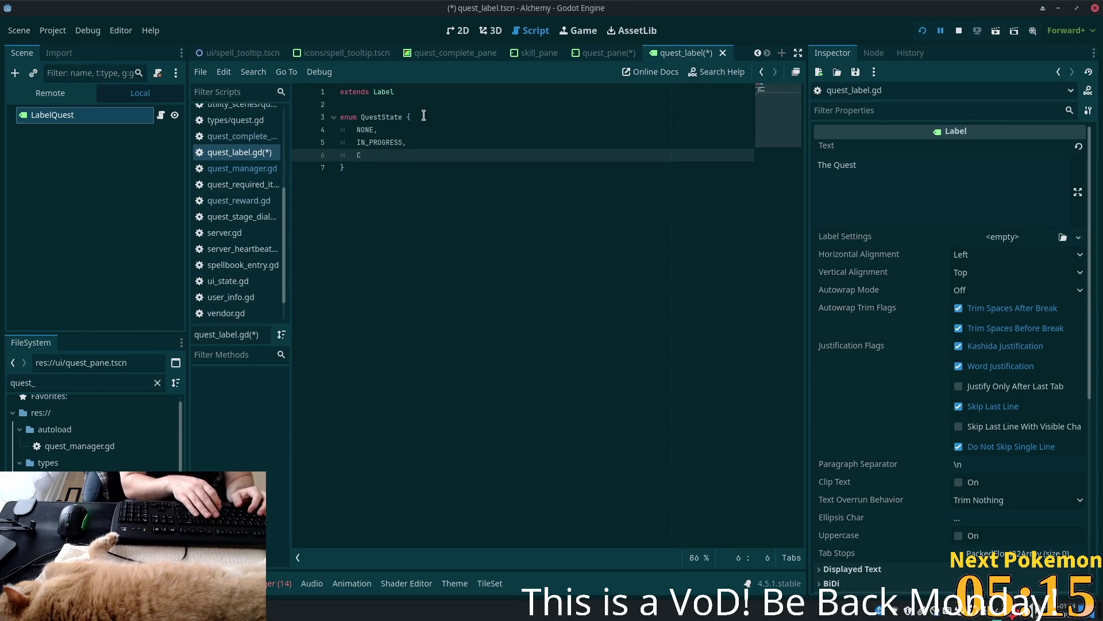
pyautogui.write('PLETE')
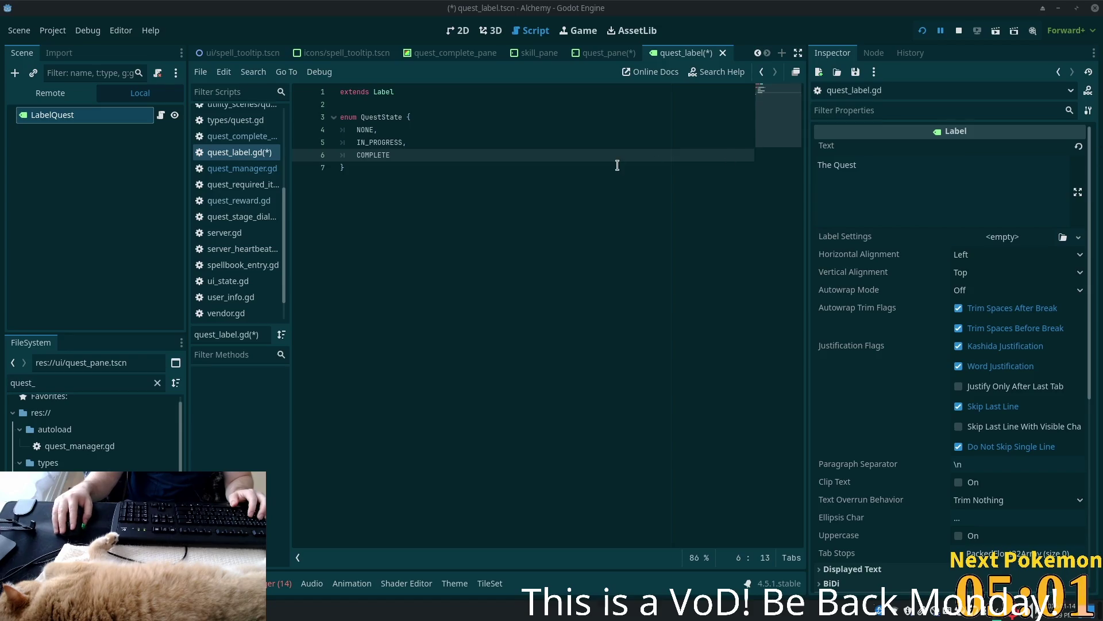
pyautogui.click(523, 180)
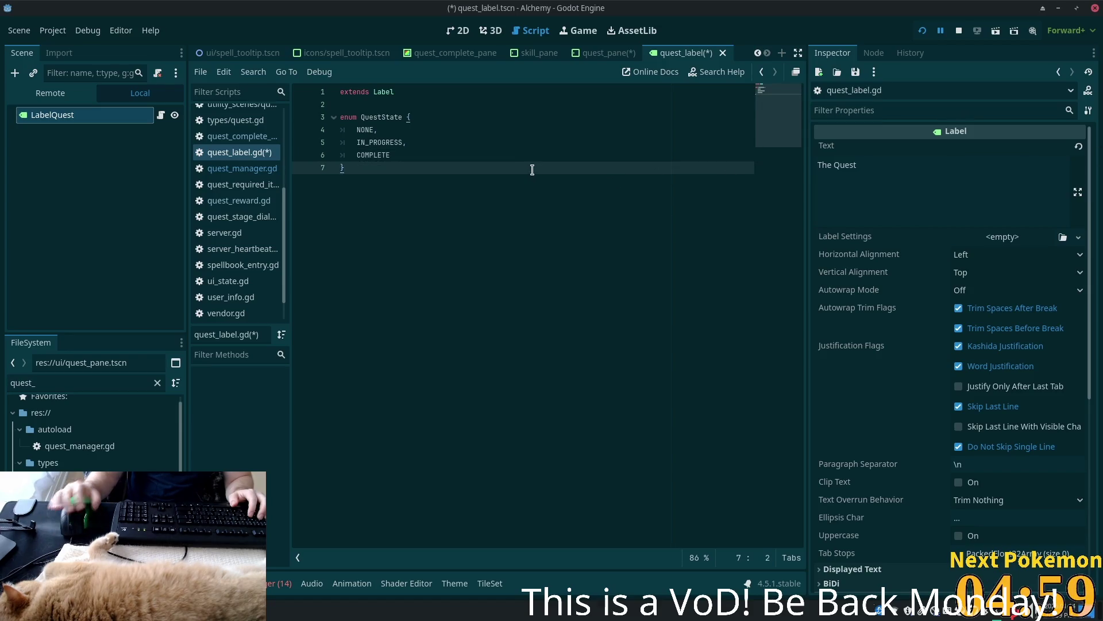
pyautogui.press('Return')
pyautogui.press('Return')
pyautogui.write('@export vart')
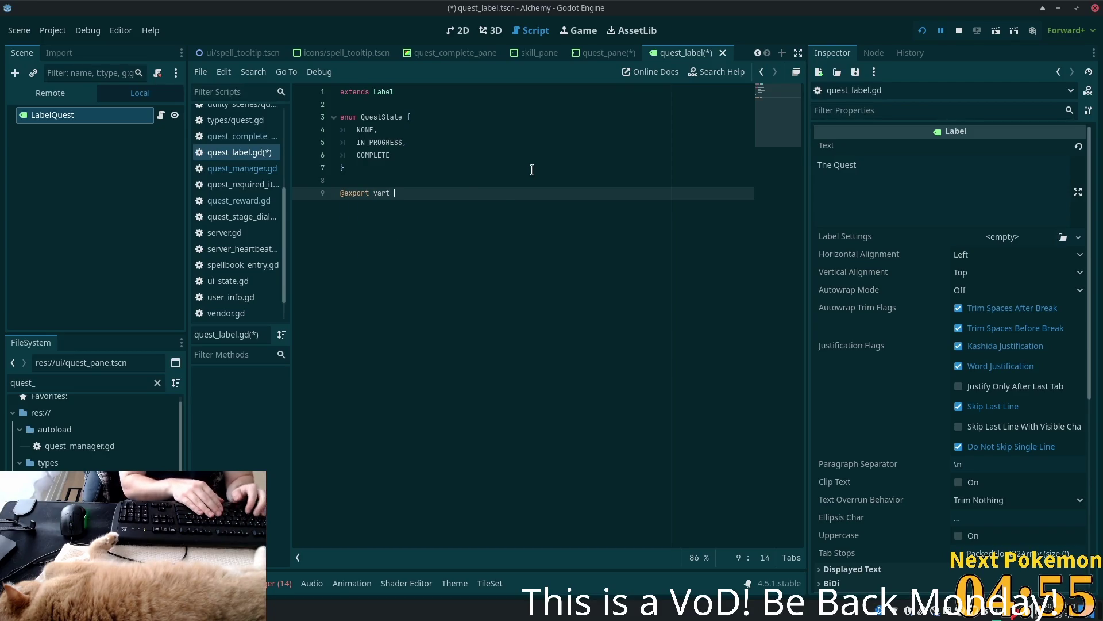
pyautogui.press('BackSpace')
pyautogui.press('BackSpace')
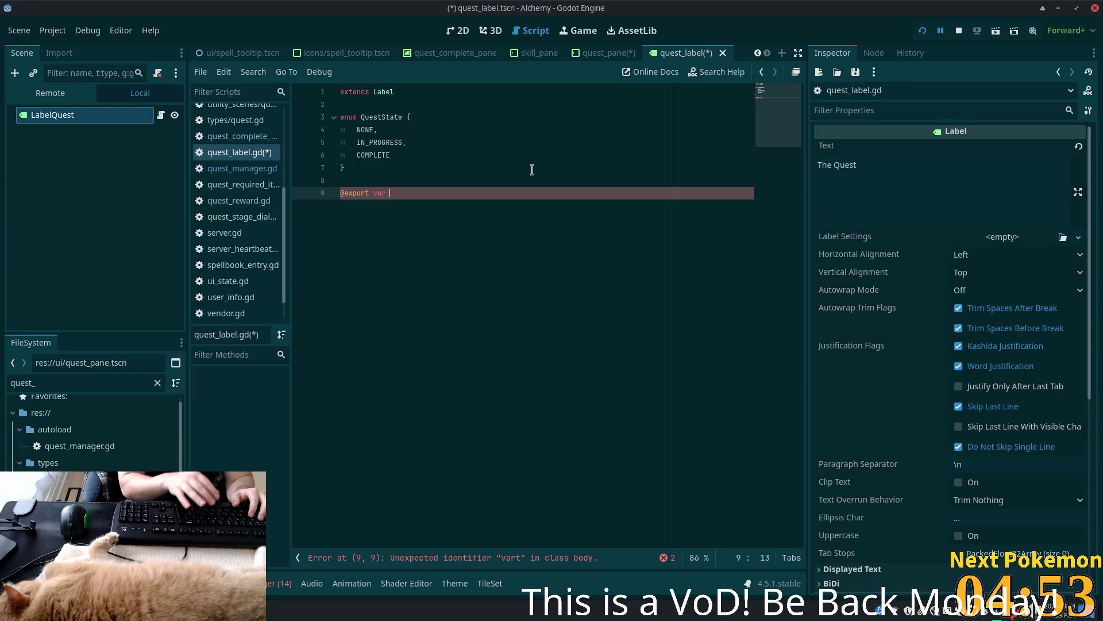
pyautogui.write('state')
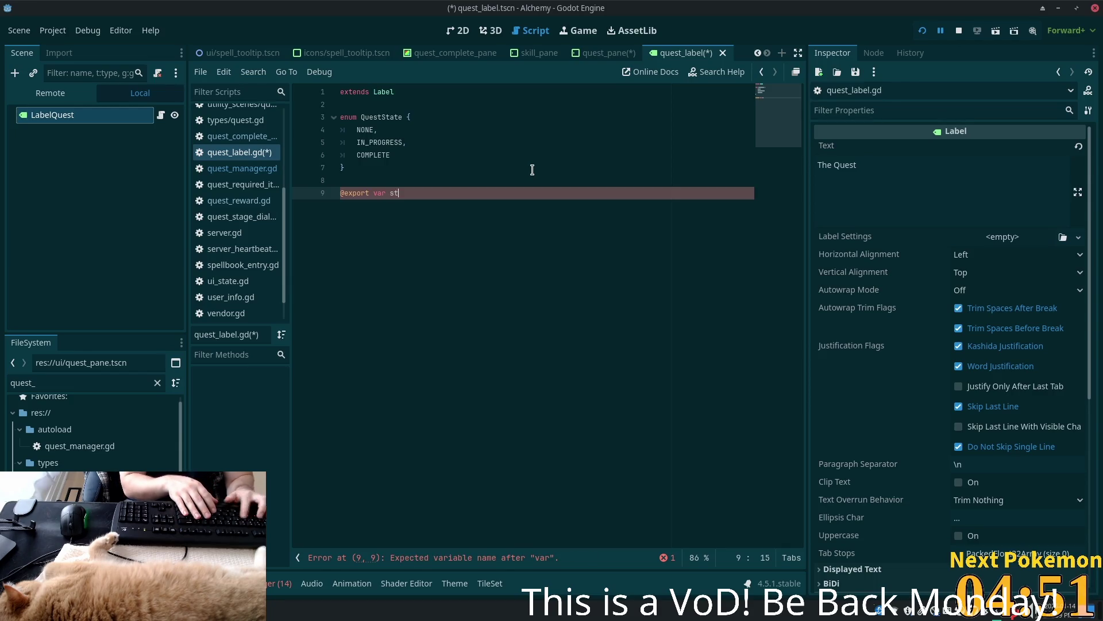
pyautogui.write(': Q')
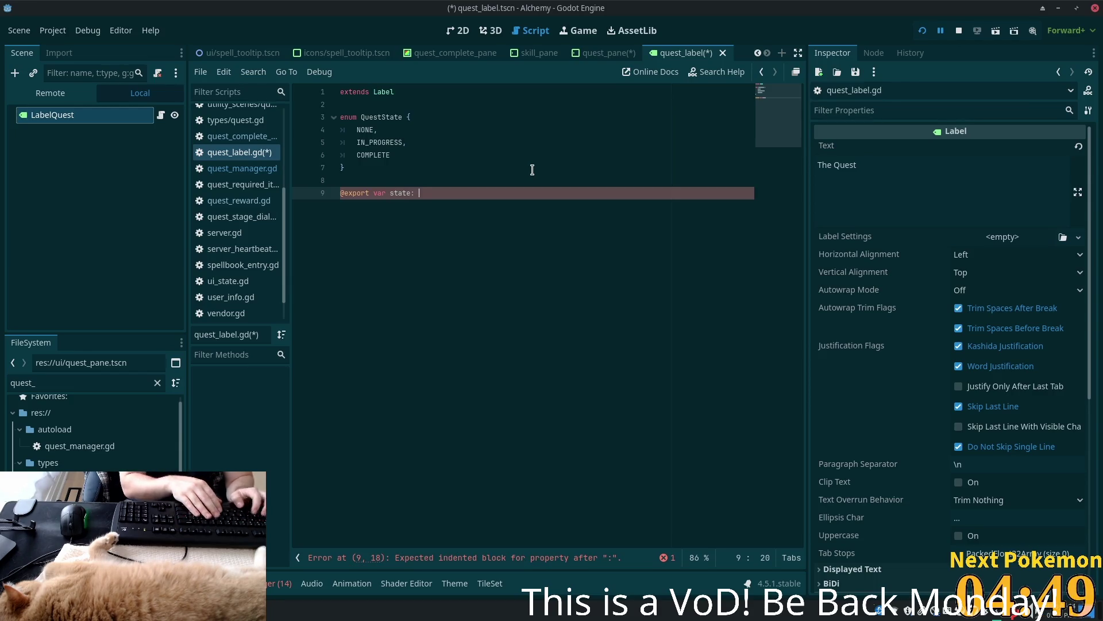
pyautogui.press('Return')
pyautogui.write('= ')
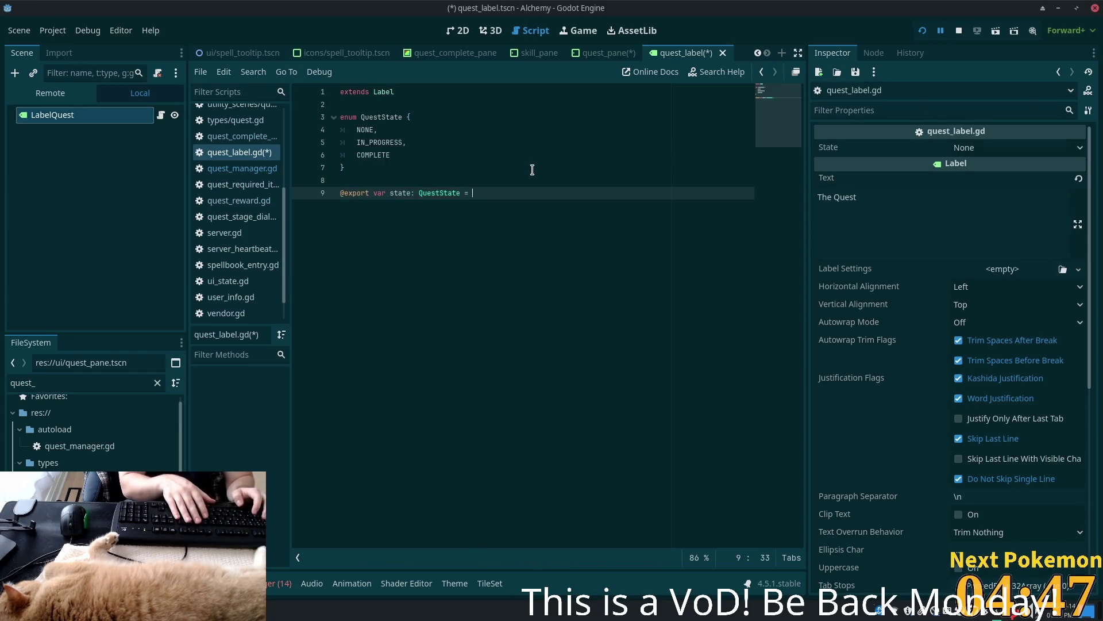
pyautogui.write('Que')
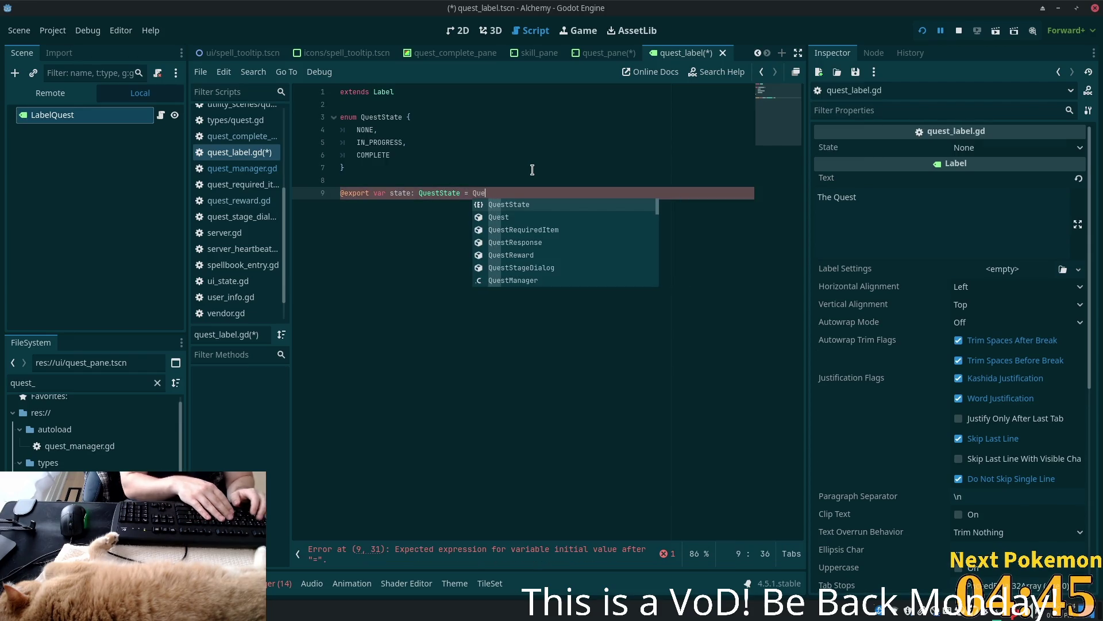
pyautogui.press('Return')
pyautogui.write('.N')
pyautogui.press('Return')
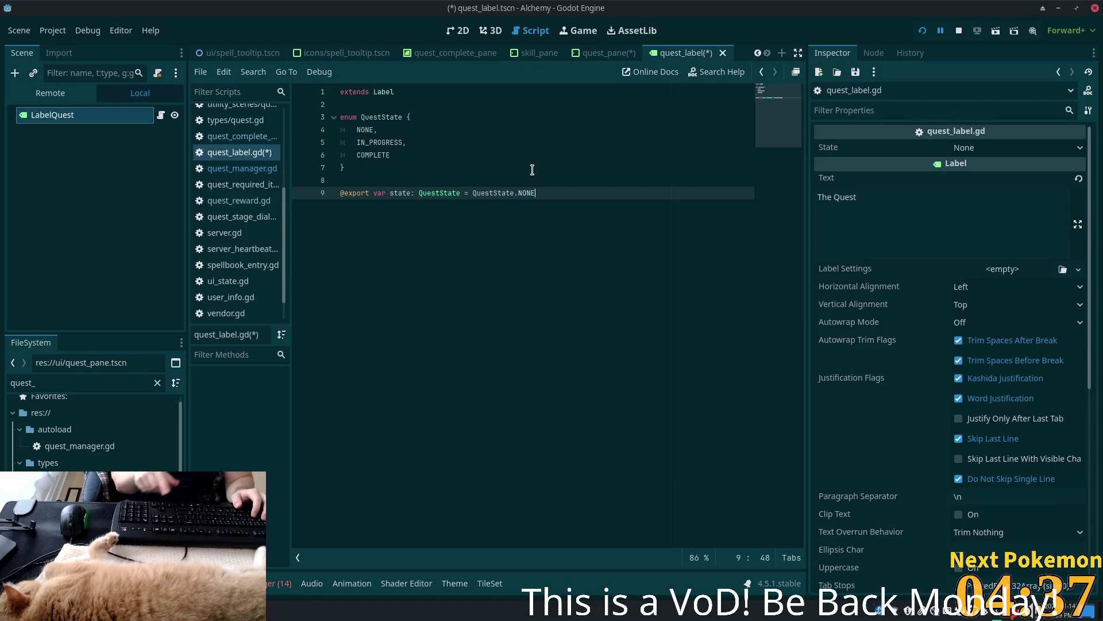
# Add an empty func _ready() -> void: below the export line.
pyautogui.press('Return')
pyautogui.press('Return')
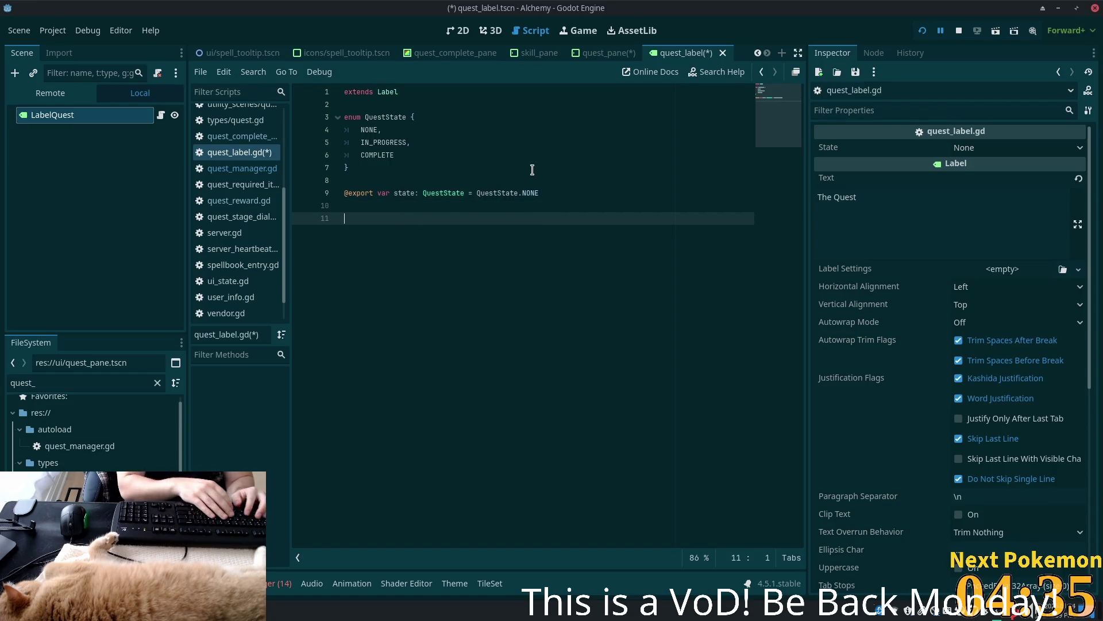
pyautogui.write('func _s')
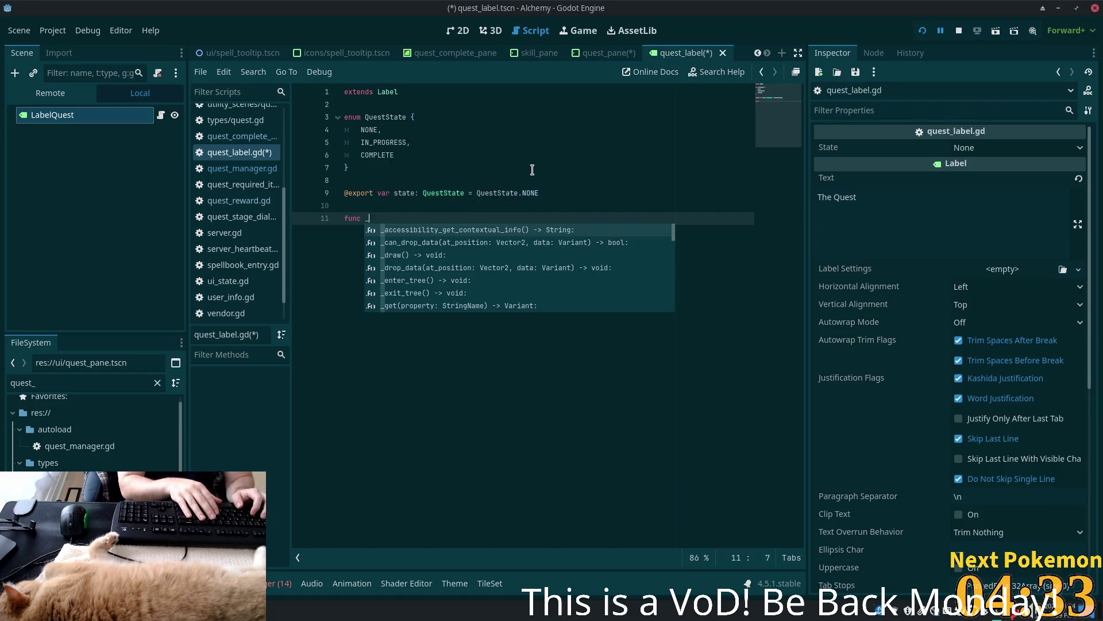
pyautogui.press('BackSpace')
pyautogui.write('read')
pyautogui.press('Return')
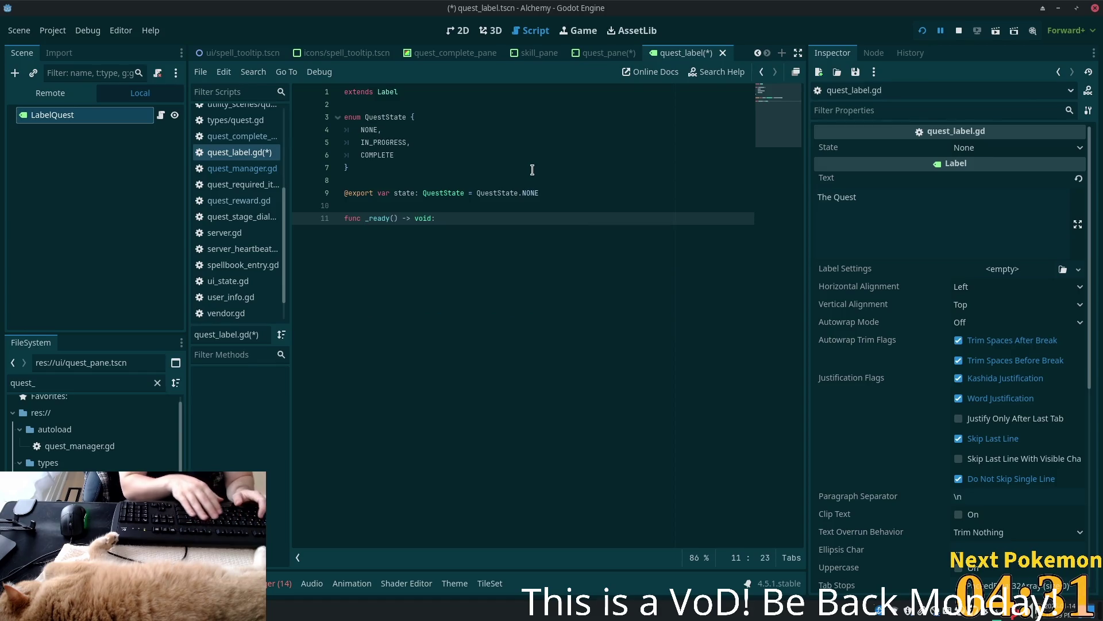
pyautogui.press('Return')
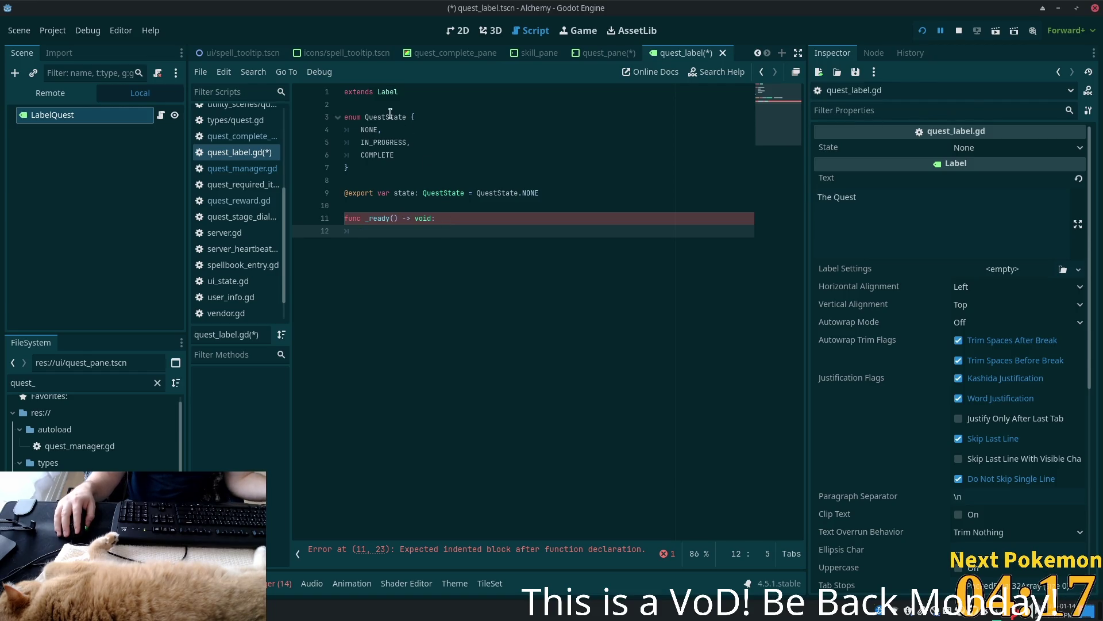
pyautogui.click(437, 104)
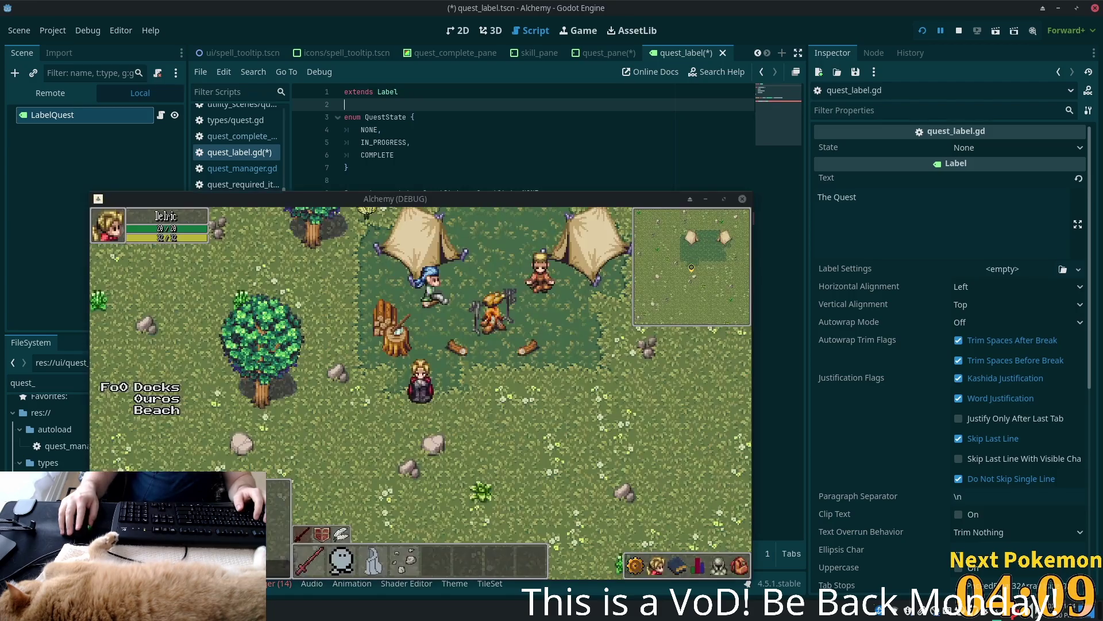
# In the running game, check the friends and blocked lists, then add a friend by player name.
pyautogui.click(688, 566)
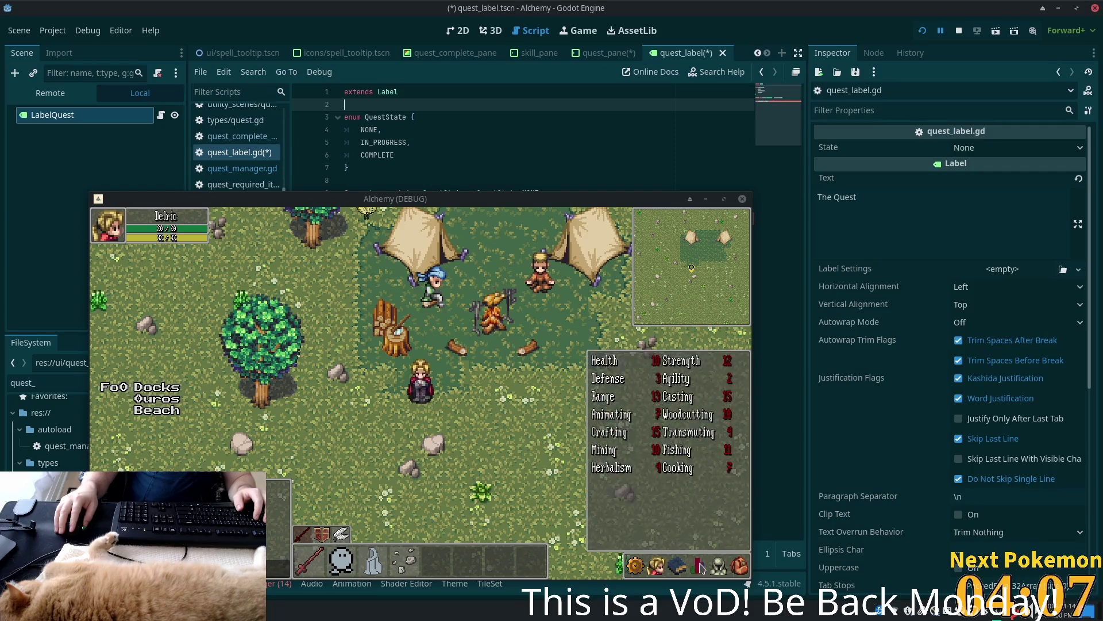
pyautogui.click(671, 565)
pyautogui.click(656, 566)
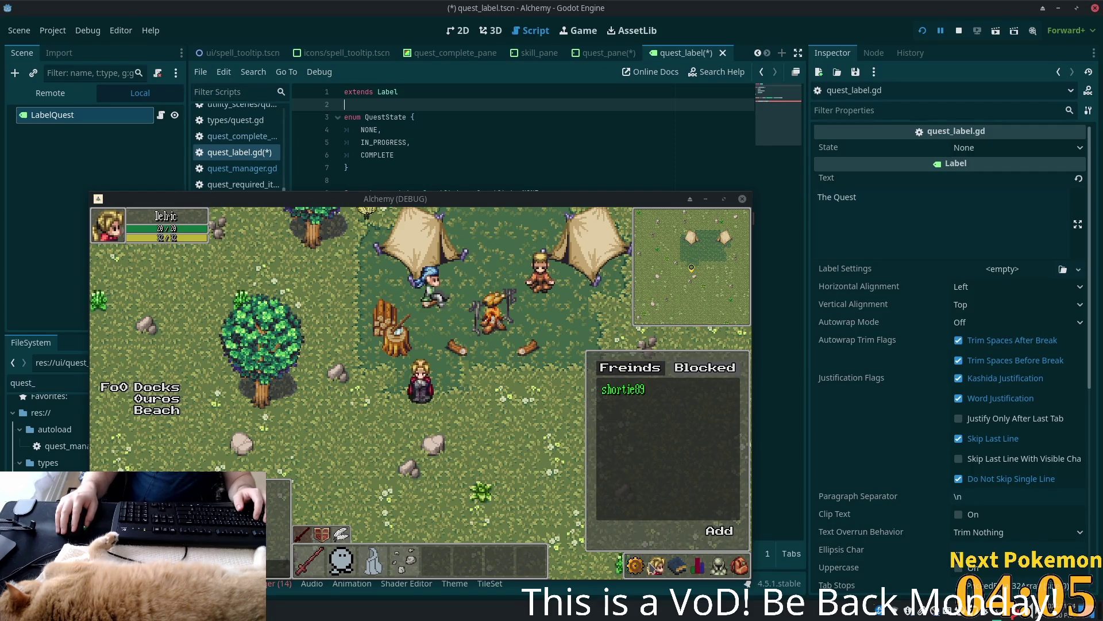
pyautogui.click(636, 566)
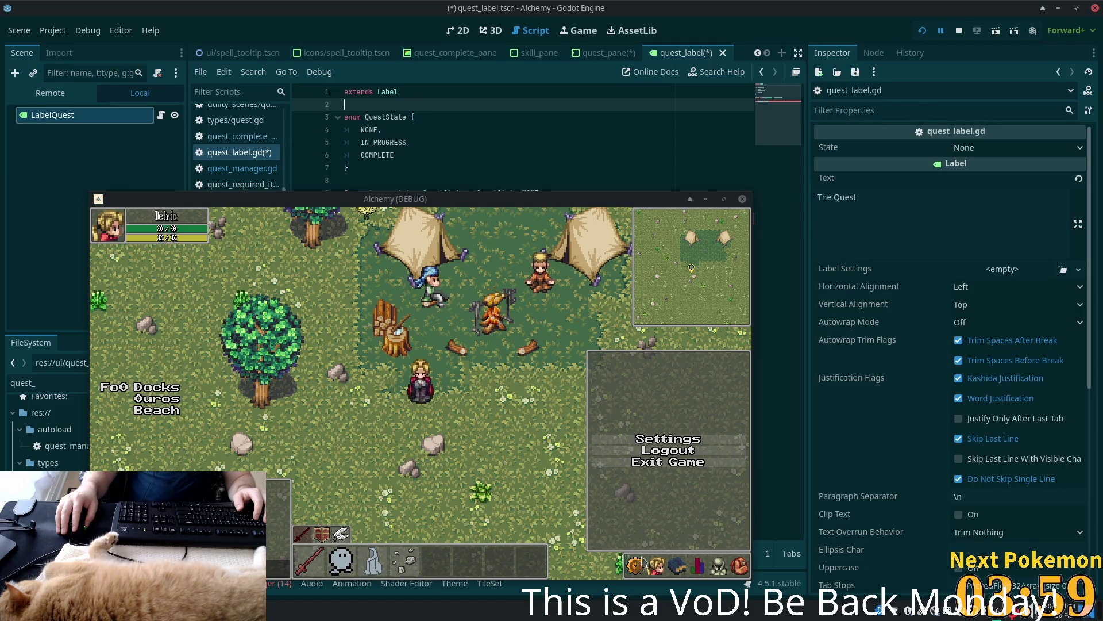
pyautogui.click(656, 566)
pyautogui.click(688, 373)
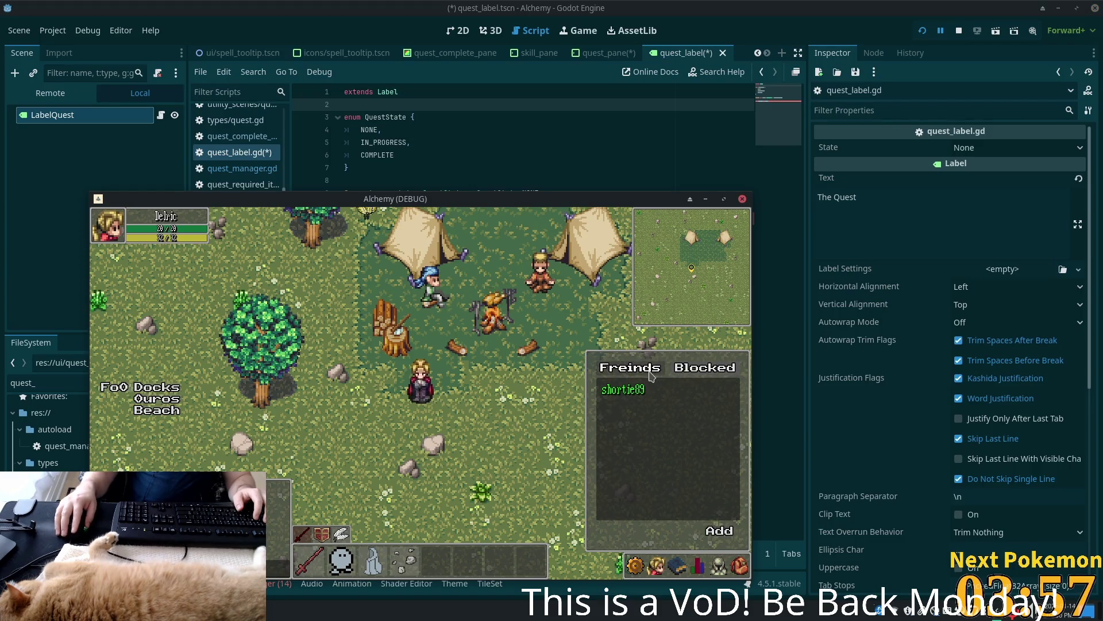
pyautogui.click(630, 367)
pyautogui.click(713, 529)
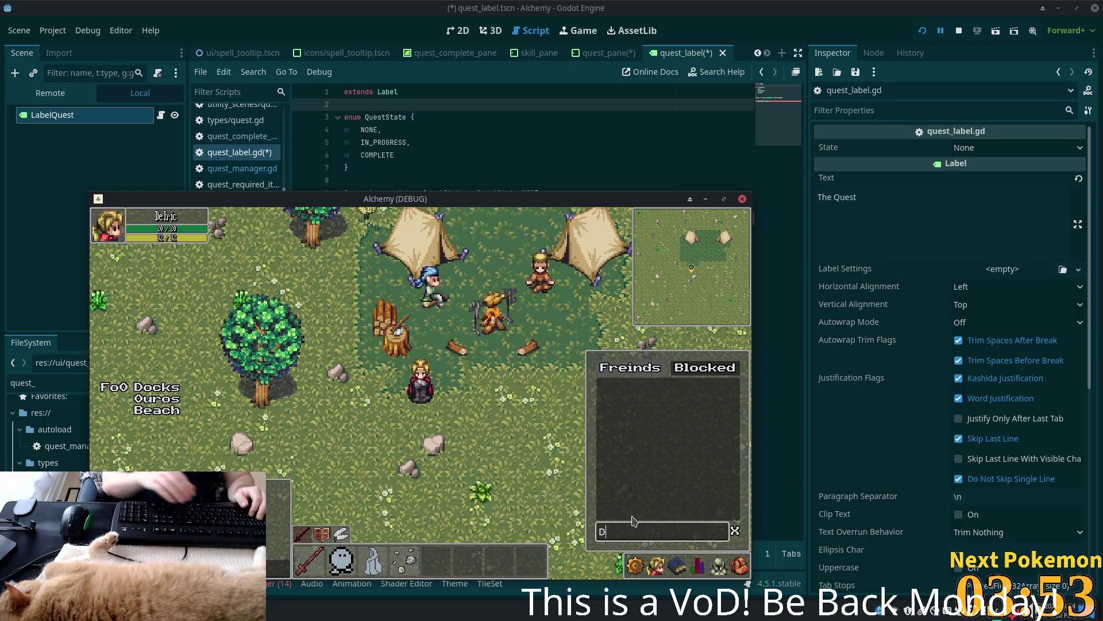
pyautogui.write('Delric2')
pyautogui.press('Return')
pyautogui.click(584, 485)
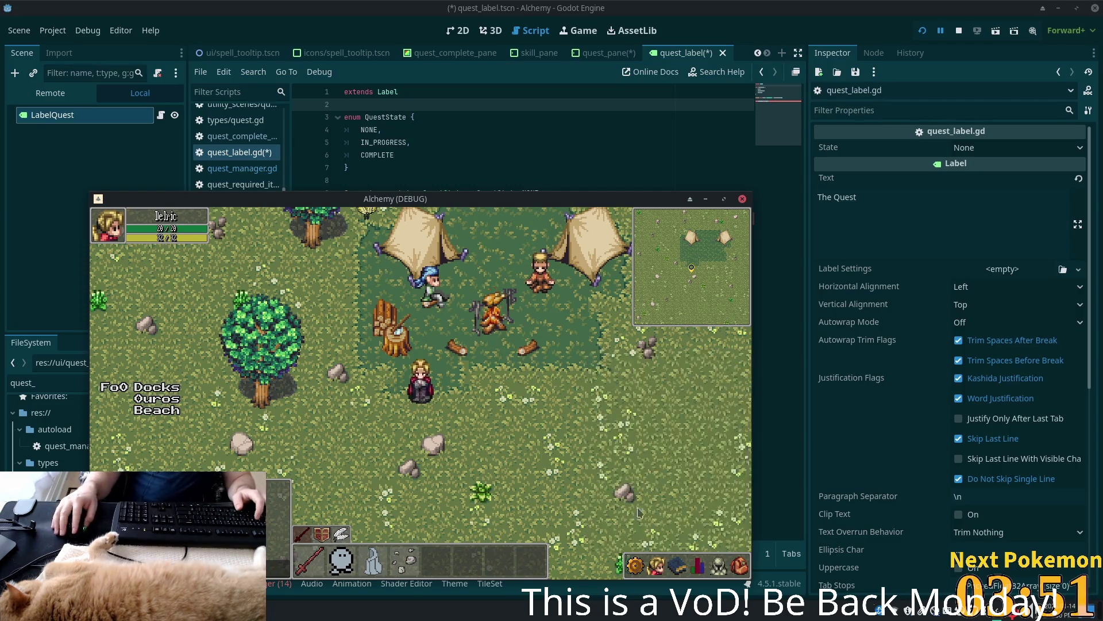
# Browse the skills, inventory and character stats panels, ending on the settings menu.
pyautogui.click(634, 566)
pyautogui.click(718, 566)
pyautogui.click(675, 568)
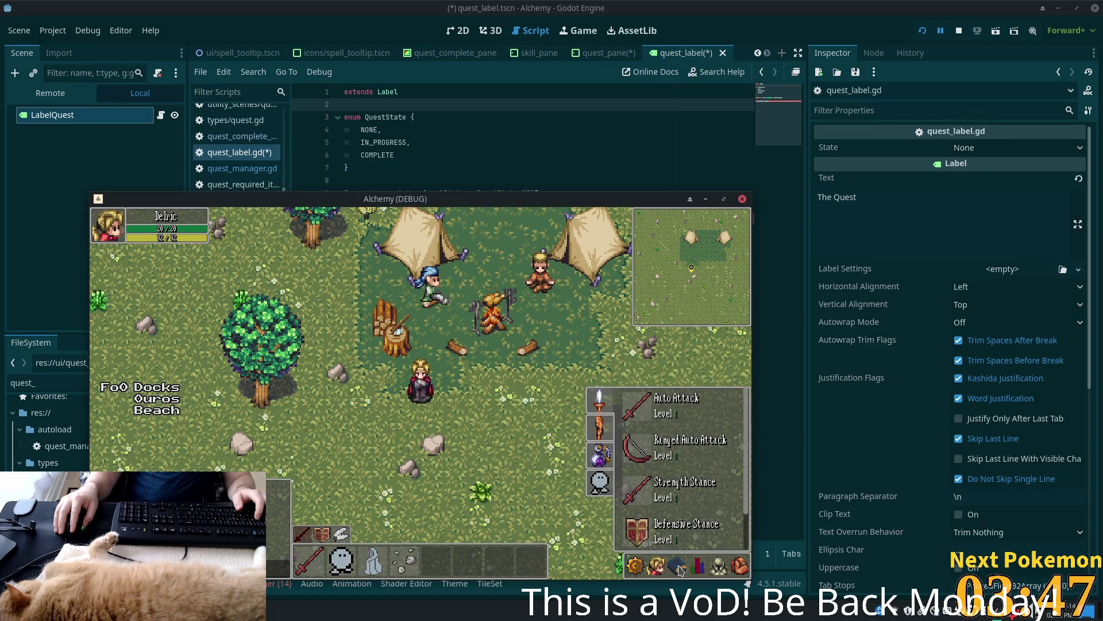
pyautogui.click(719, 566)
pyautogui.click(739, 567)
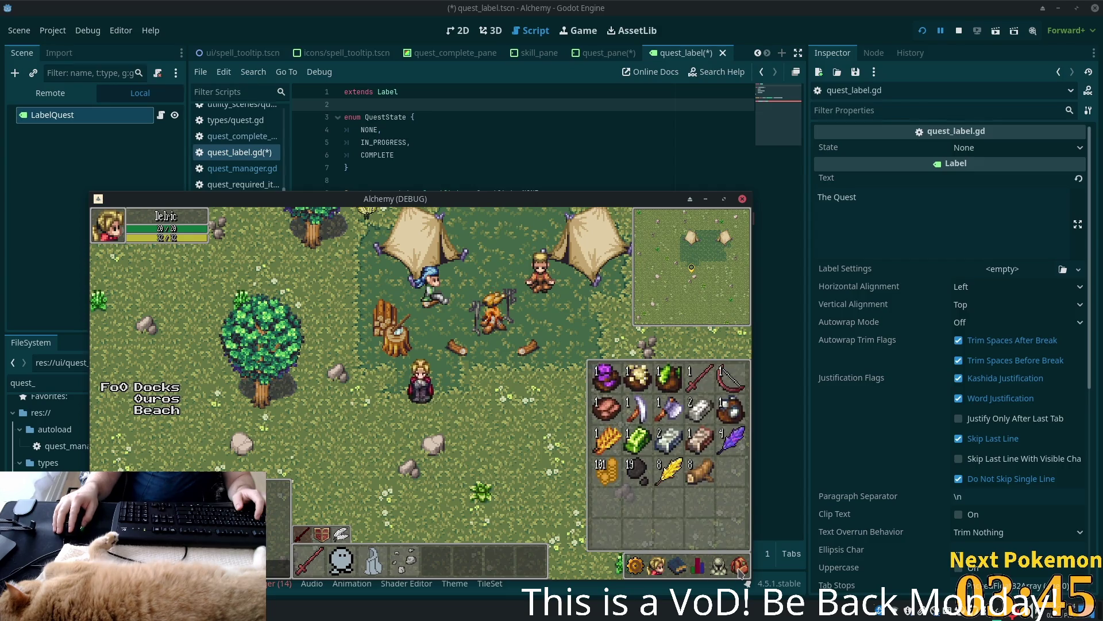
pyautogui.click(694, 571)
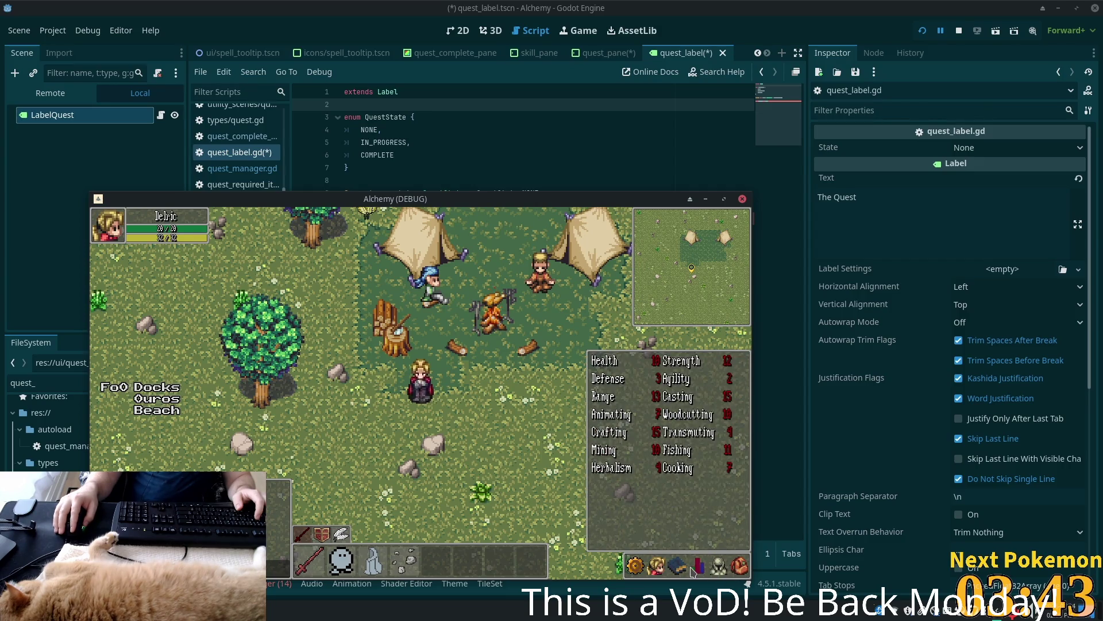
pyautogui.click(675, 568)
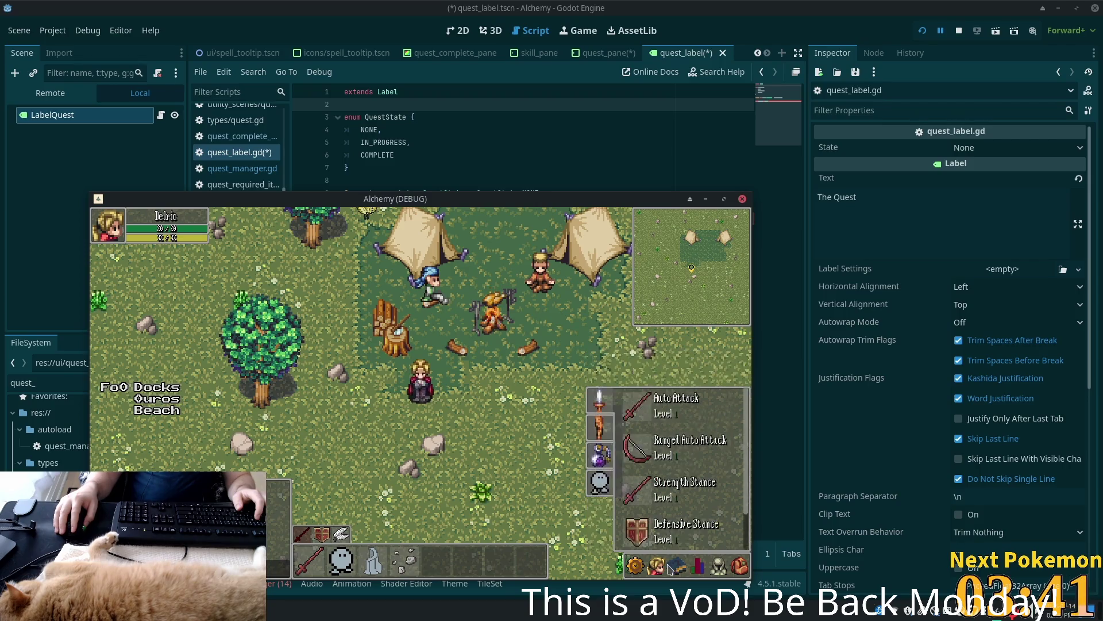
pyautogui.click(660, 571)
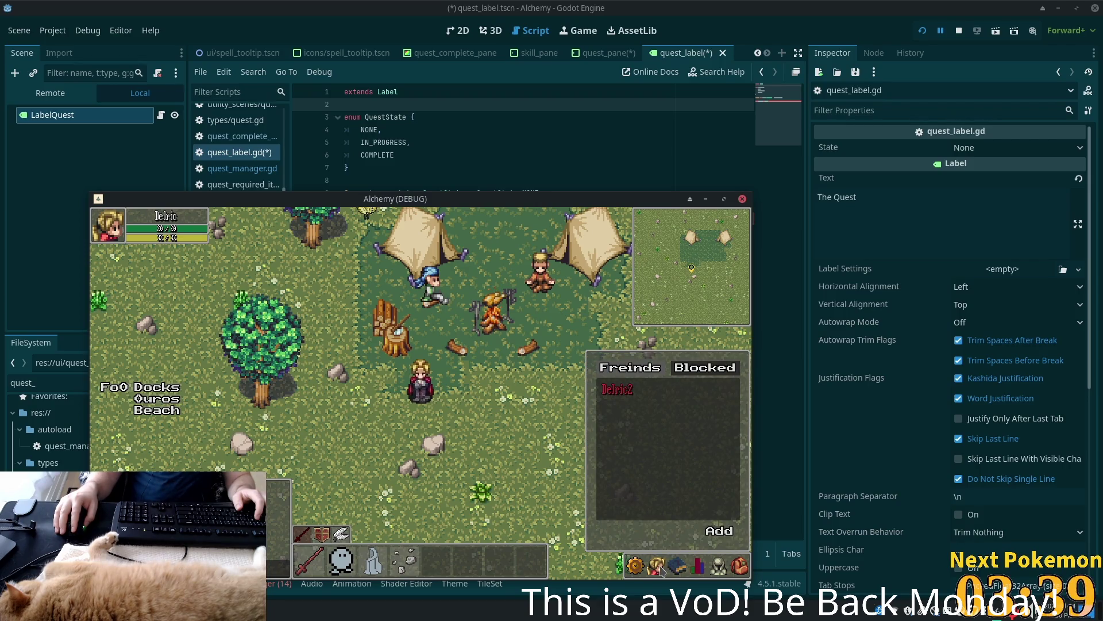
pyautogui.click(637, 566)
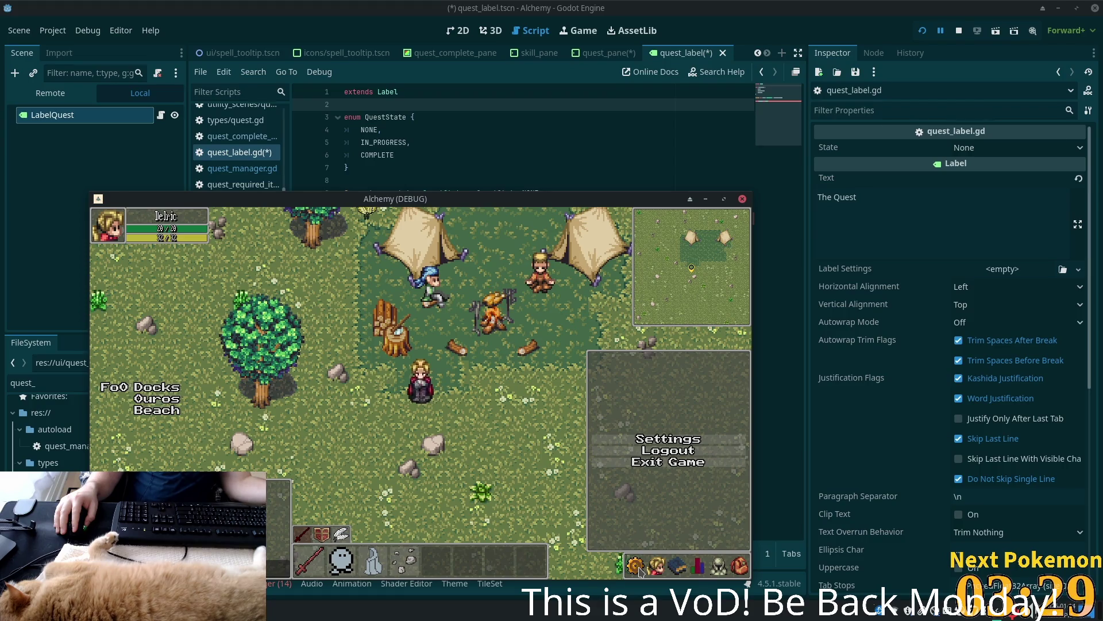
# Cycle through the skills, friends/blocked, inventory and settings panels in the running game.
pyautogui.click(677, 569)
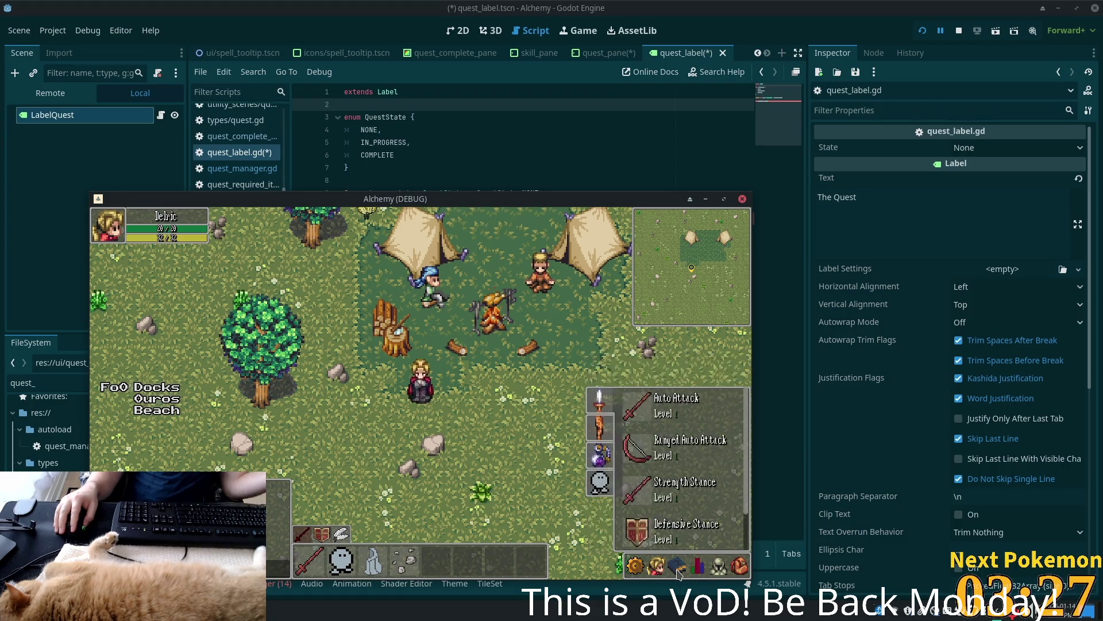
pyautogui.click(657, 569)
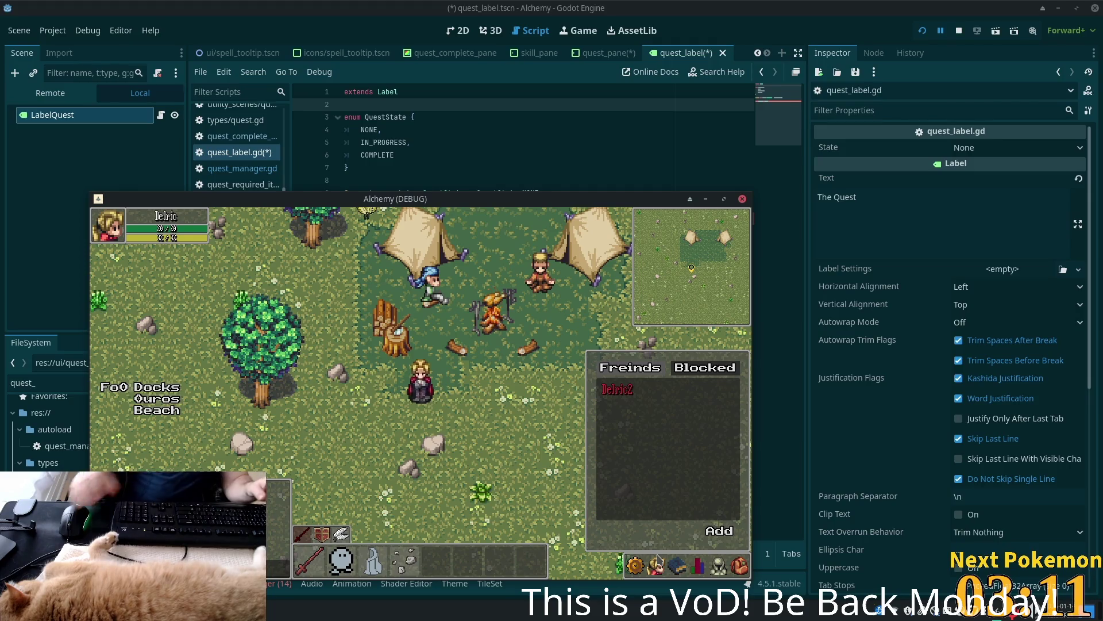
pyautogui.click(657, 561)
pyautogui.click(656, 566)
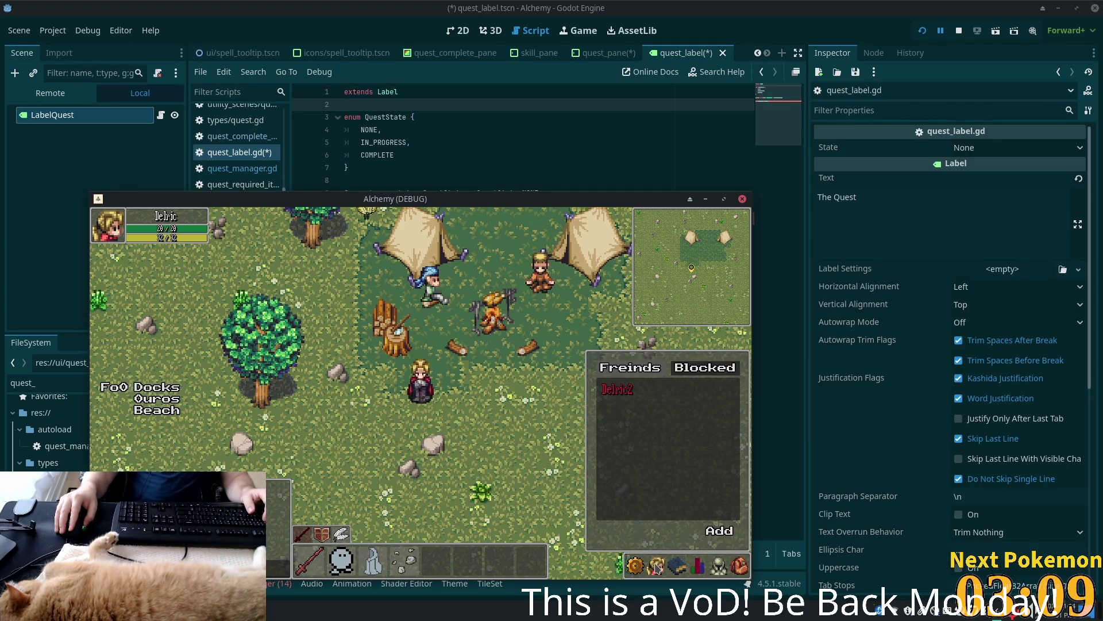
pyautogui.click(640, 371)
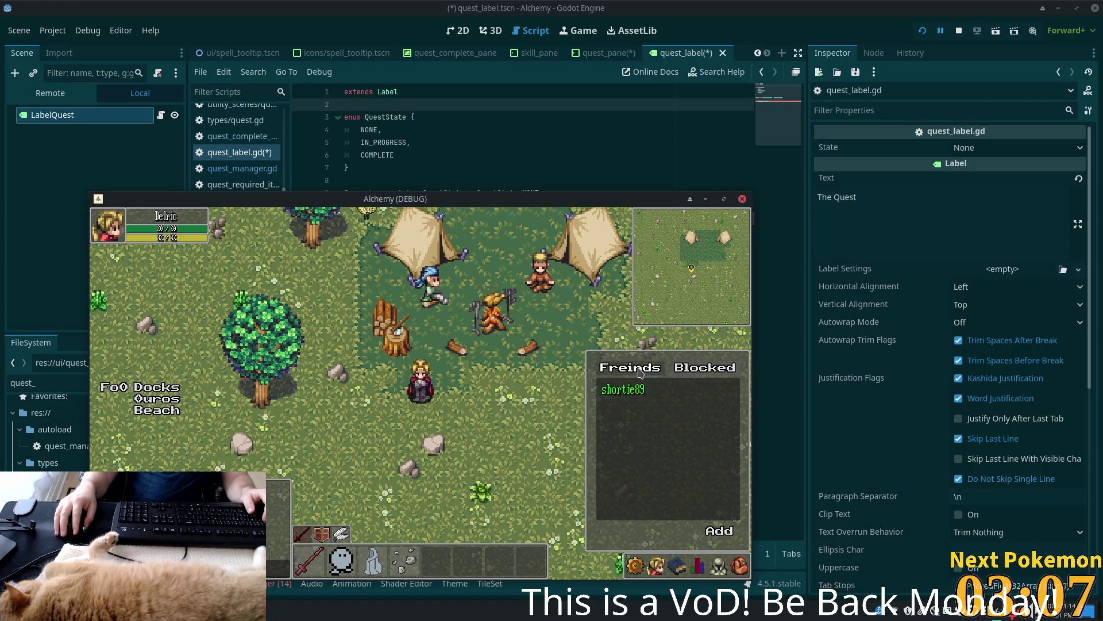
pyautogui.click(705, 367)
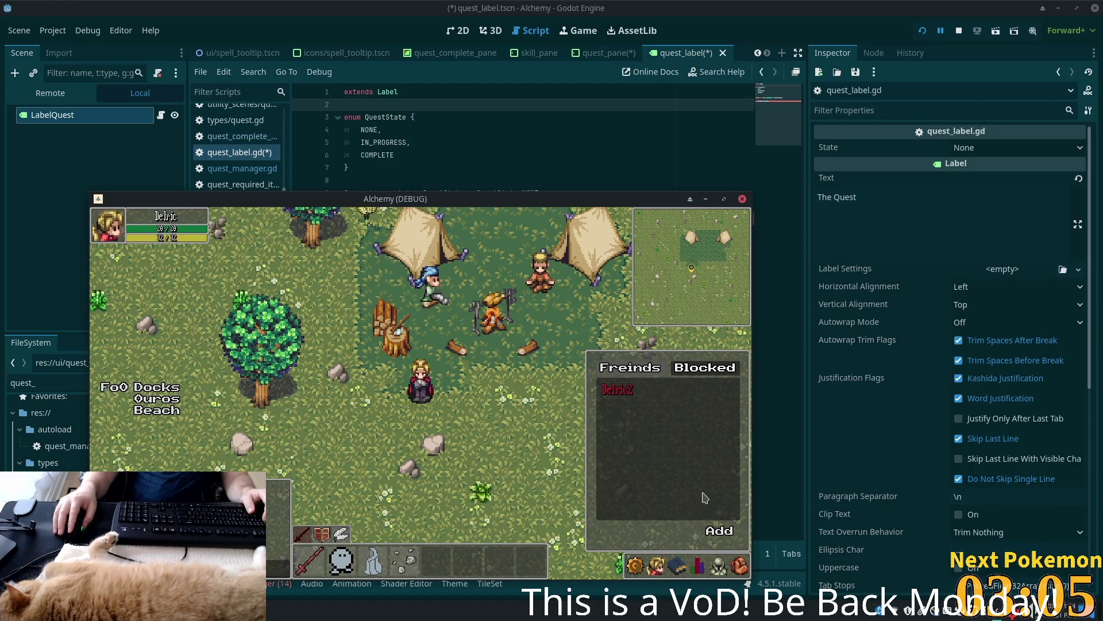
pyautogui.click(690, 574)
pyautogui.click(733, 573)
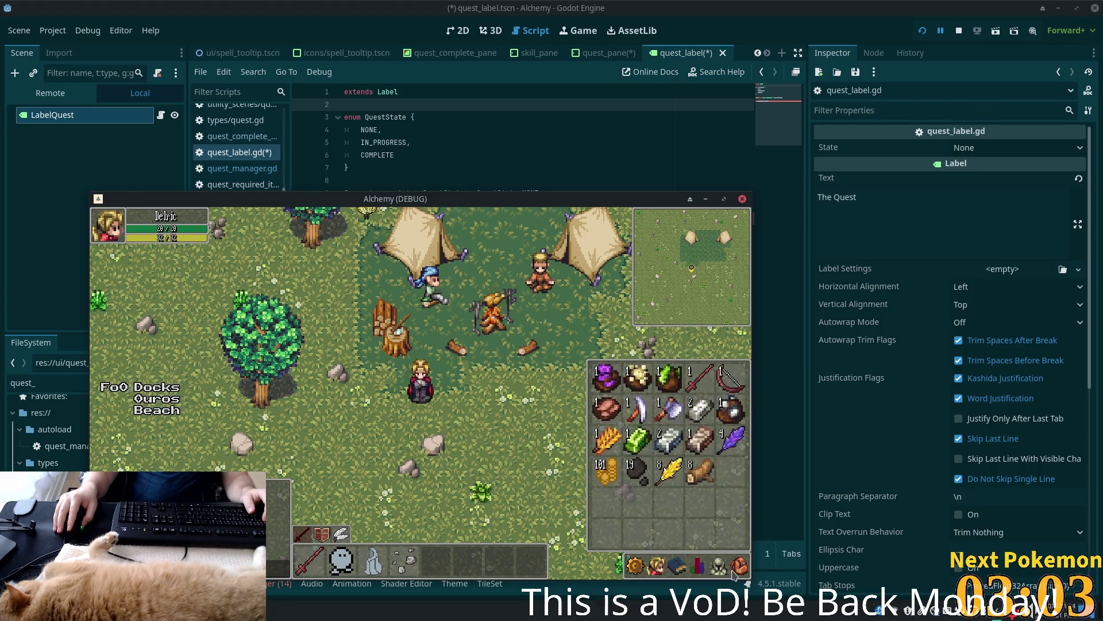
pyautogui.click(736, 572)
pyautogui.click(738, 572)
pyautogui.click(738, 572)
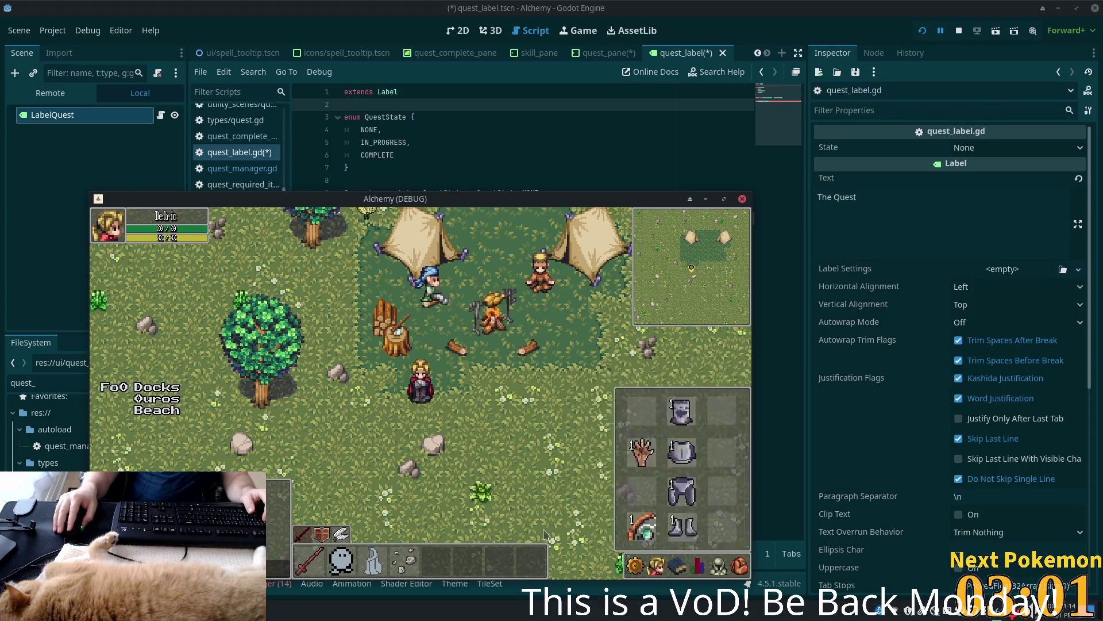
pyautogui.click(635, 566)
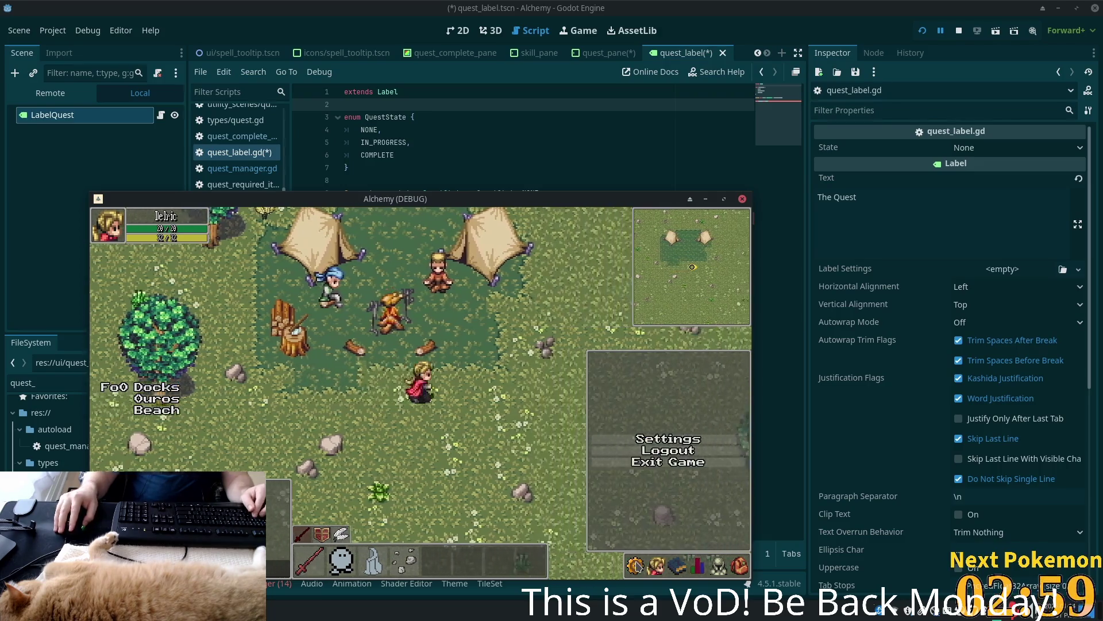
# Walk the character around the field, then stop the game with F8.
pyautogui.press('Left')
pyautogui.press('Down')
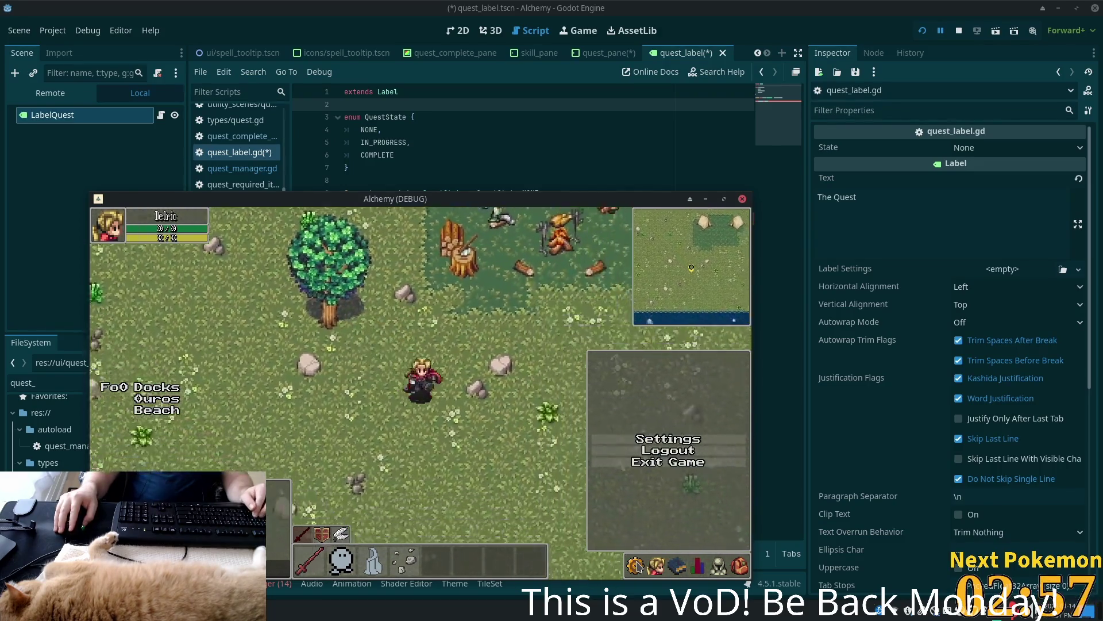
pyautogui.press('Right')
pyautogui.press('Up')
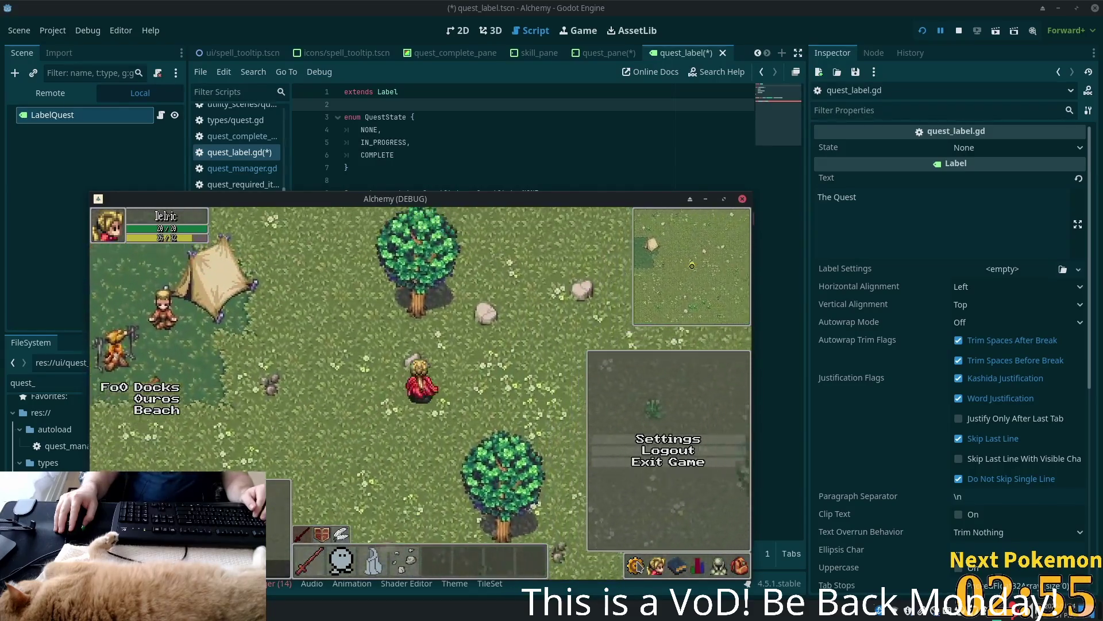
pyautogui.press('Right')
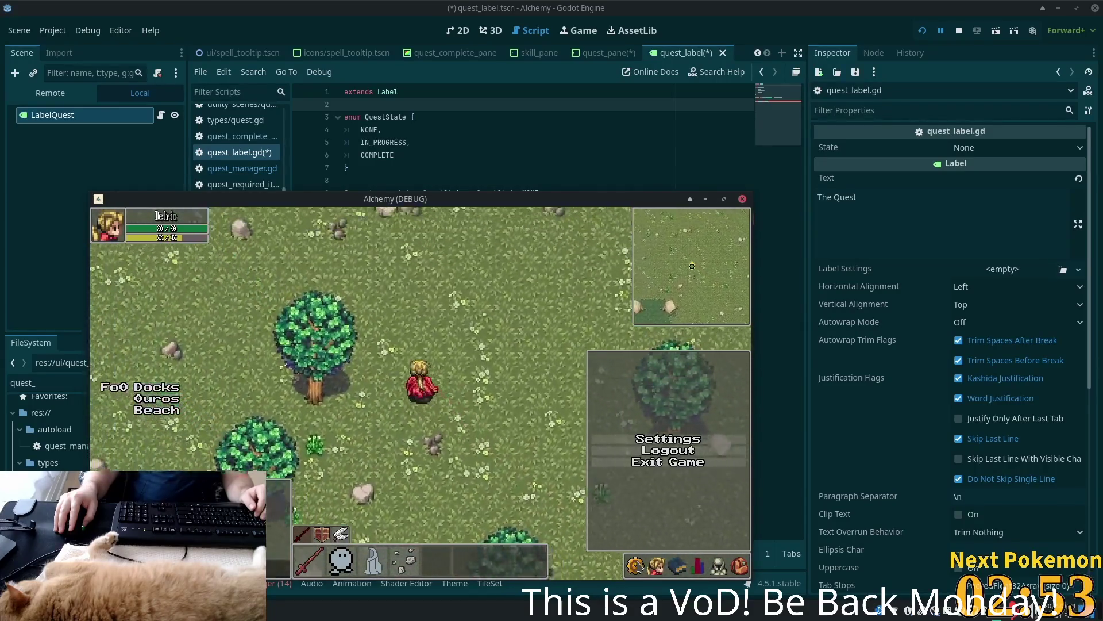
pyautogui.press('Down')
pyautogui.press('Left')
pyautogui.press('Right')
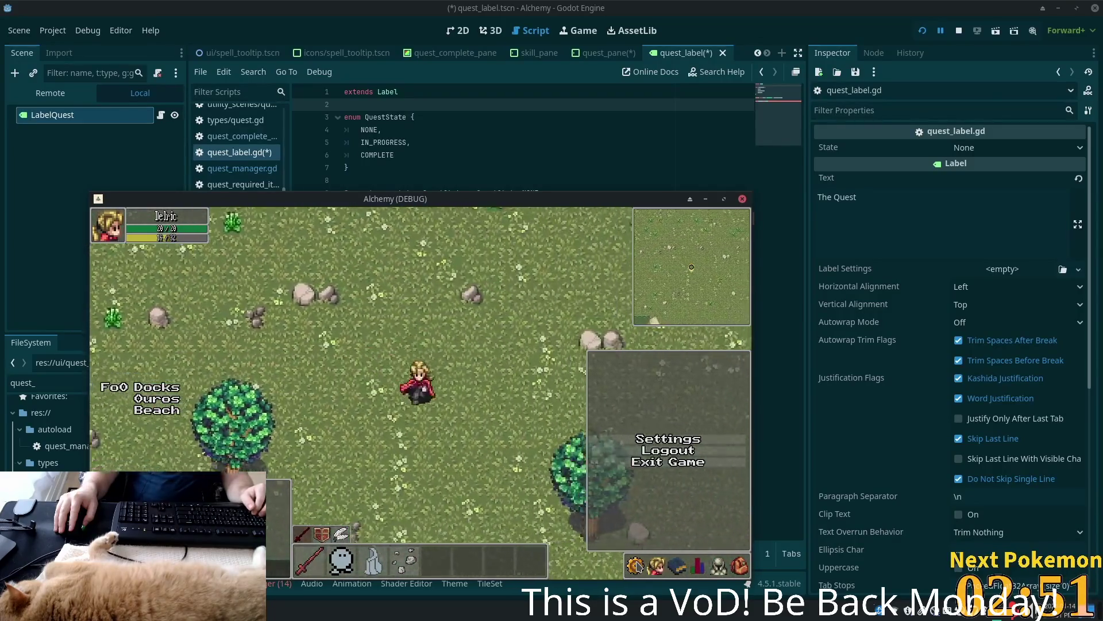
pyautogui.press('Left')
pyautogui.press('Down')
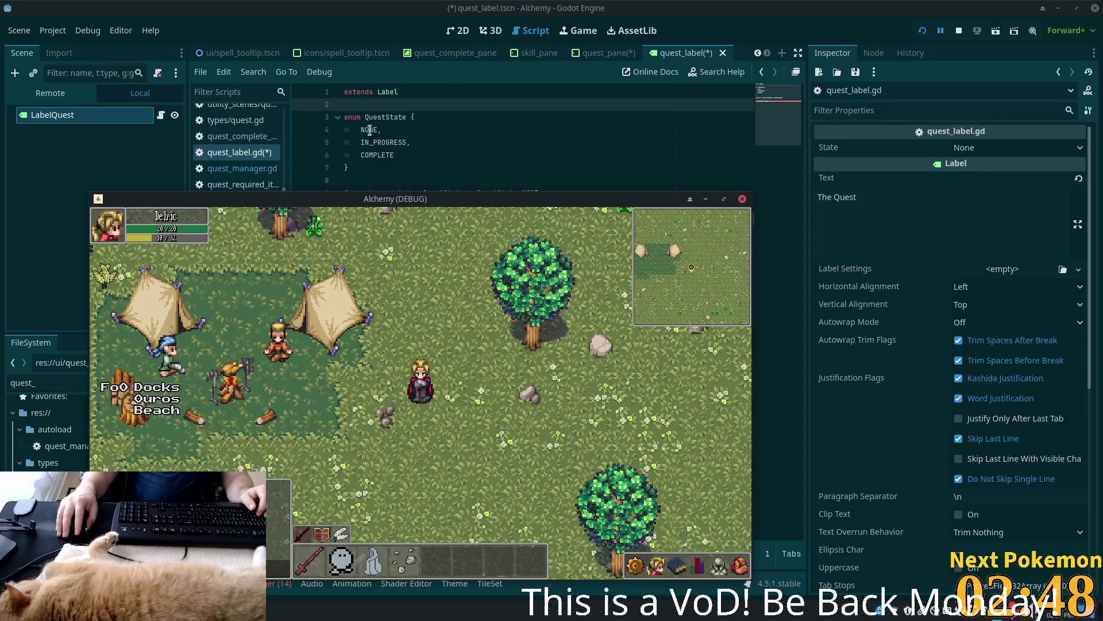
pyautogui.press('F8')
pyautogui.write('A')
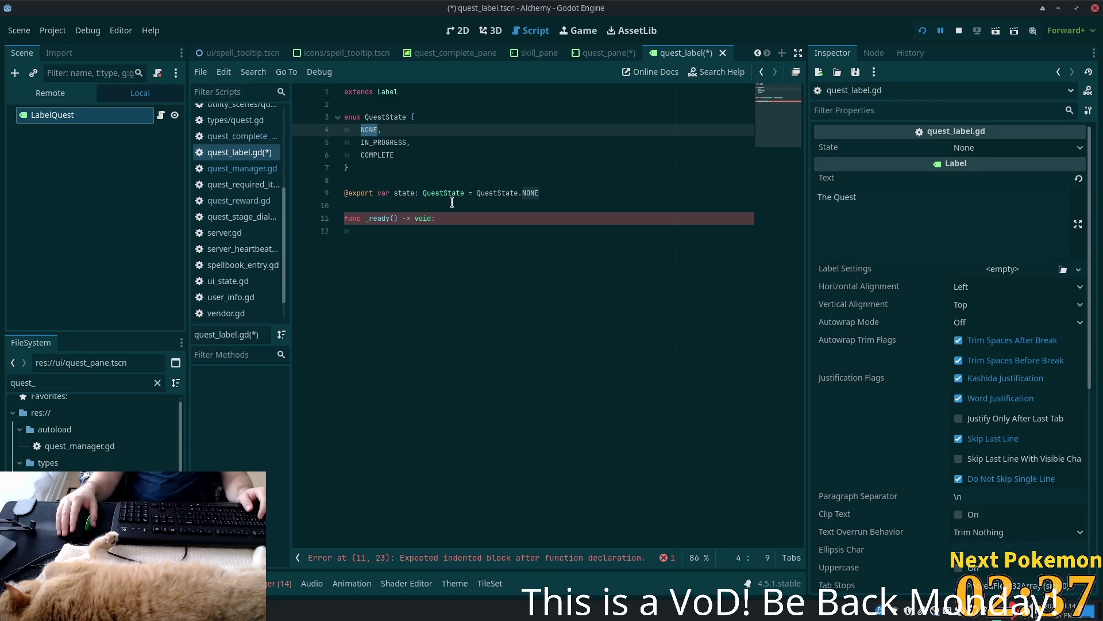
# Look over the enum and _ready lines of quest_label.gd, then rerun the project with F5.
pyautogui.click(428, 117)
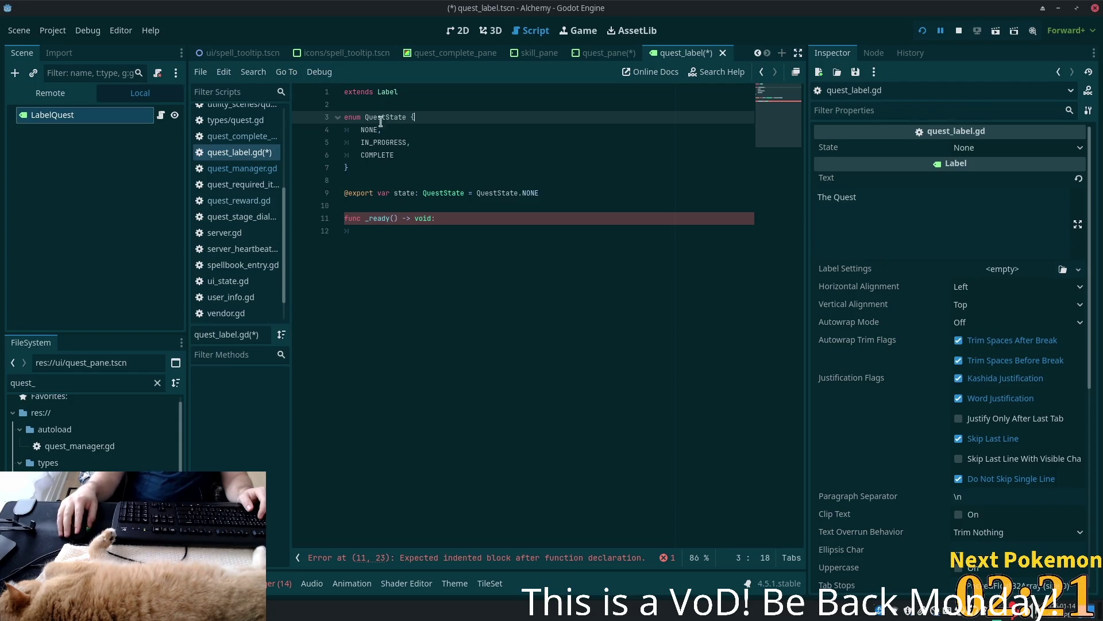
pyautogui.click(409, 128)
pyautogui.click(418, 207)
pyautogui.click(428, 225)
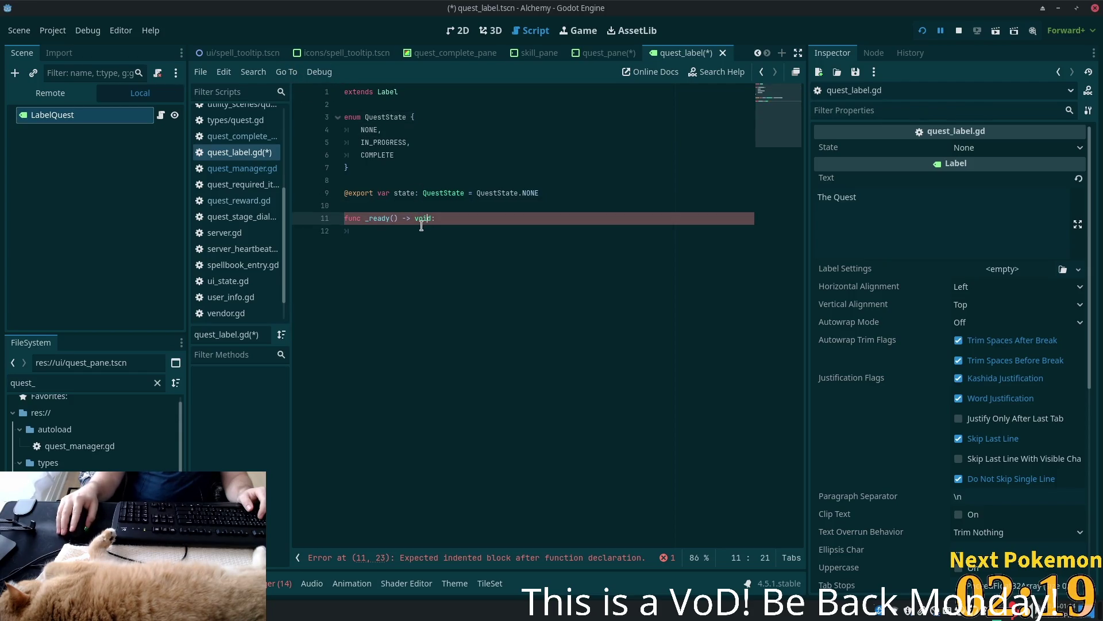
pyautogui.click(415, 235)
pyautogui.press('F5')
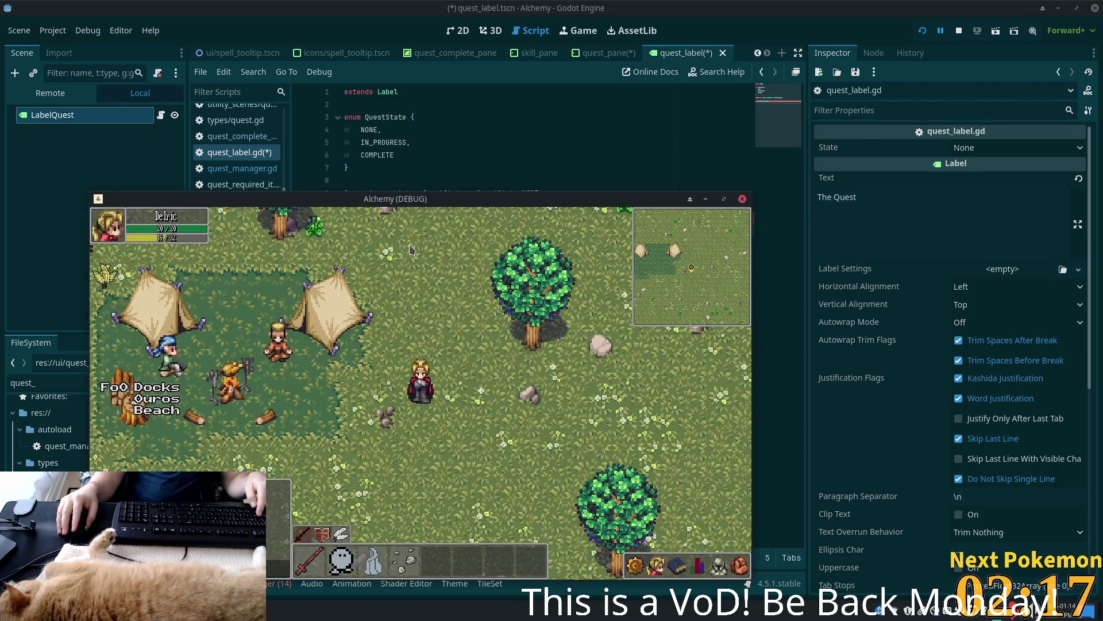
# Toggle the game's friends and settings panels, close the game, and select LabelQuest in 2D.
pyautogui.click(659, 567)
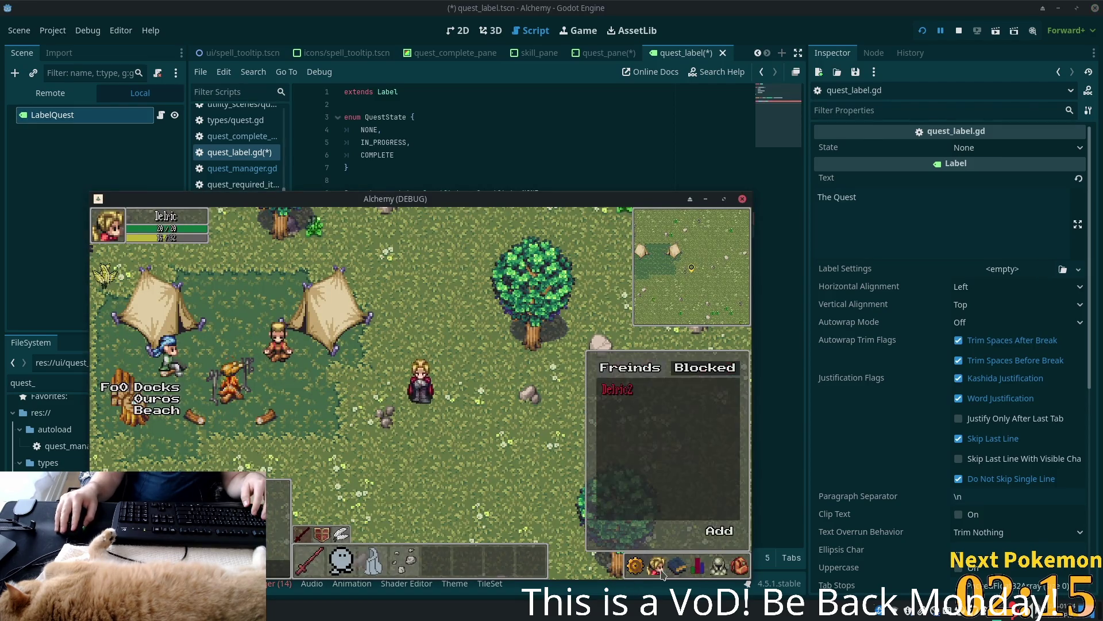
pyautogui.click(635, 566)
pyautogui.click(656, 566)
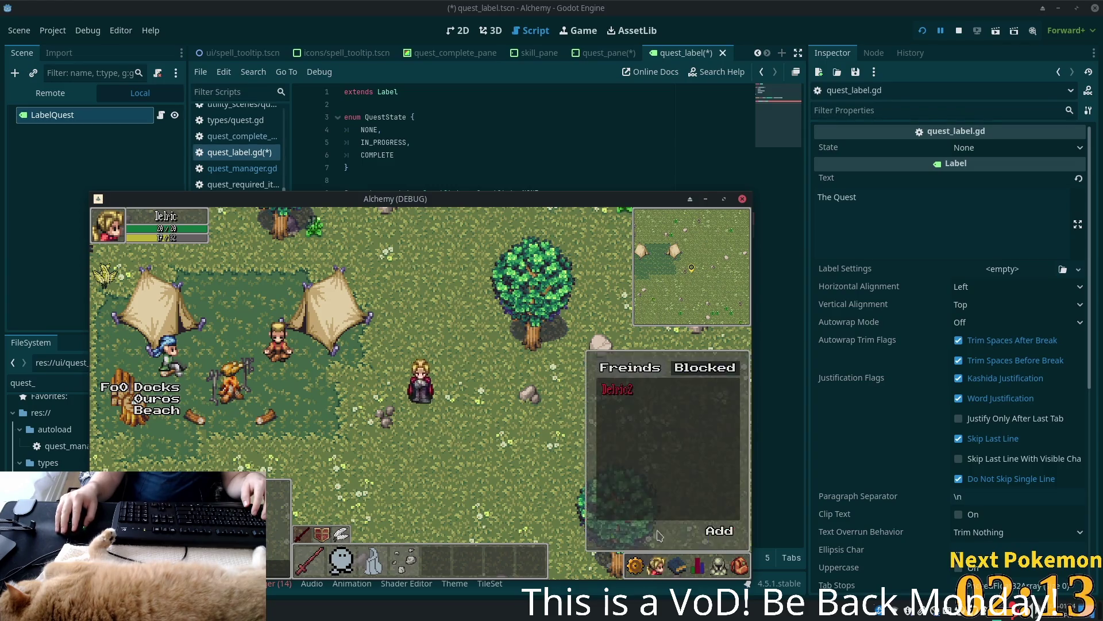
pyautogui.click(633, 371)
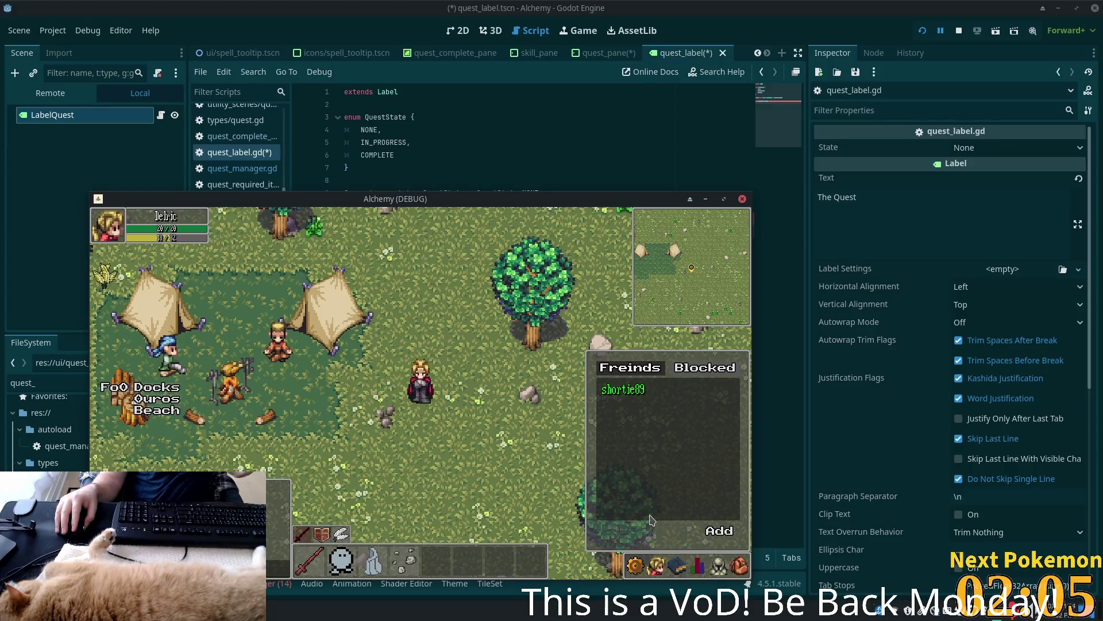
pyautogui.click(573, 528)
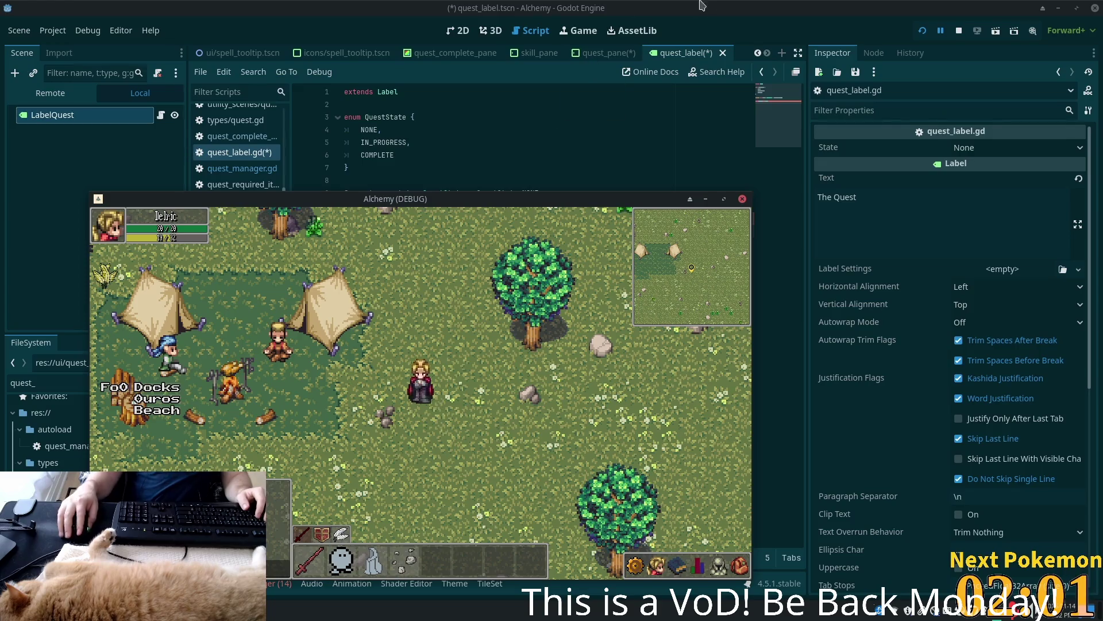
pyautogui.click(585, 17)
pyautogui.click(458, 30)
pyautogui.click(81, 119)
# In quest_pane, override LabelQuest's font colour with grey 9a9a9a.
pyautogui.scroll(4, 341, 185)
pyautogui.click(590, 63)
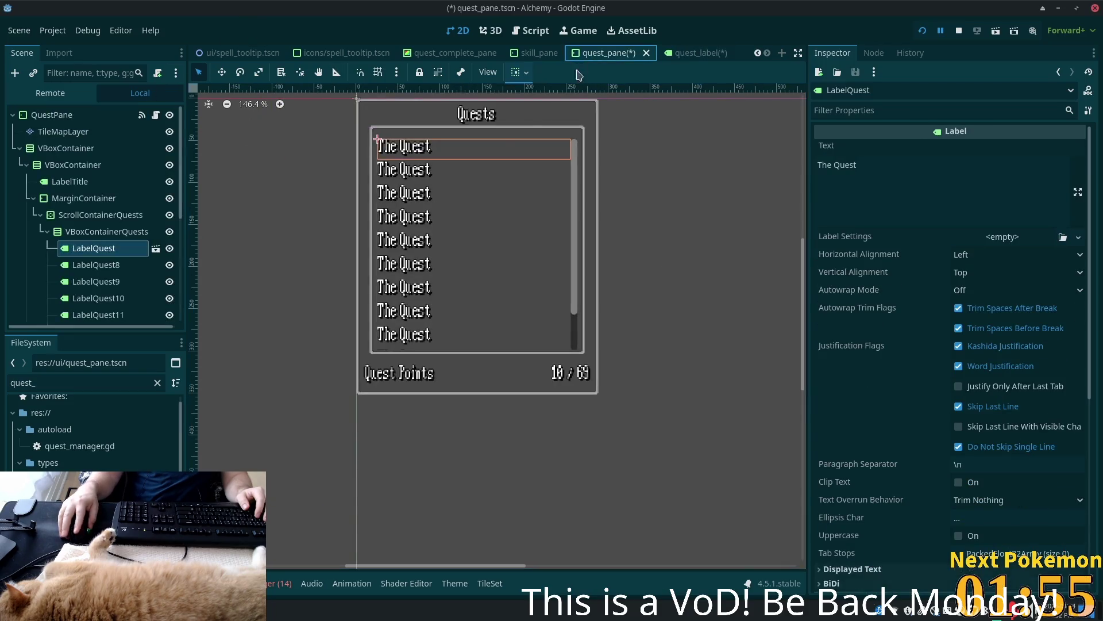
pyautogui.scroll(1, 458, 188)
pyautogui.scroll(-10, 1035, 456)
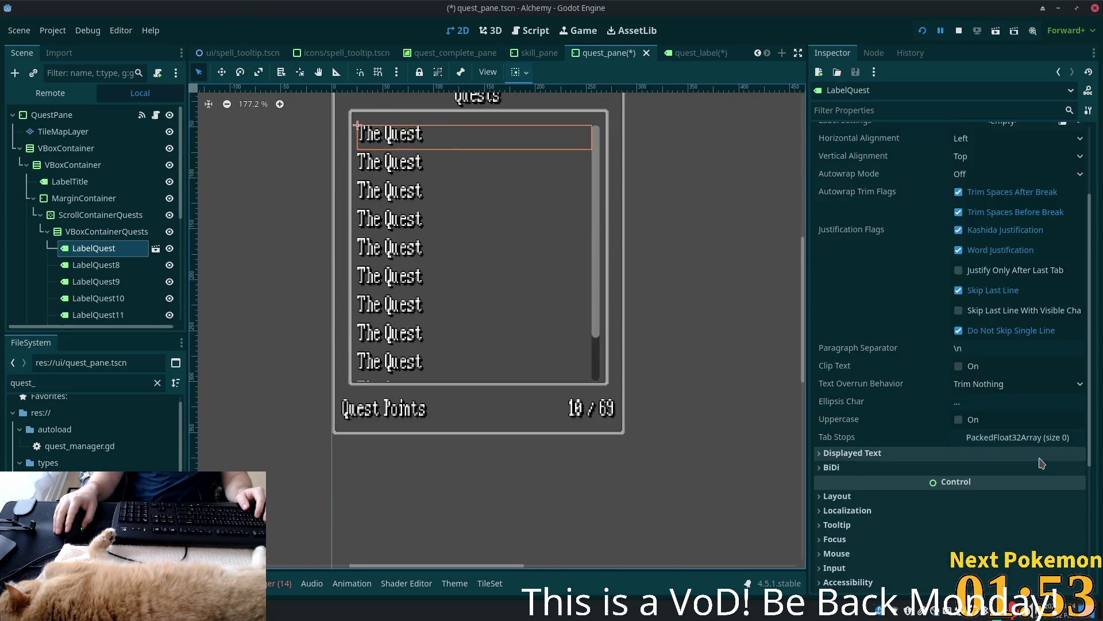
pyautogui.click(878, 400)
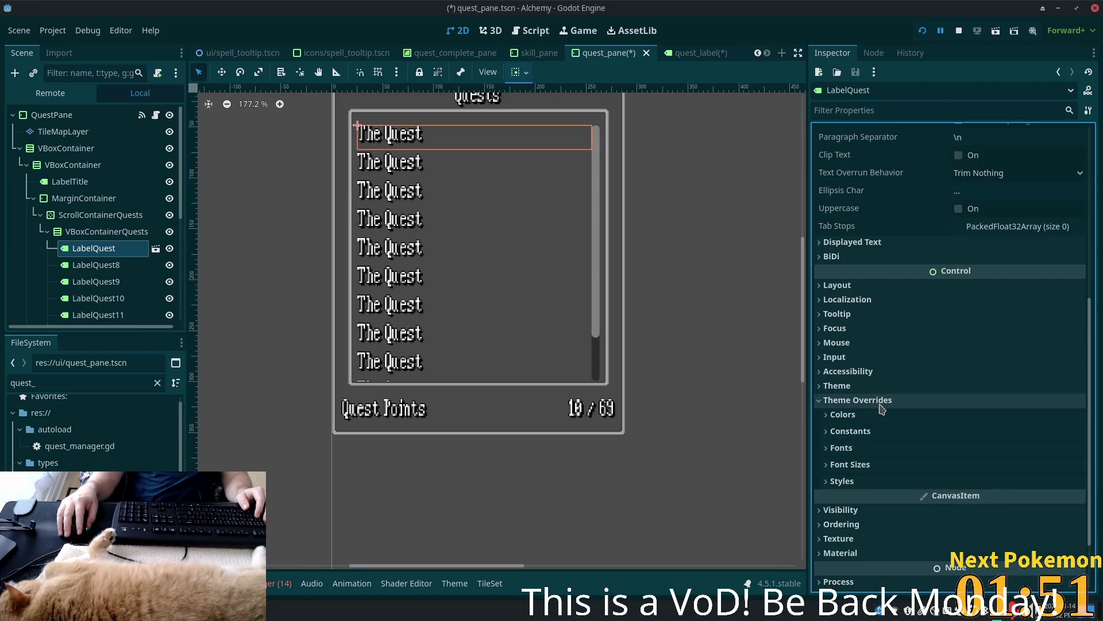
pyautogui.click(865, 414)
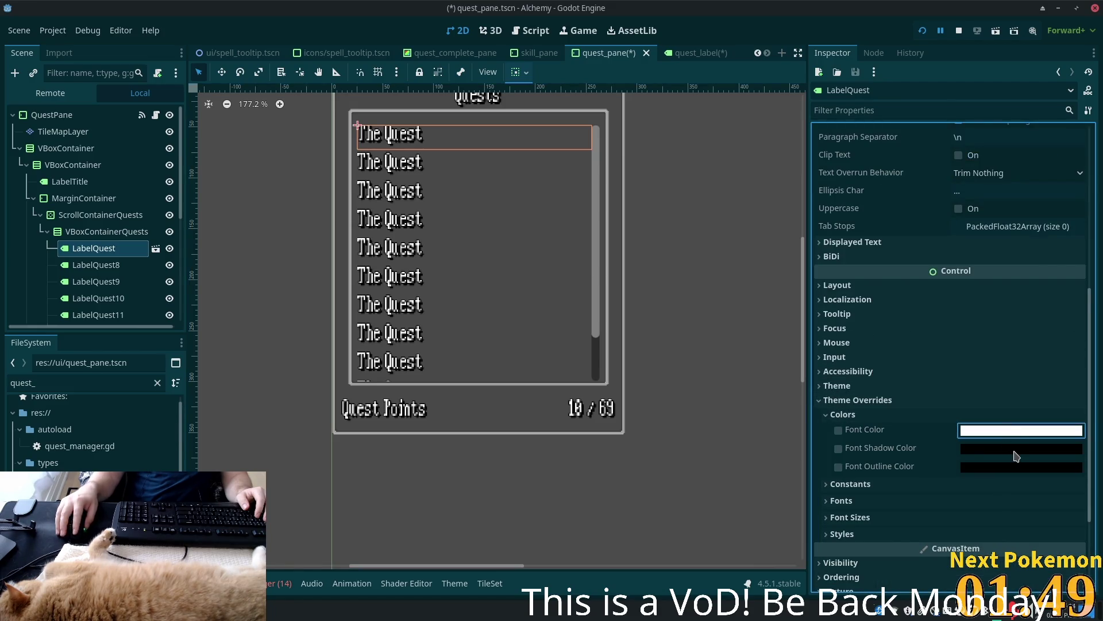
pyautogui.click(1010, 430)
pyautogui.moveTo(1085, 164); pyautogui.dragTo(1088, 124)
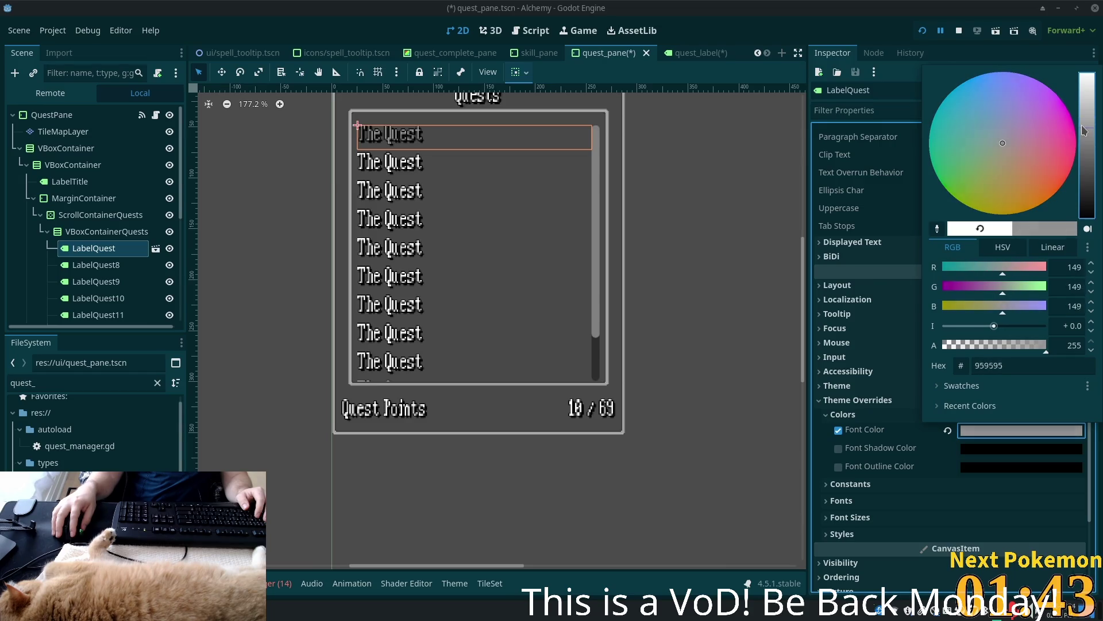
# Copy the grey font colour as the expression Color(0.604, 0.604, 0.604).
pyautogui.scroll(2, 660, 181)
pyautogui.scroll(-3, 670, 186)
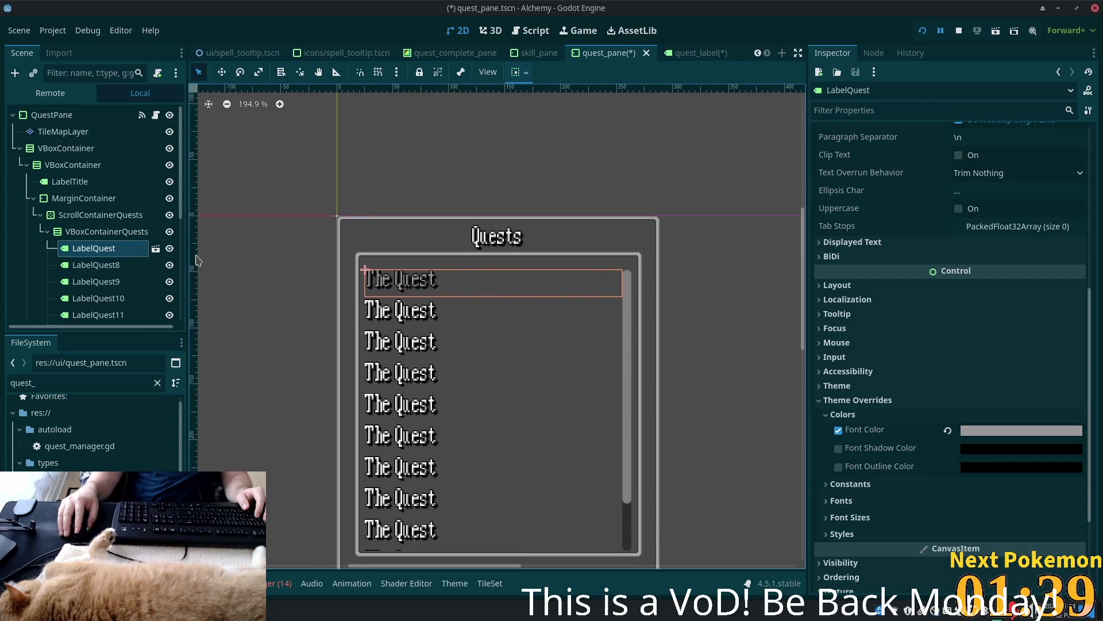
pyautogui.click(989, 431)
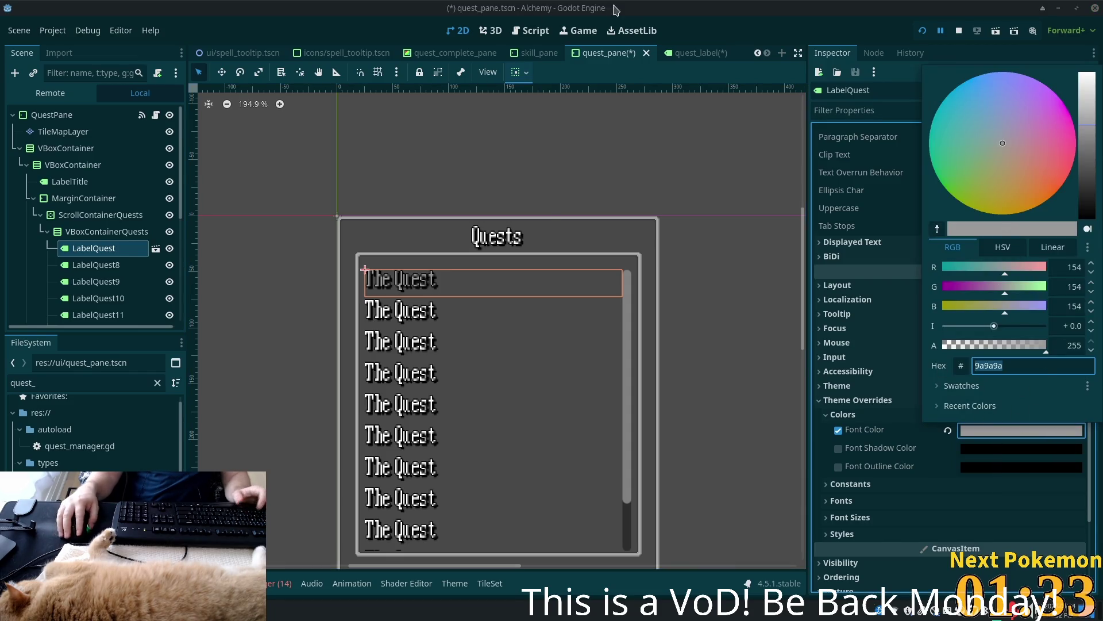
pyautogui.click(962, 366)
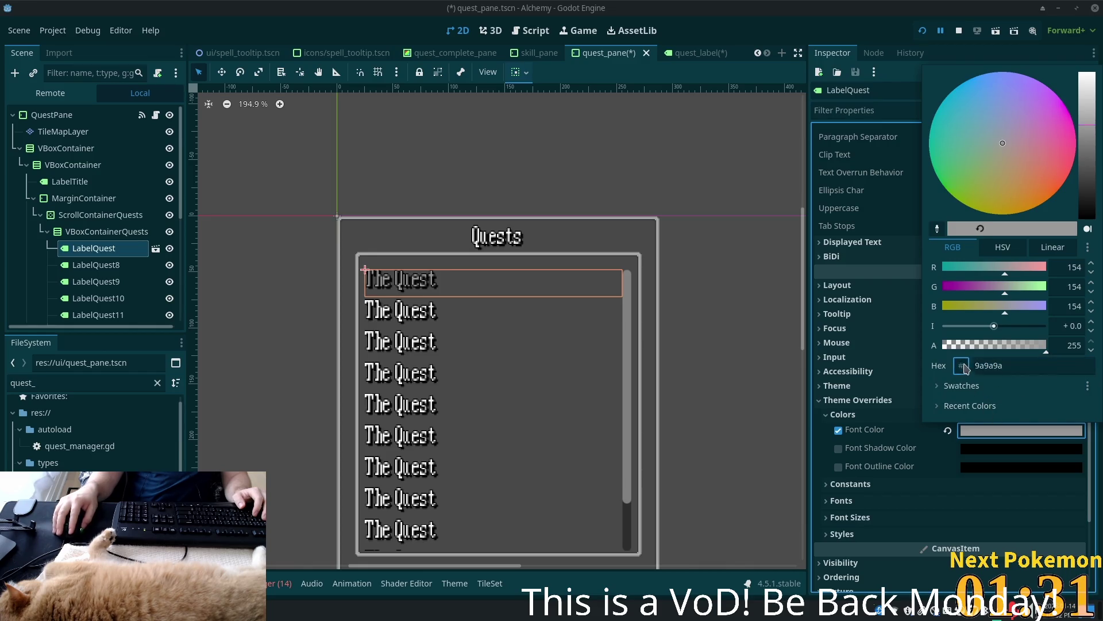
pyautogui.click(1044, 365)
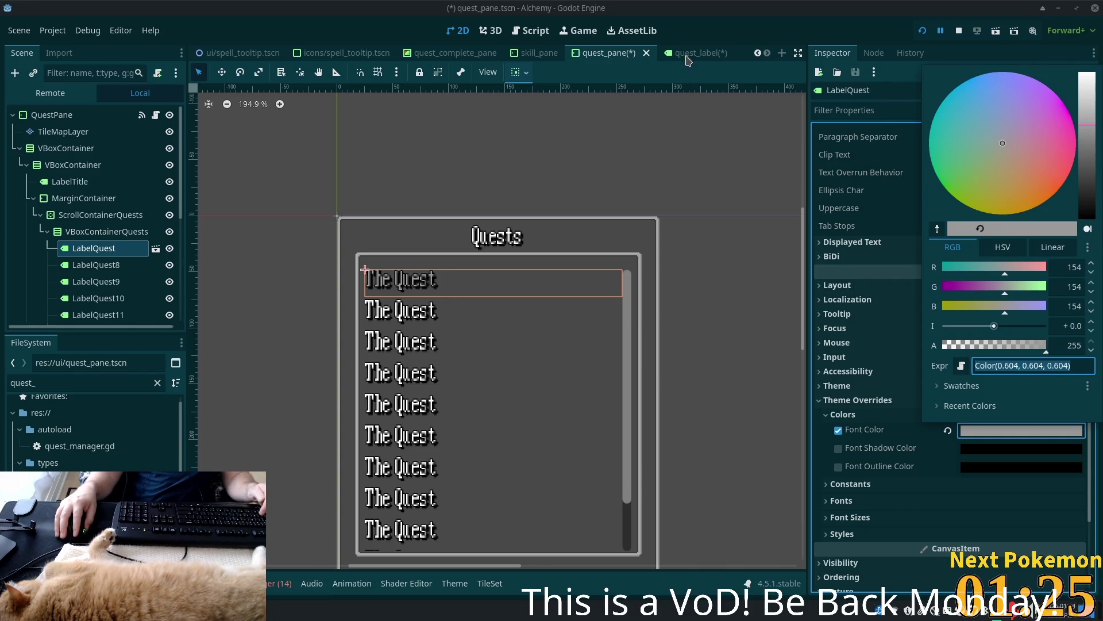
# Save the quest_label scene and the other edited scenes.
pyautogui.click(689, 53)
pyautogui.hotkey('ctrl', 's')
pyautogui.hotkey('ctrl', 'F3')
pyautogui.hotkey('ctrl', 's')
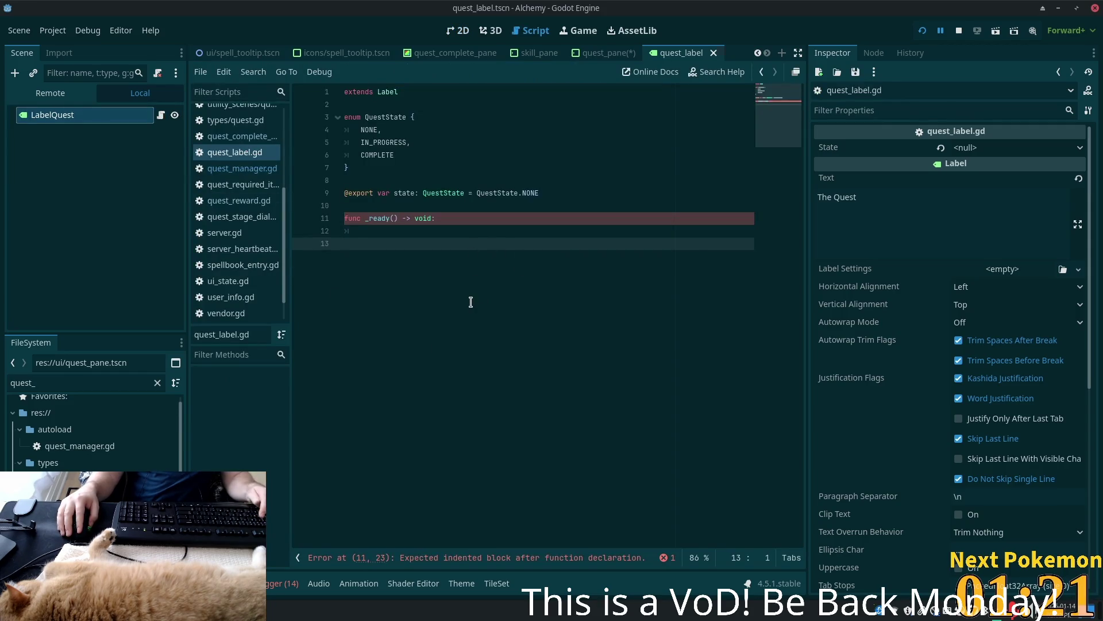
# Switch to Cursor and search 'quest' in the quick file finder.
pyautogui.hotkey('alt', 'Tab')
pyautogui.click(583, 237)
pyautogui.hotkey('ctrl', 'p')
pyautogui.write('q')
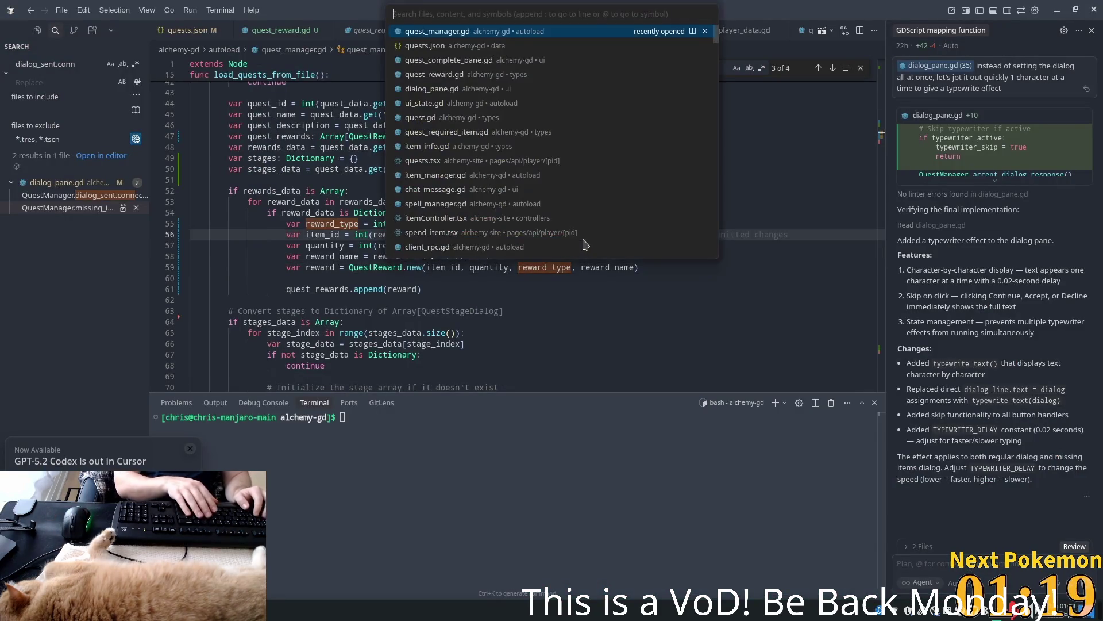
pyautogui.write('uest')
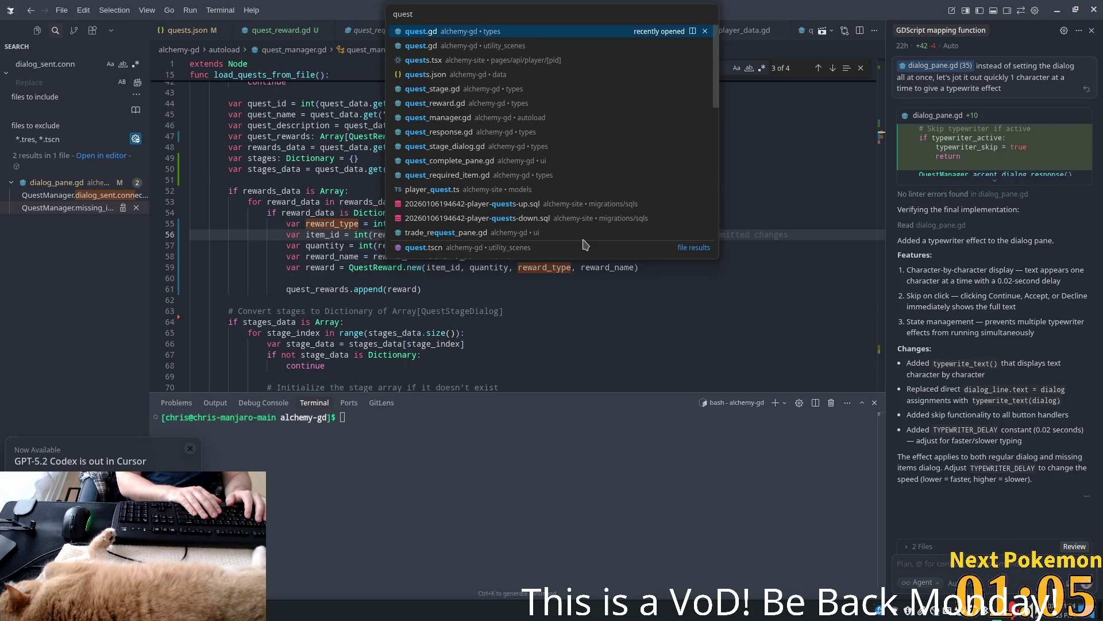
# In quest_label.gd, add const NONE_COLOR set to the pasted Color(0.604, 0.604, 0.604).
pyautogui.write('_la')
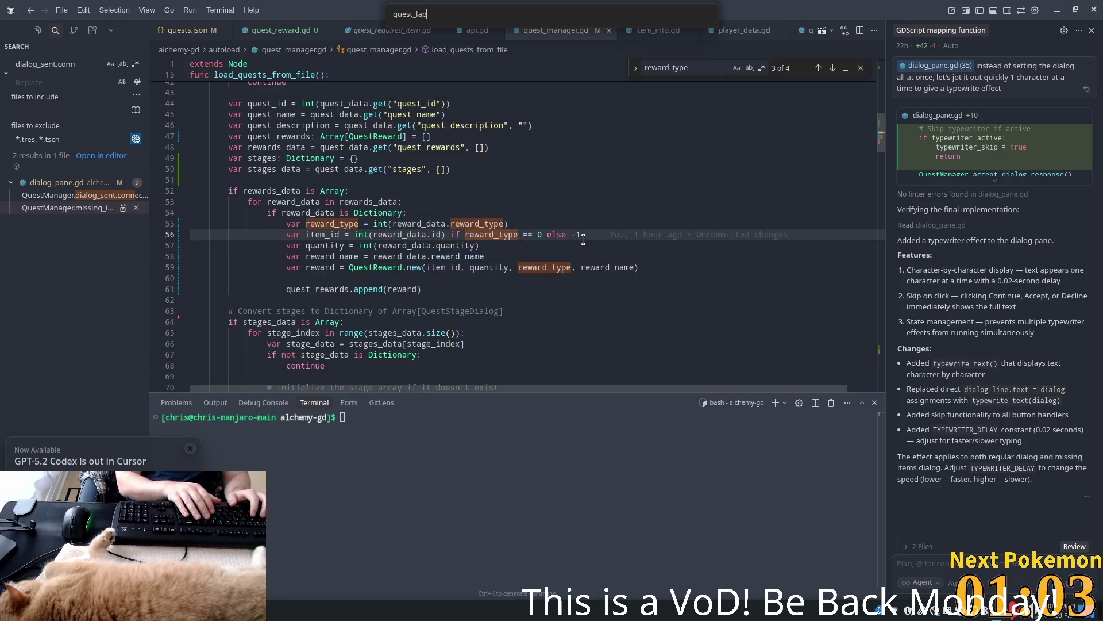
pyautogui.press('Return')
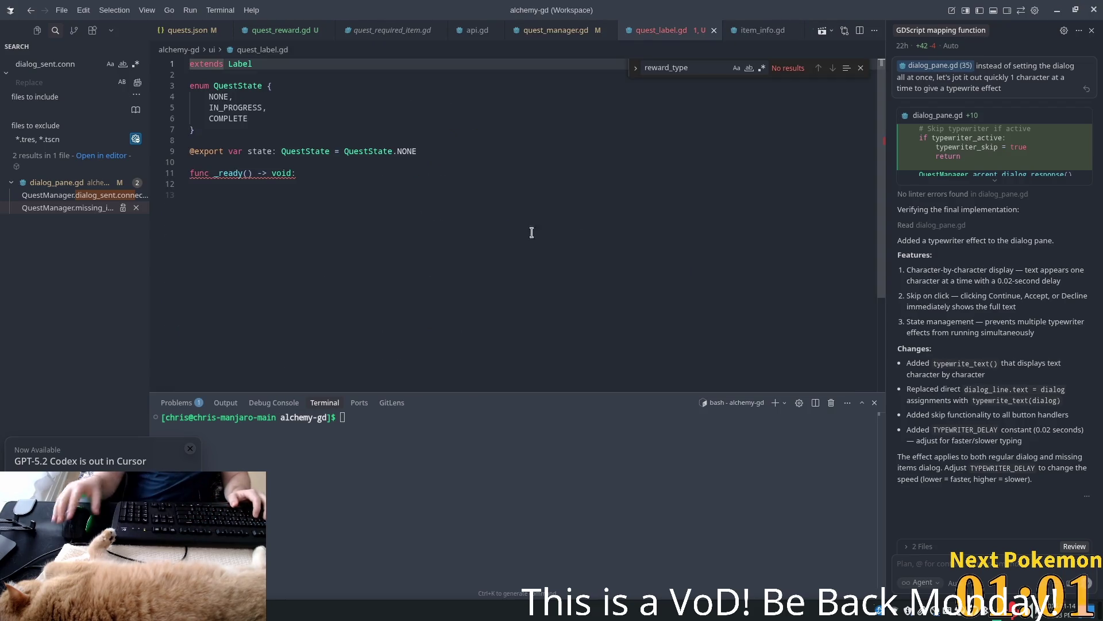
pyautogui.press('End')
pyautogui.press('Return')
pyautogui.press('Return')
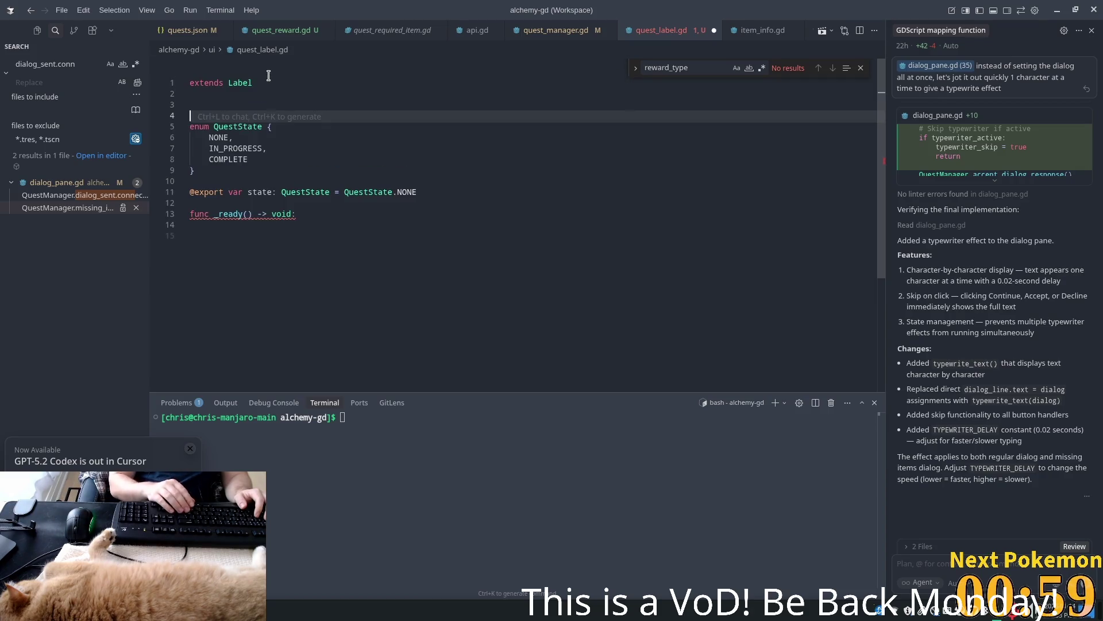
pyautogui.write('const ')
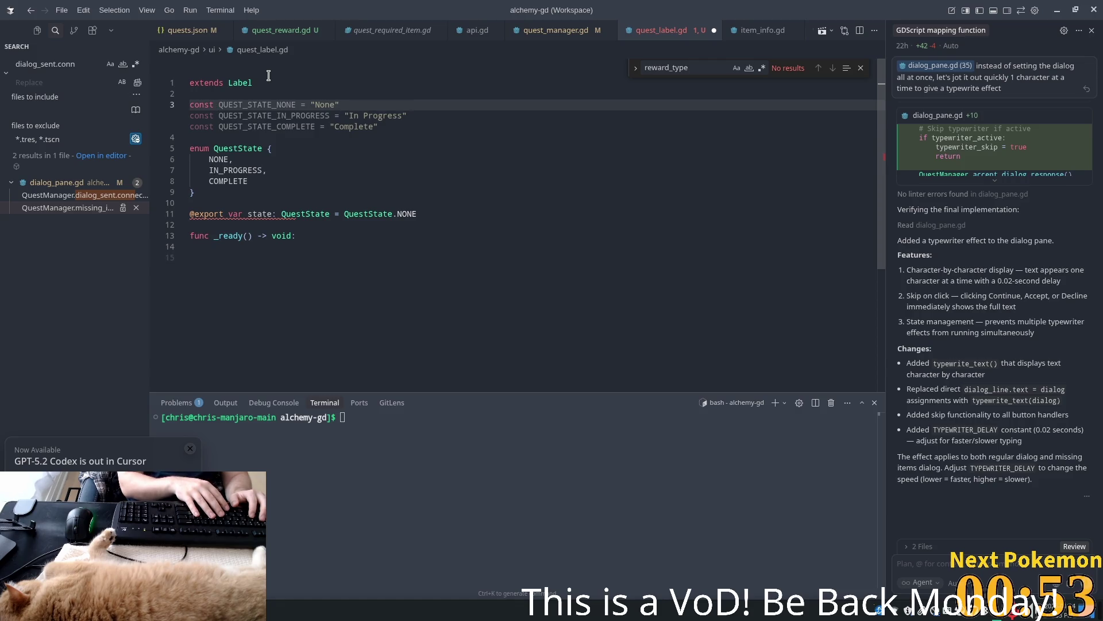
pyautogui.write('NONE _')
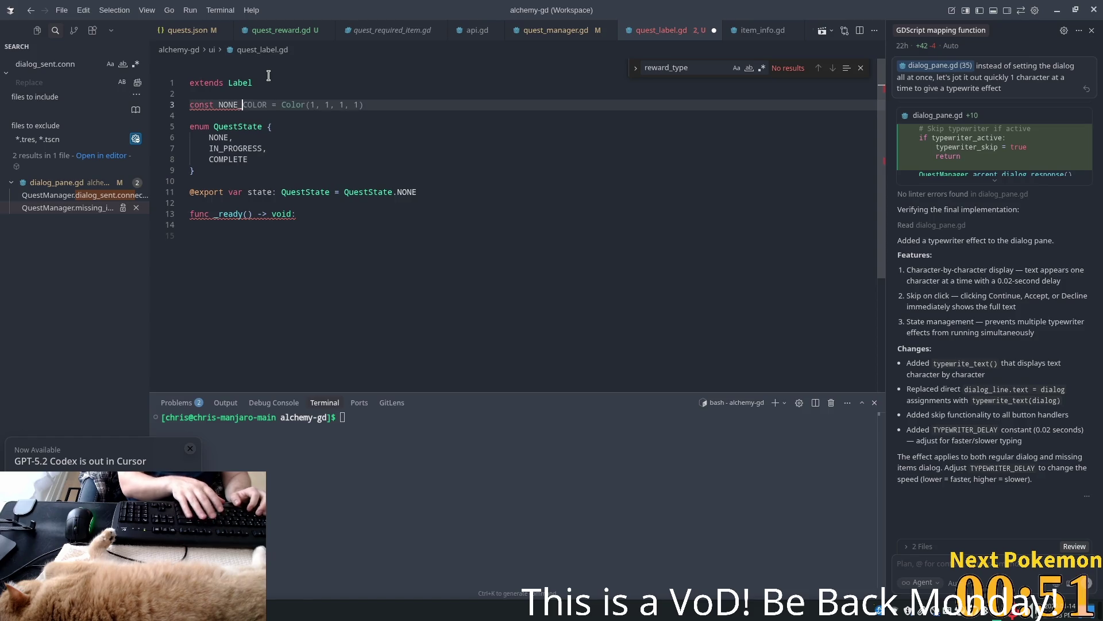
pyautogui.press('Tab')
pyautogui.hotkey('ctrl', 'shift', 'Left')
pyautogui.hotkey('ctrl', 'shift', 'Left')
pyautogui.hotkey('ctrl', 'shift', 'Left')
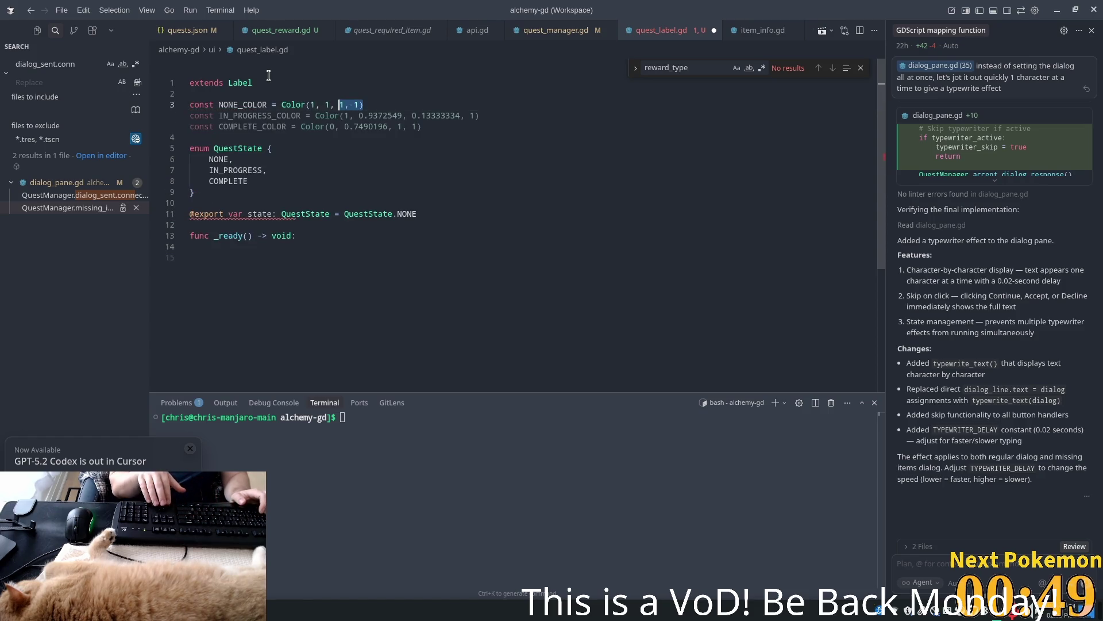
pyautogui.hotkey('ctrl', 'shift', 'Left')
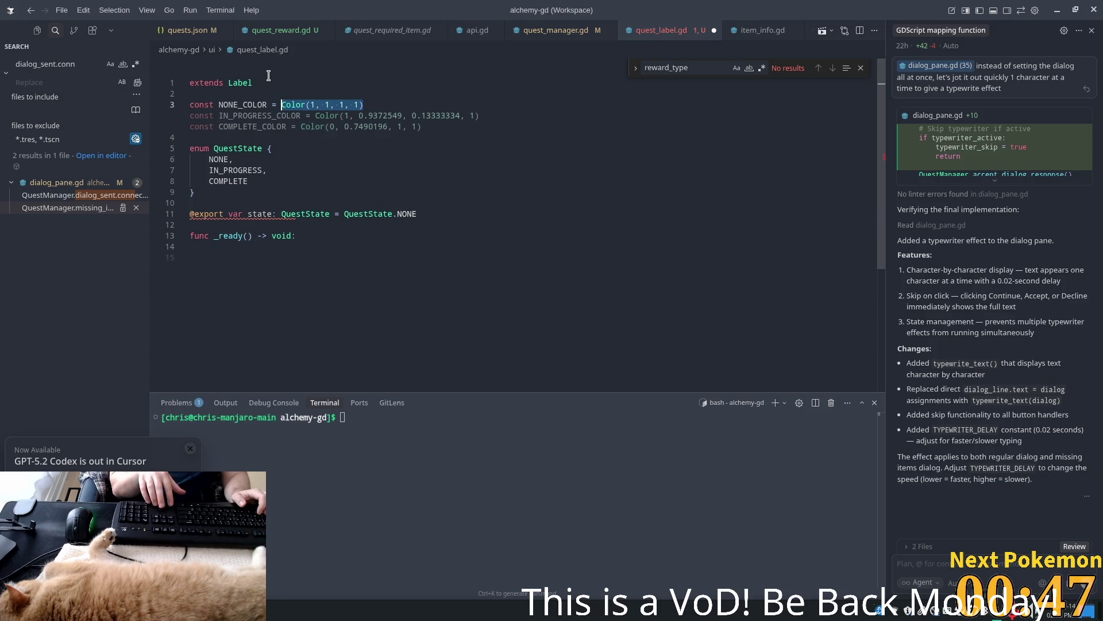
pyautogui.write('Color(0.604, 0.604, 0.604)')
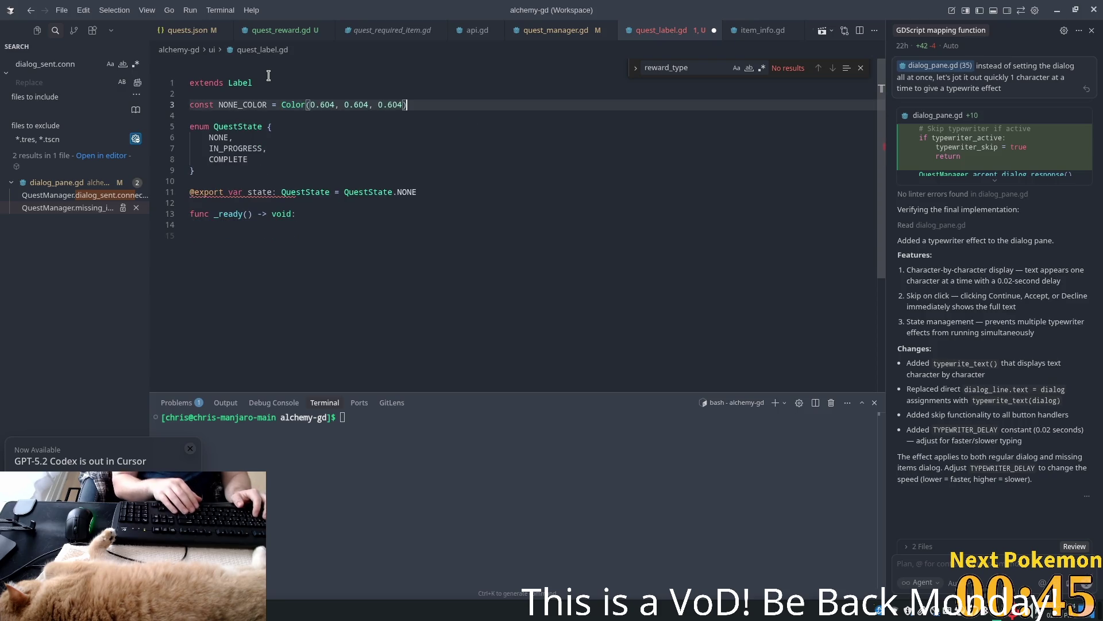
# Add IN_PROGRESS_COLOR and COMPLETE_COLOR constants below NONE_COLOR, then return to Godot.
pyautogui.press('Return')
pyautogui.press('Tab')
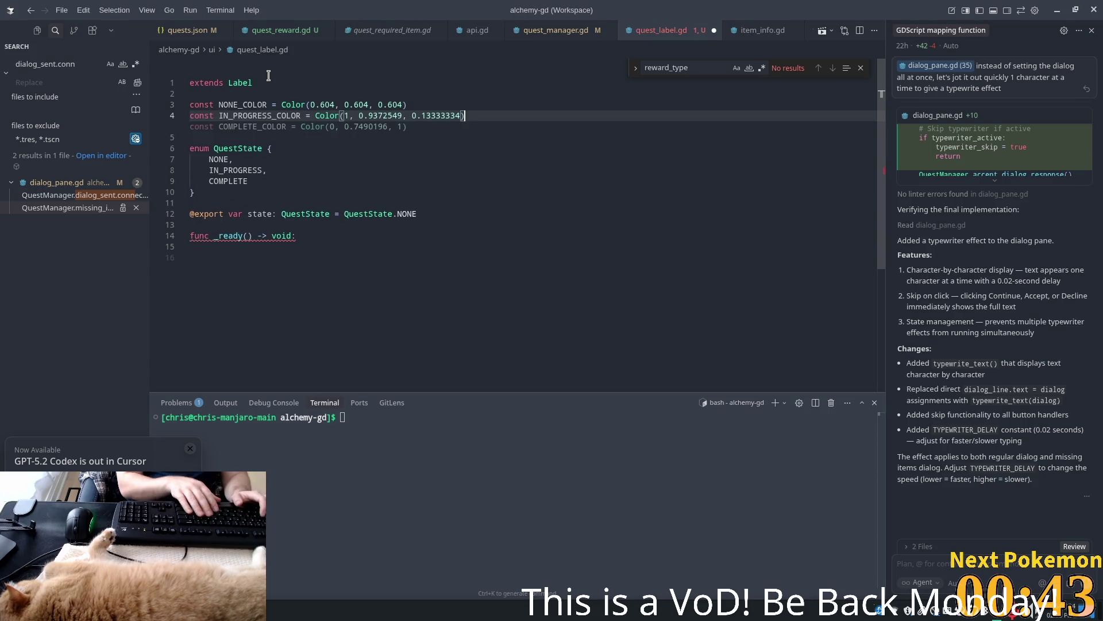
pyautogui.press('Tab')
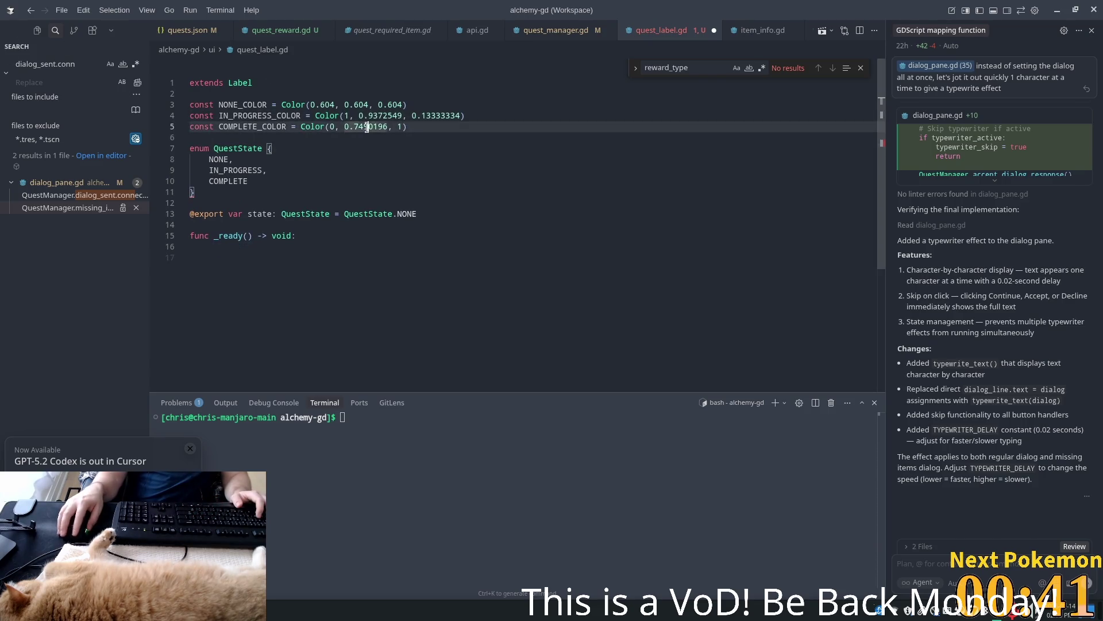
pyautogui.press('Up')
pyautogui.hotkey('ctrl', 'e')
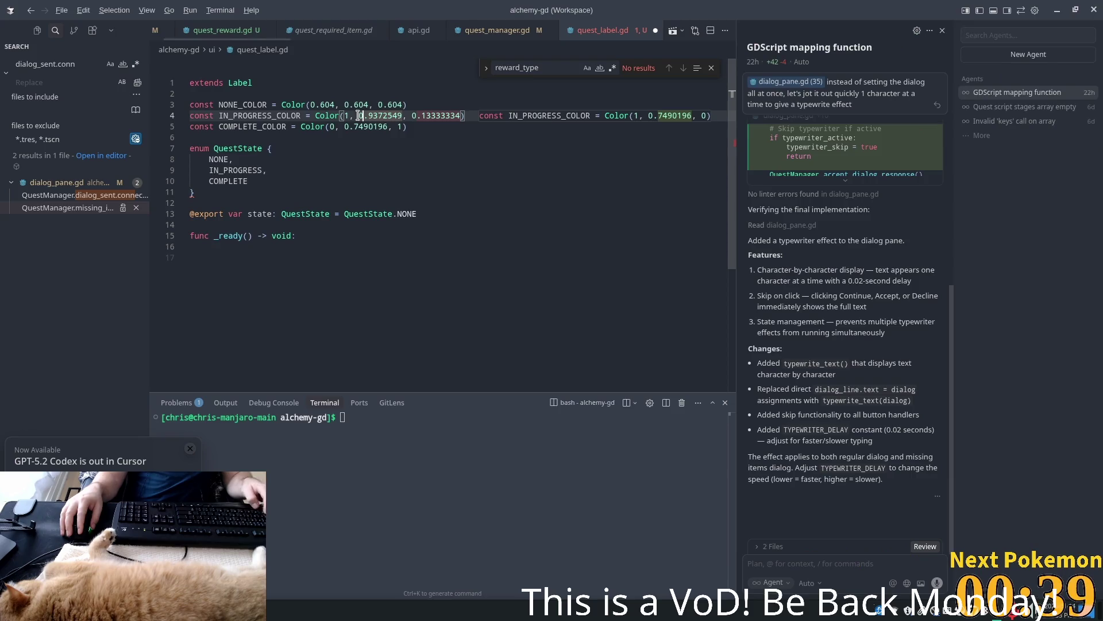
pyautogui.hotkey('alt', 'Tab')
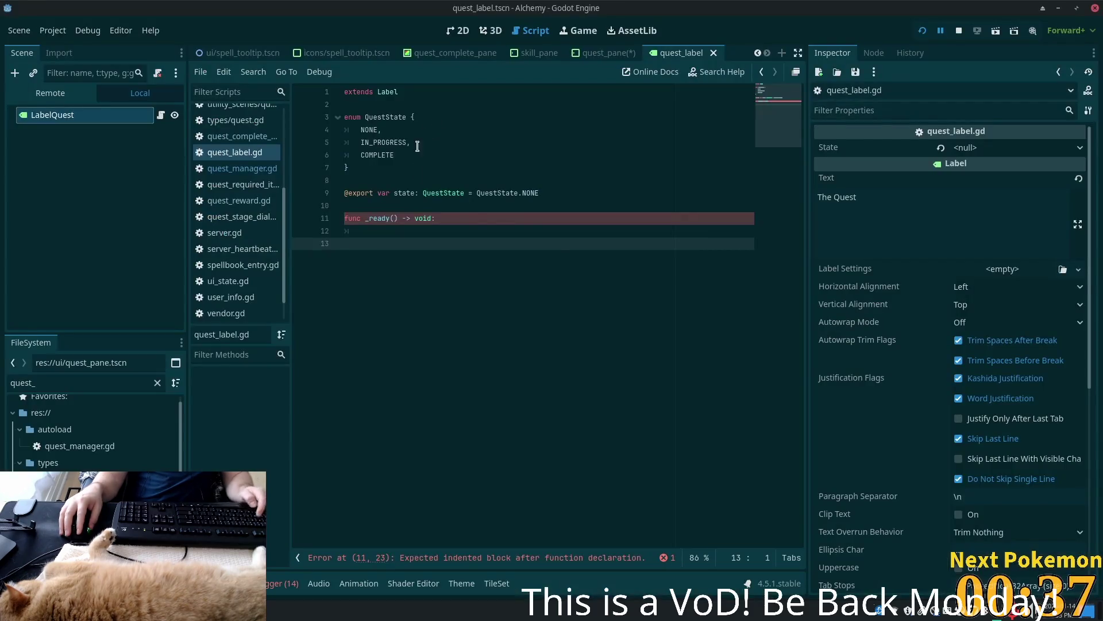
# Show quest_pane in the 2D view, scroll its Inspector, then open ui/spell_tooltip.tscn.
pyautogui.hotkey('ctrl', 'F1')
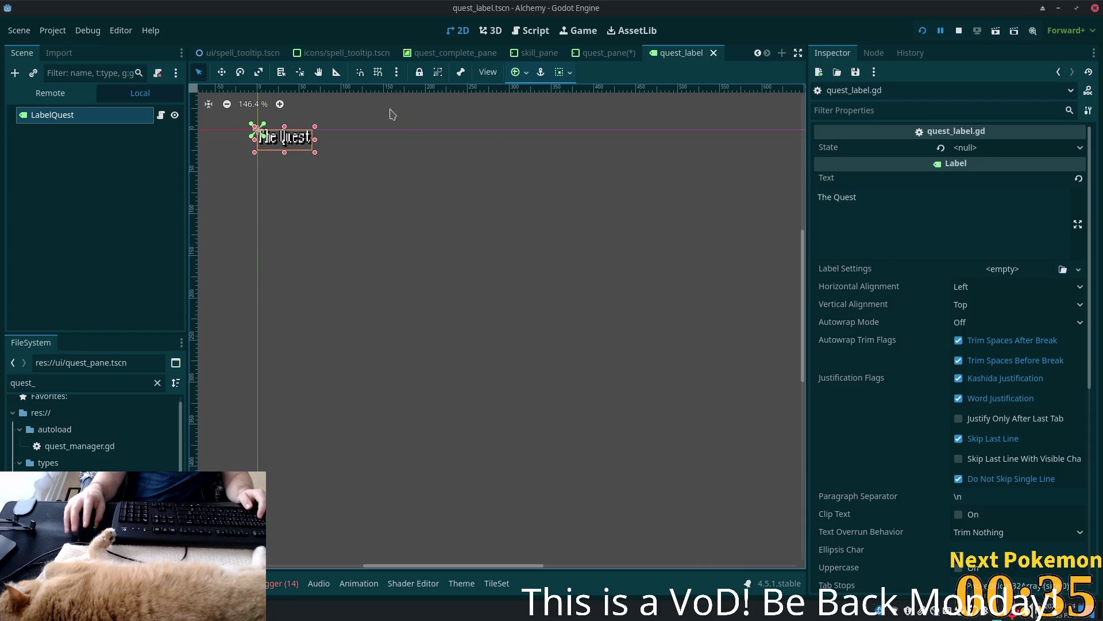
pyautogui.click(606, 52)
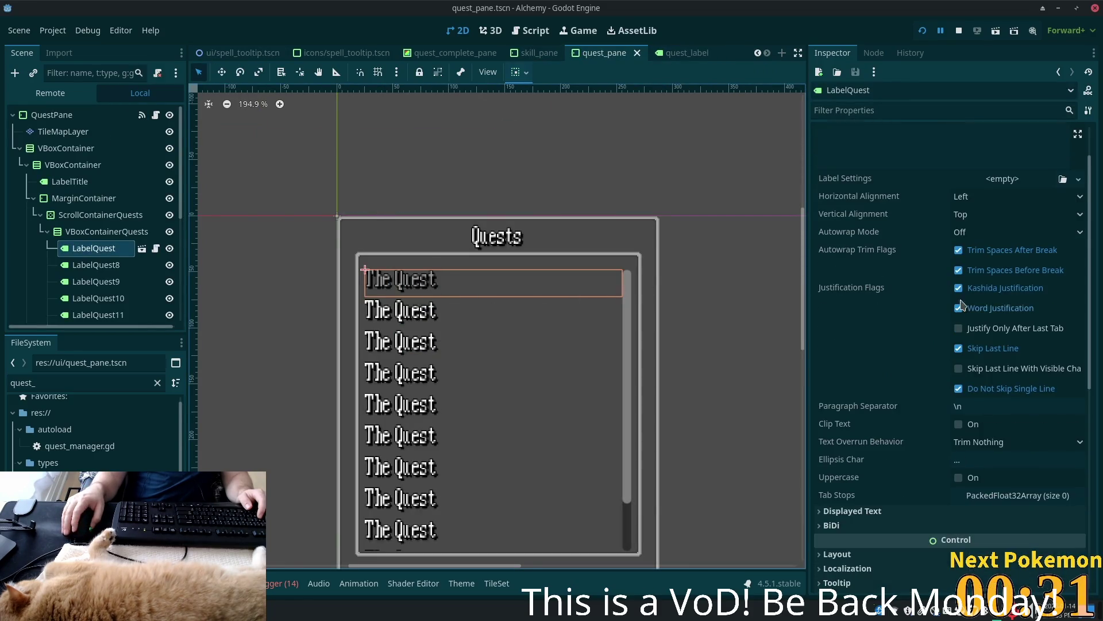
pyautogui.scroll(-5, 1002, 323)
pyautogui.scroll(-8, 1020, 425)
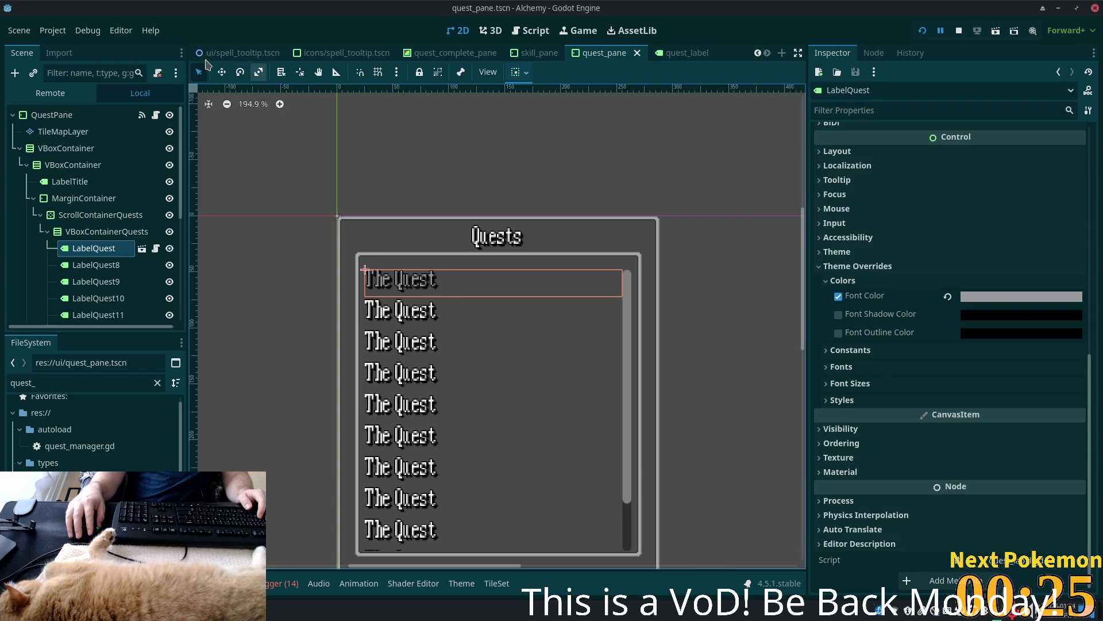
pyautogui.click(200, 55)
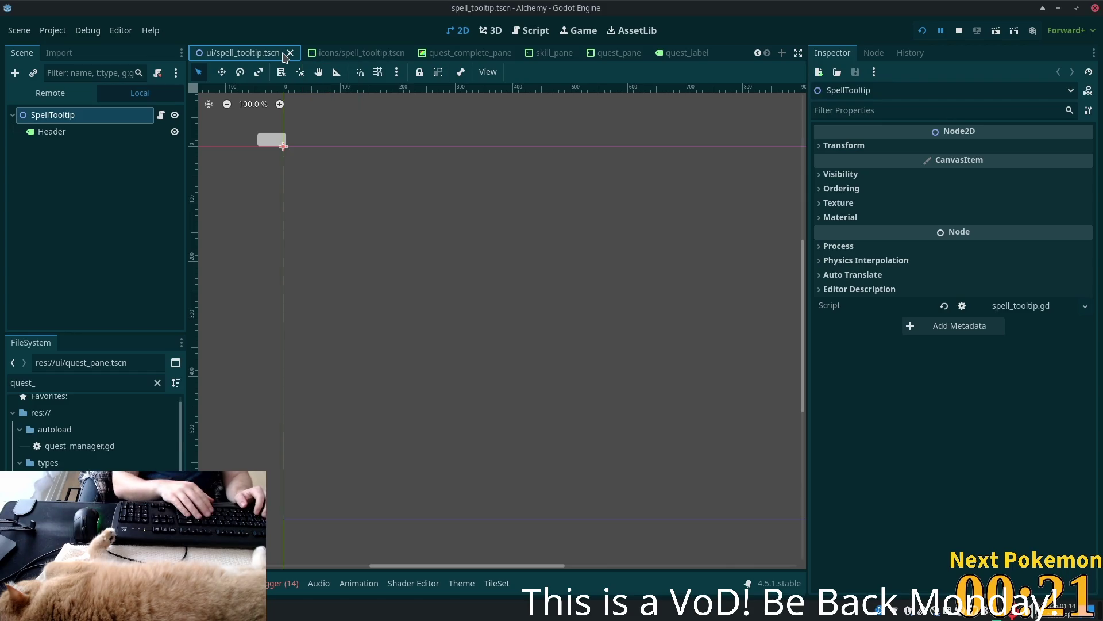
# Open the friends_list scene and its script, close spell tooltip, and open the FRIEND_LIST_ITEM preload.
pyautogui.hotkey('alt', 'shift', 'o')
pyautogui.write('freinds_lis')
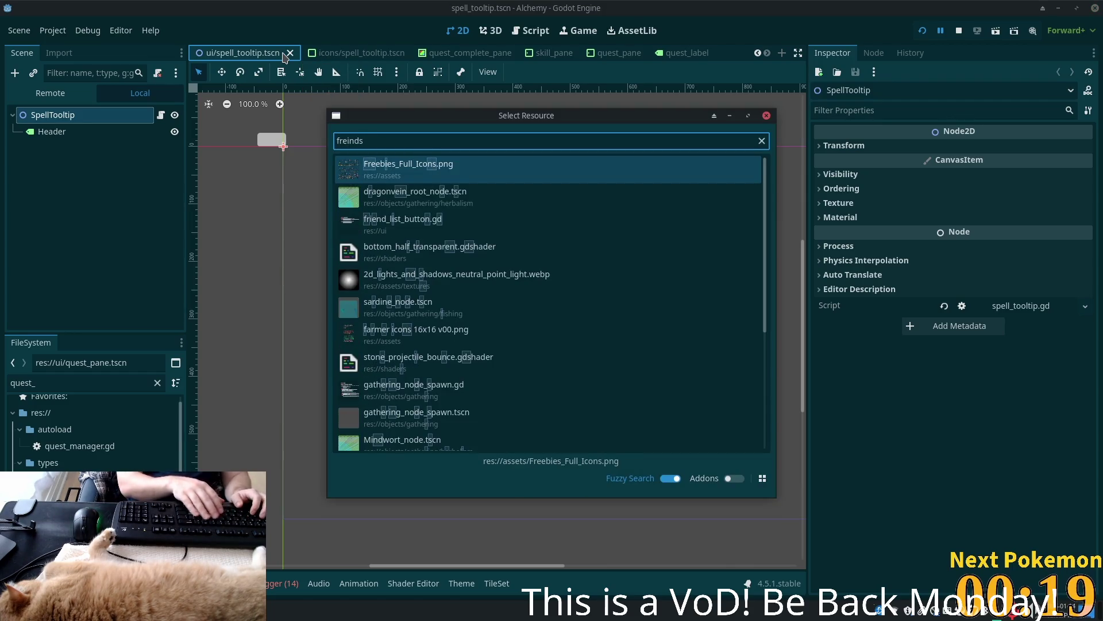
pyautogui.press('BackSpace')
pyautogui.press('BackSpace')
pyautogui.press('BackSpace')
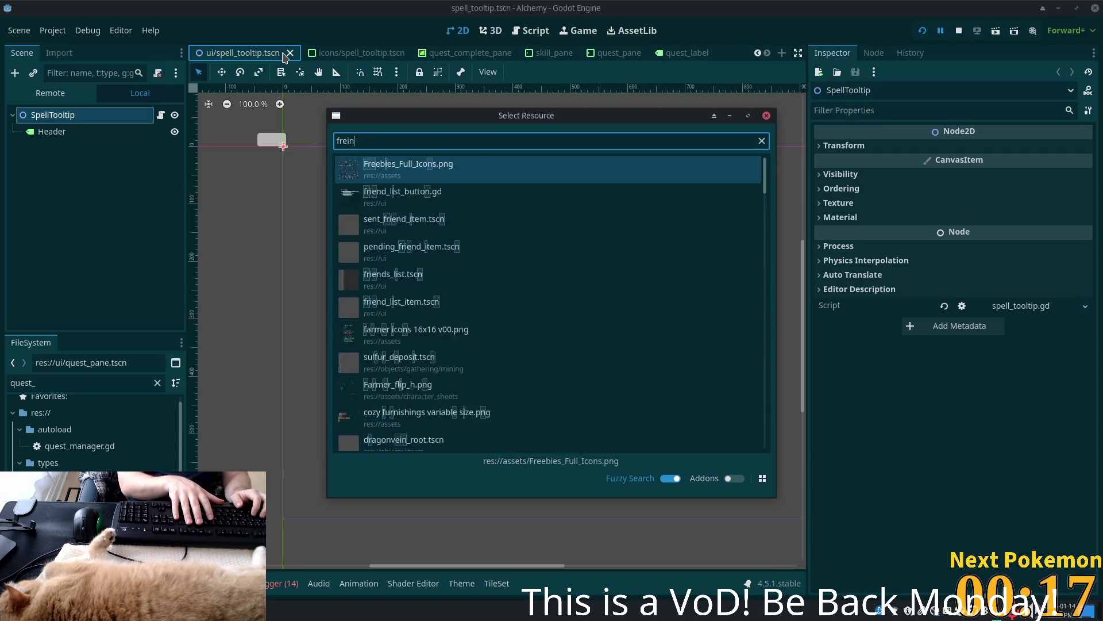
pyautogui.write('iend')
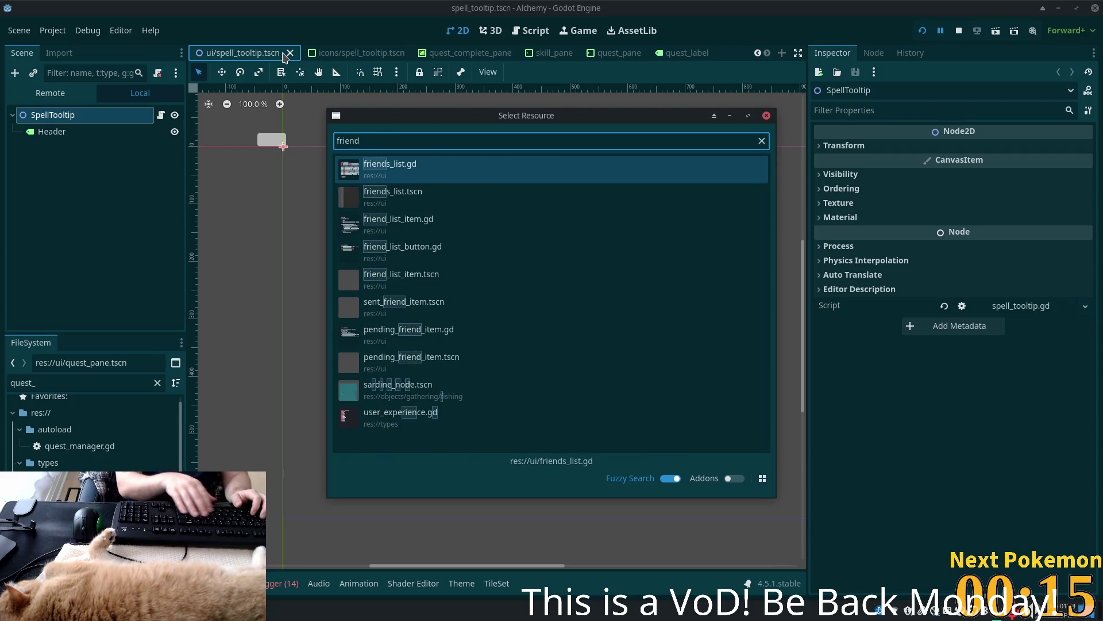
pyautogui.press('Escape')
pyautogui.click(290, 53)
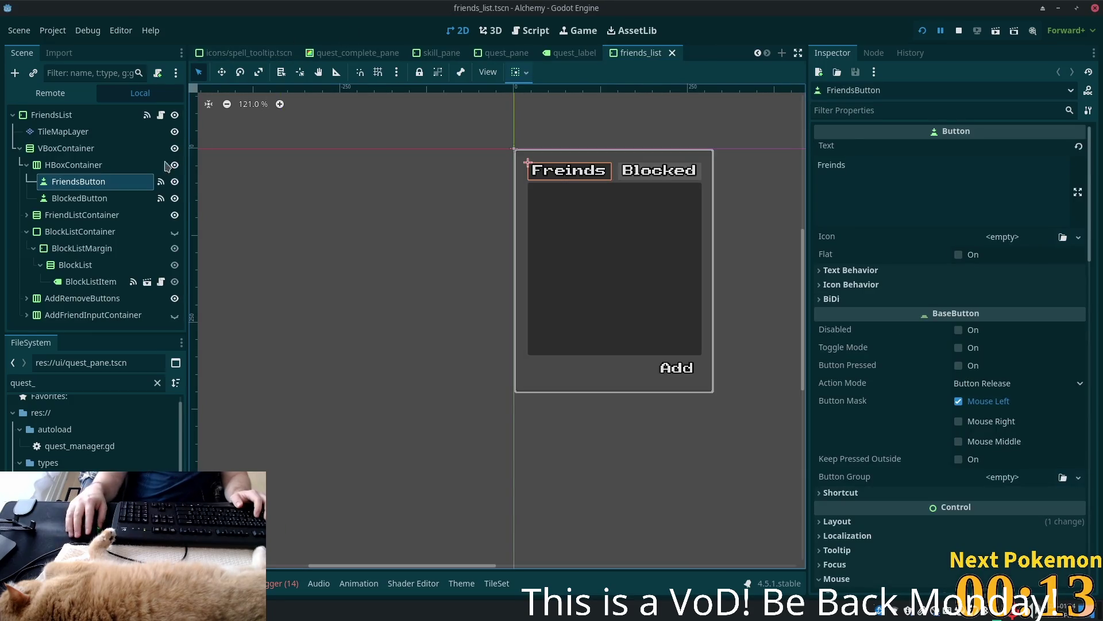
pyautogui.click(98, 182)
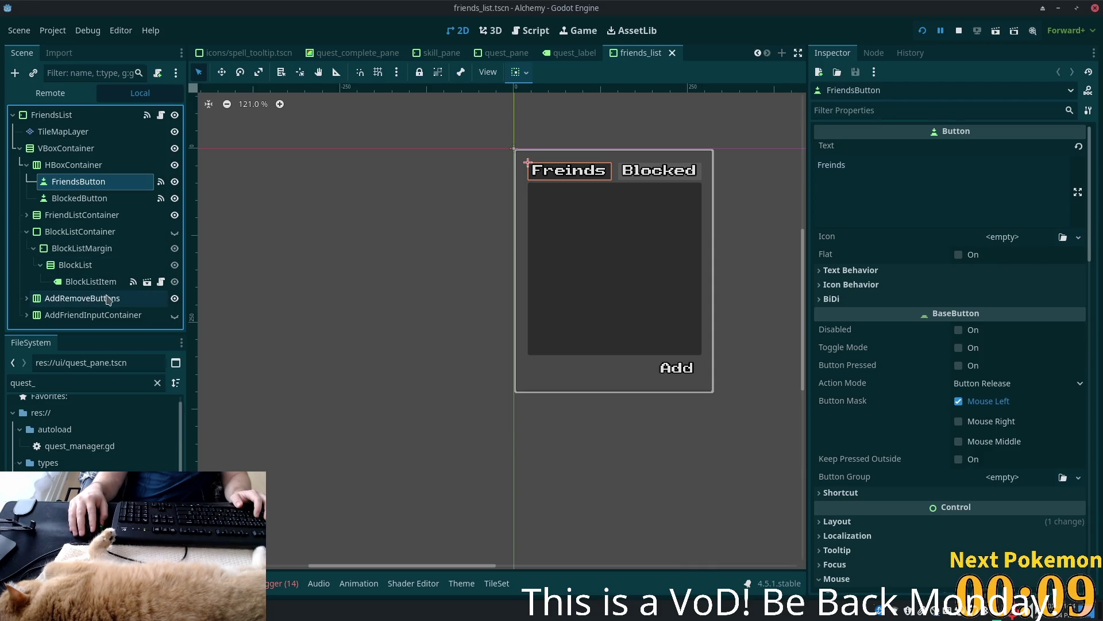
pyautogui.click(161, 115)
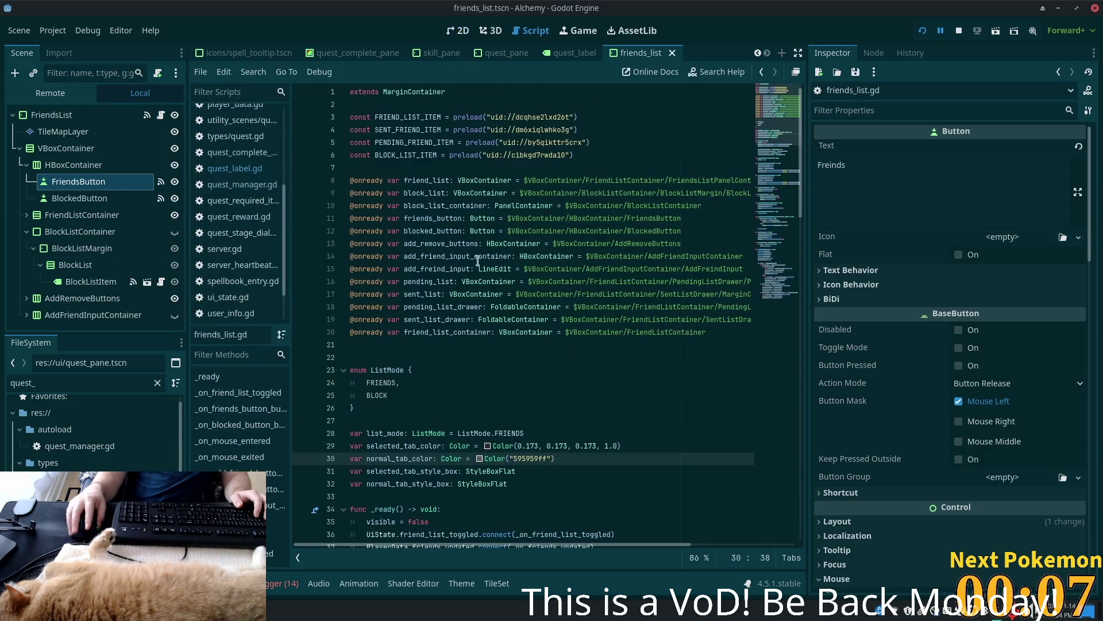
pyautogui.click(432, 117)
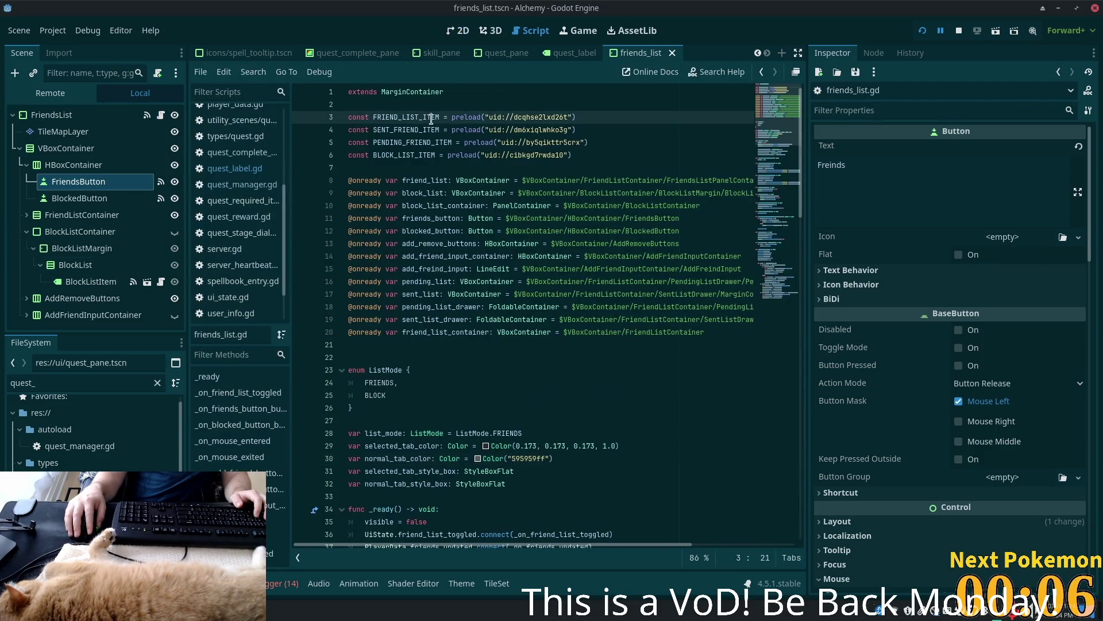
pyautogui.keyDown('ctrl'); pyautogui.click(533, 117); pyautogui.keyUp('ctrl')
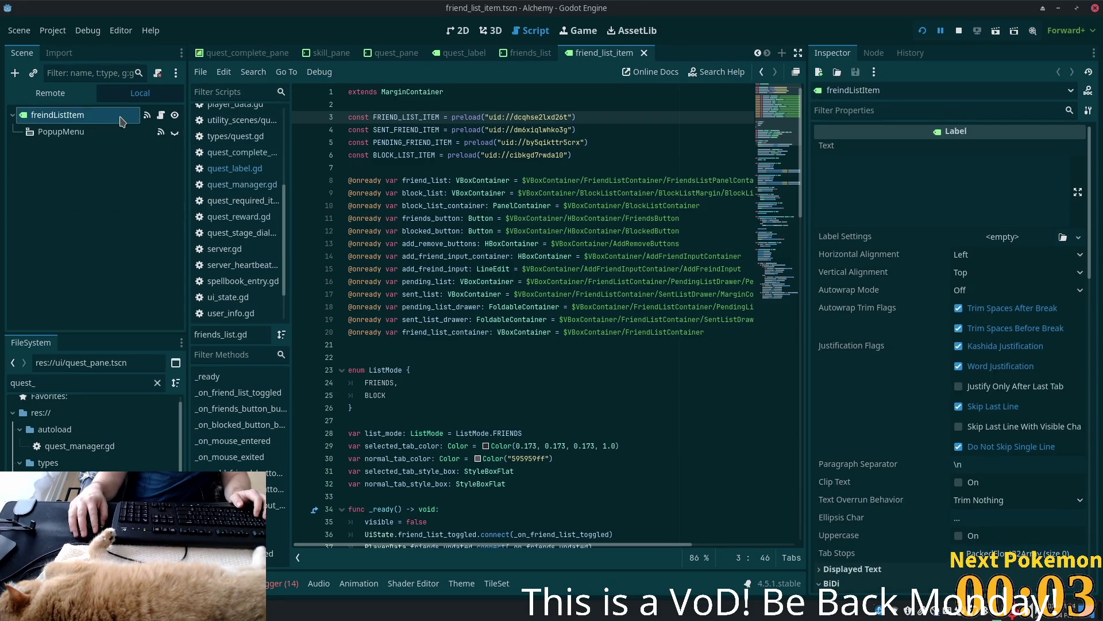
# Scroll through friends_list.gd and open block_list_item.tscn from the BLOCK_LIST_ITEM preload.
pyautogui.scroll(-10, 1020, 334)
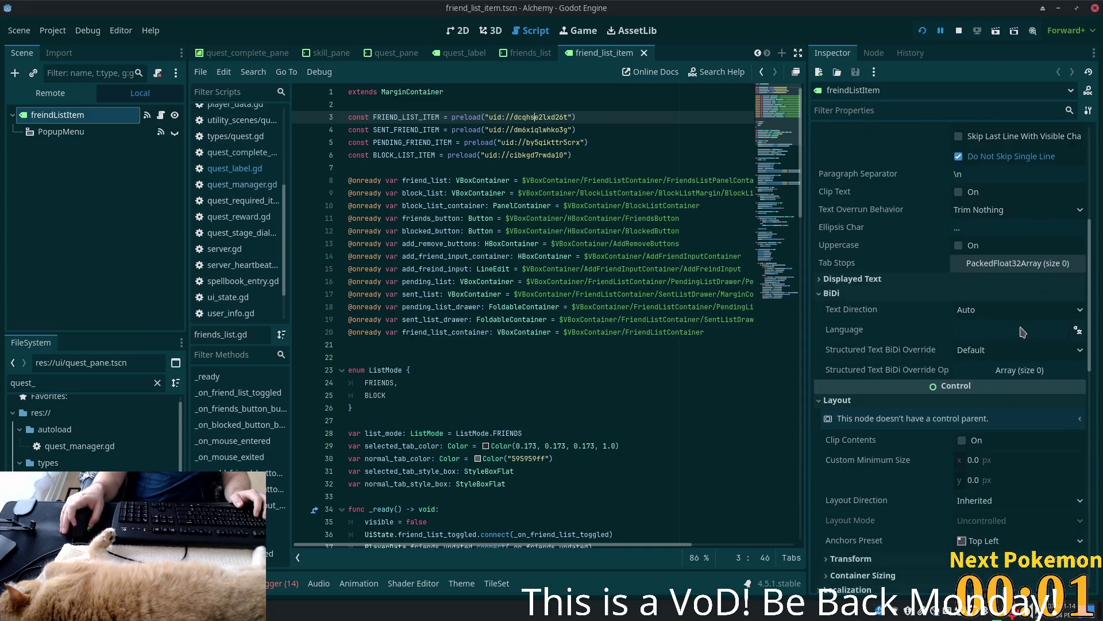
pyautogui.scroll(-10, 1020, 335)
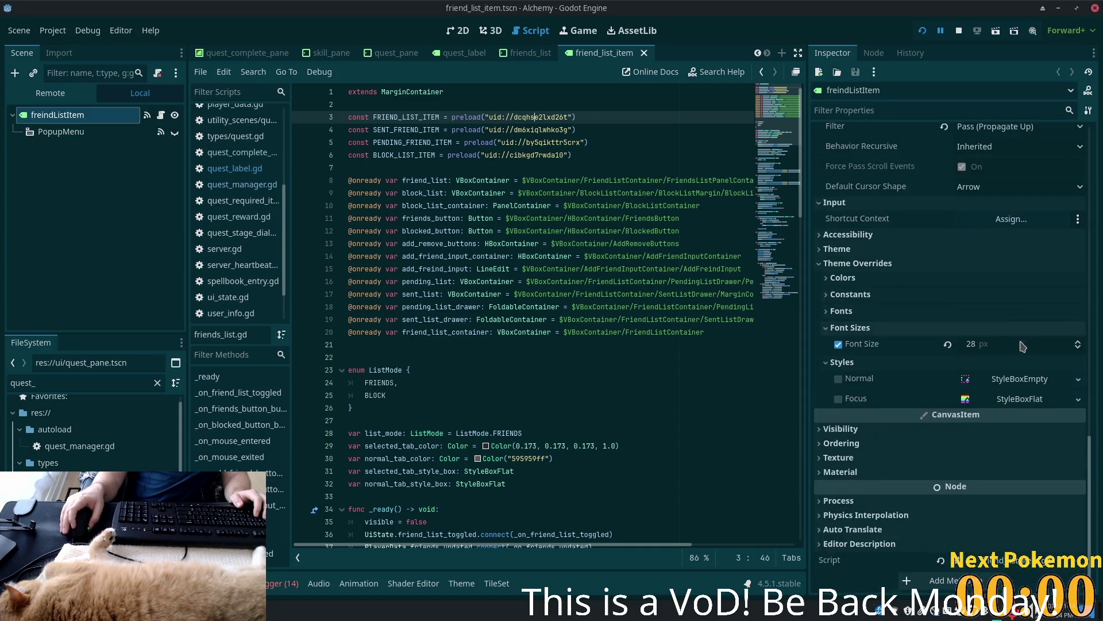
pyautogui.moveTo(1090, 469)
pyautogui.mouseDown()
pyautogui.moveTo(1070, 147)
pyautogui.moveTo(1090, 443)
pyautogui.mouseUp()
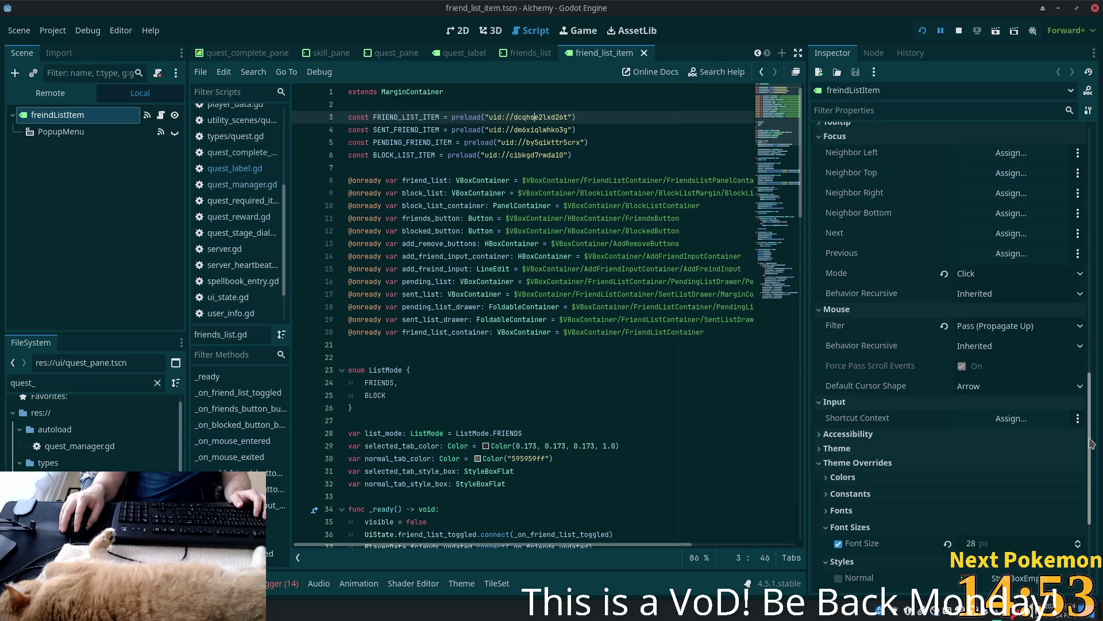
pyautogui.moveTo(1091, 443); pyautogui.dragTo(1085, 479)
pyautogui.scroll(-3, 557, 359)
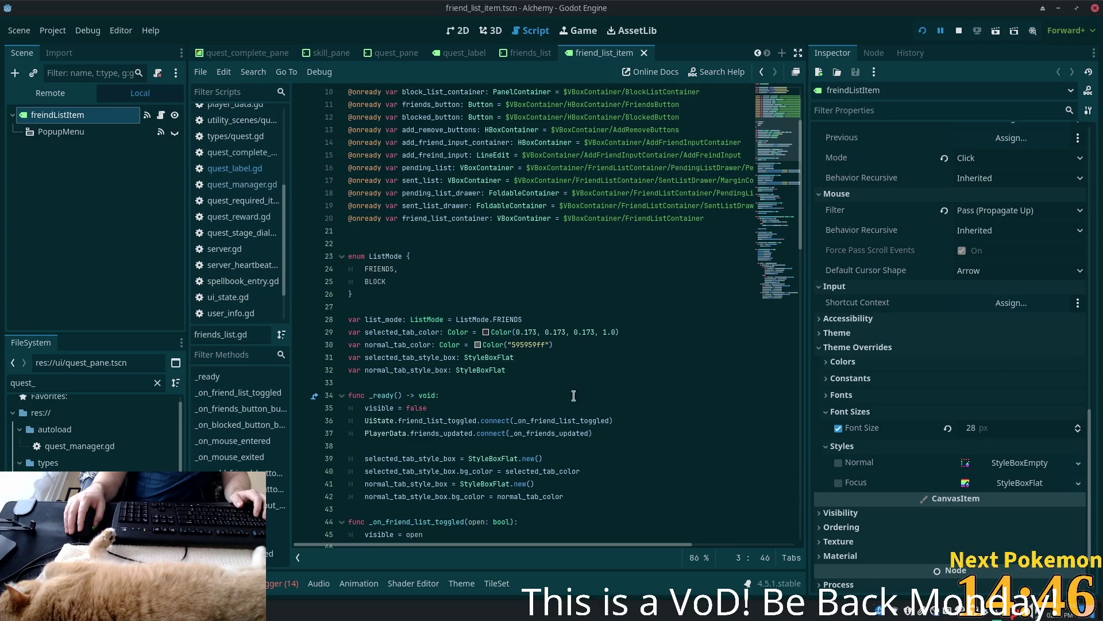
pyautogui.scroll(-3, 1016, 379)
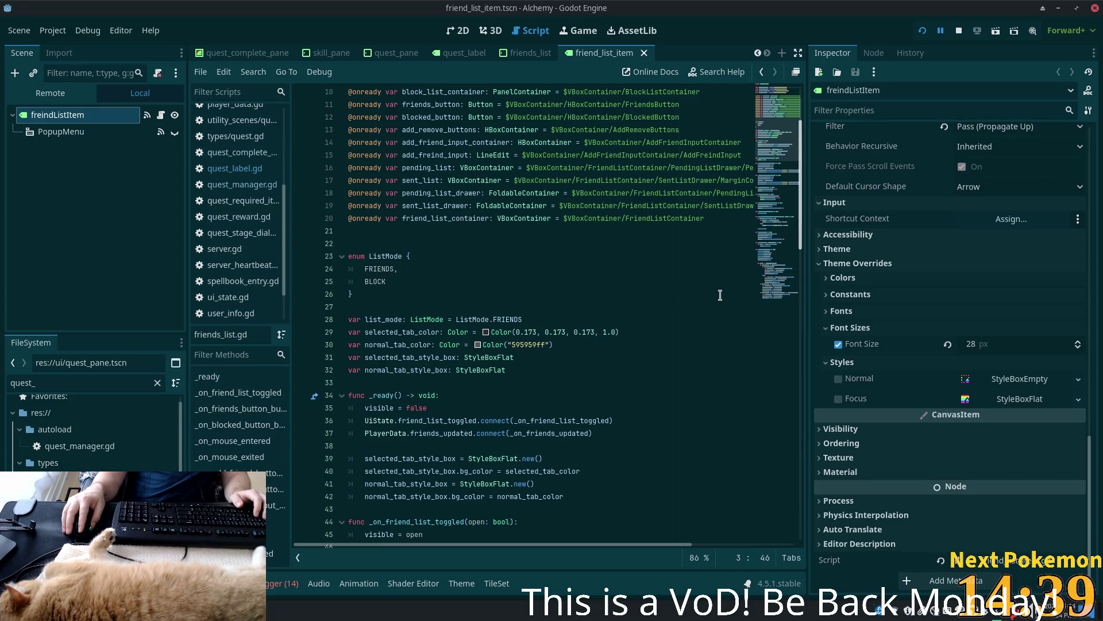
pyautogui.scroll(-4, 670, 322)
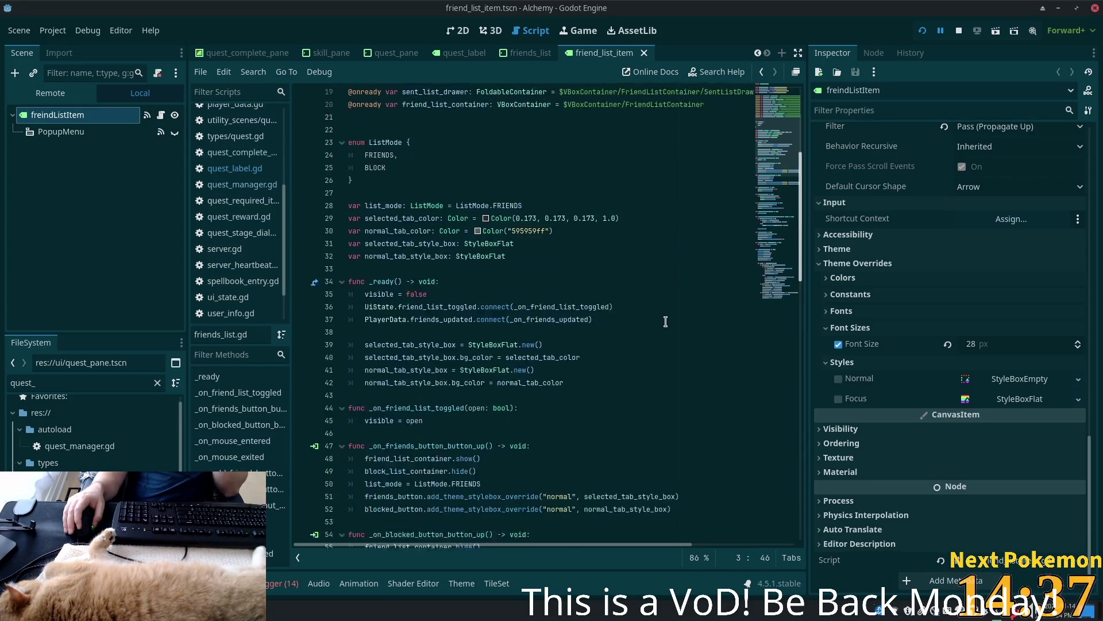
pyautogui.scroll(-2, 669, 322)
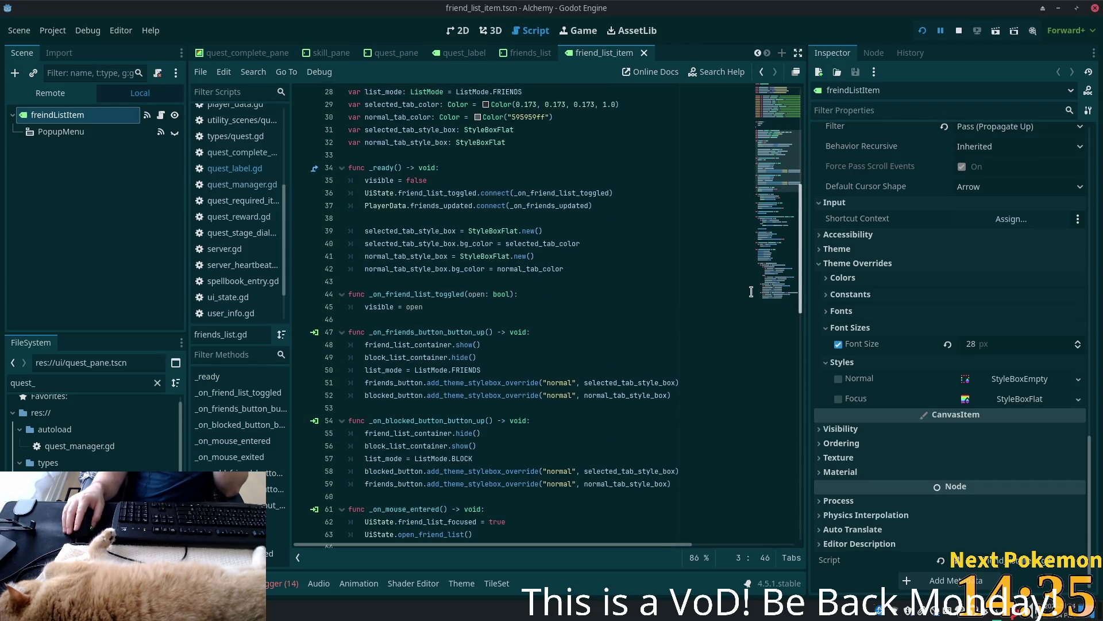
pyautogui.moveTo(776, 120)
pyautogui.mouseDown()
pyautogui.moveTo(778, 245)
pyautogui.moveTo(779, 31)
pyautogui.mouseUp()
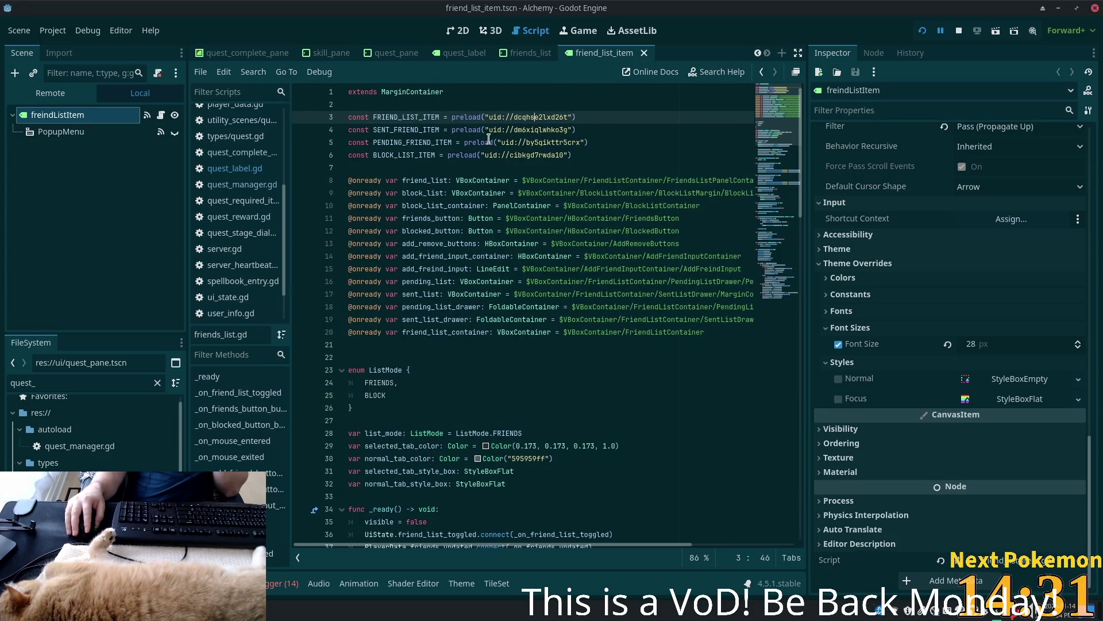
pyautogui.click(396, 152)
pyautogui.click(399, 116)
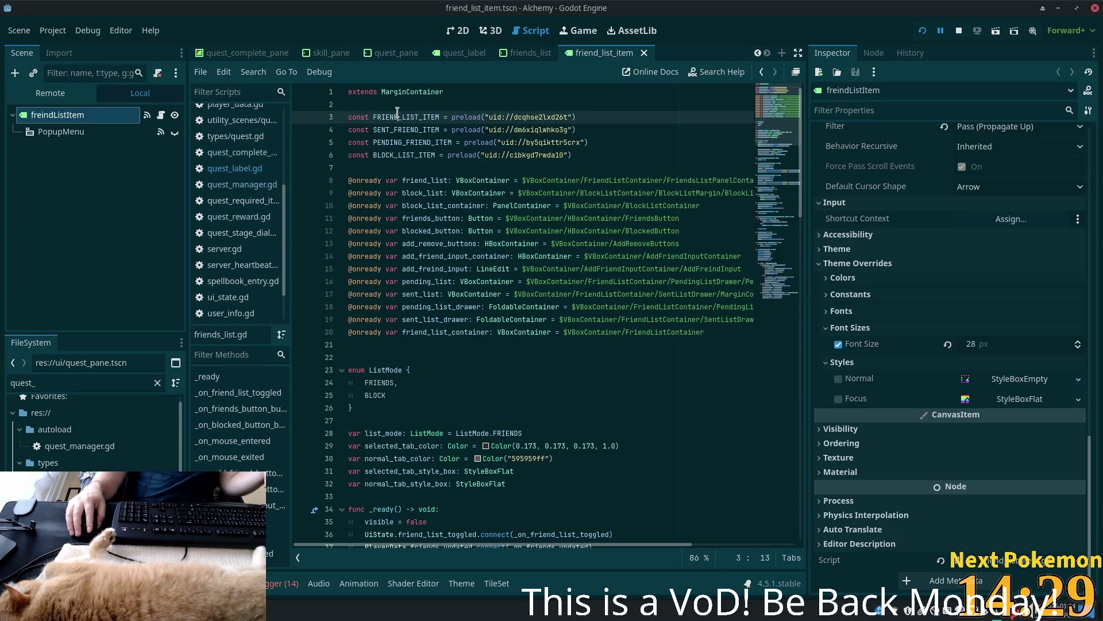
pyautogui.press('Down')
pyautogui.press('Down')
pyautogui.press('Right')
pyautogui.keyDown('ctrl'); pyautogui.click(561, 156); pyautogui.keyUp('ctrl')
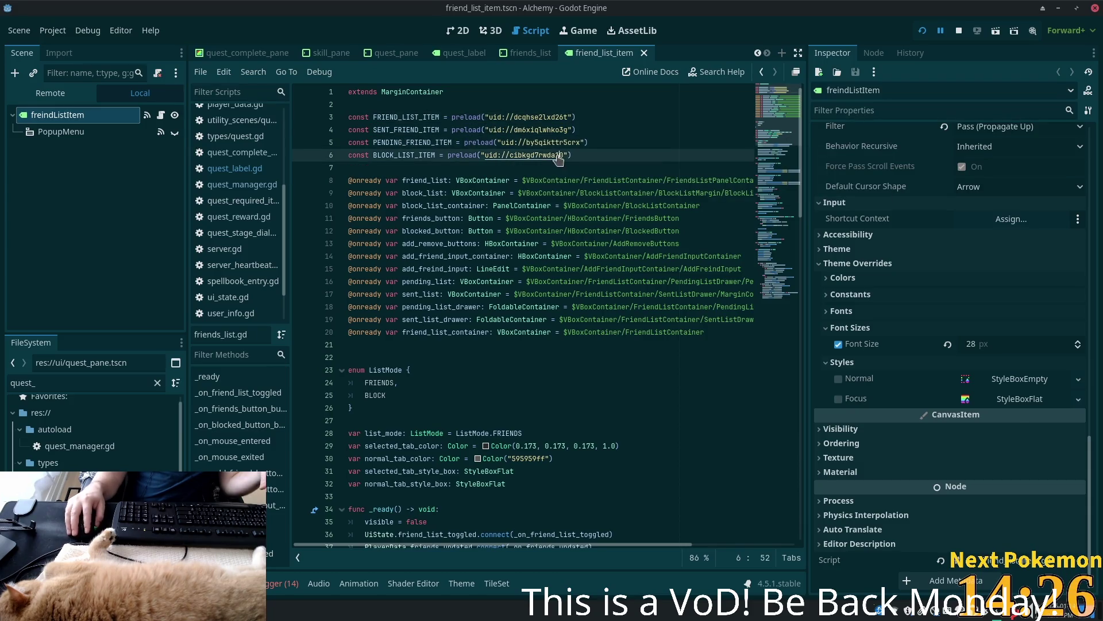
# Open the friend list item scene referenced by FRIEND_LIST_ITEM and expand its label's Theme Override Colors.
pyautogui.scroll(-10, 1053, 483)
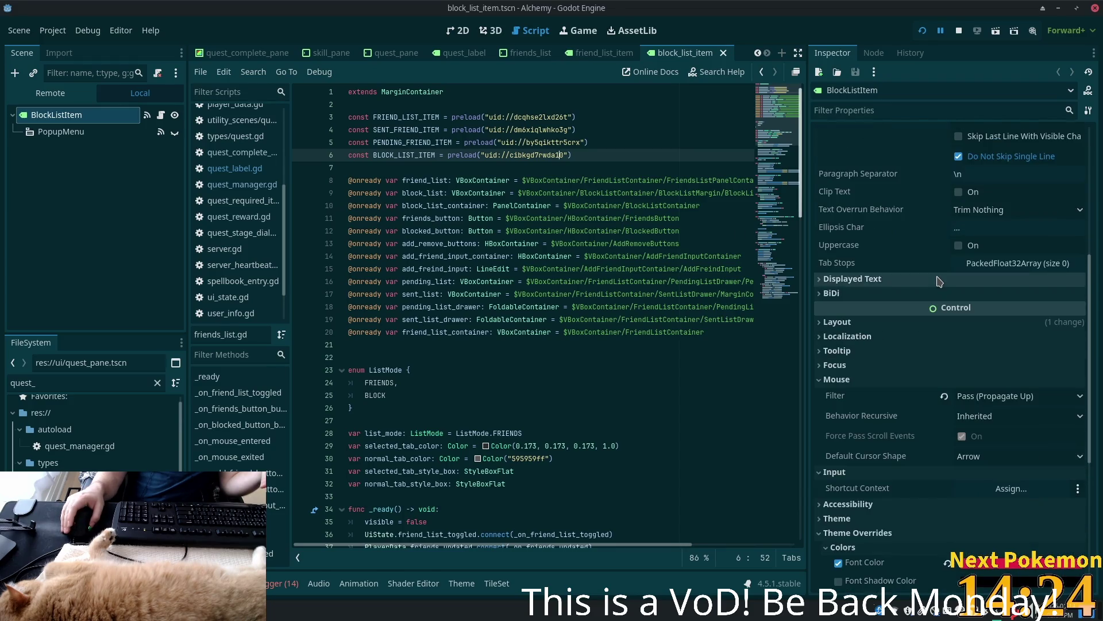
pyautogui.moveTo(1014, 449)
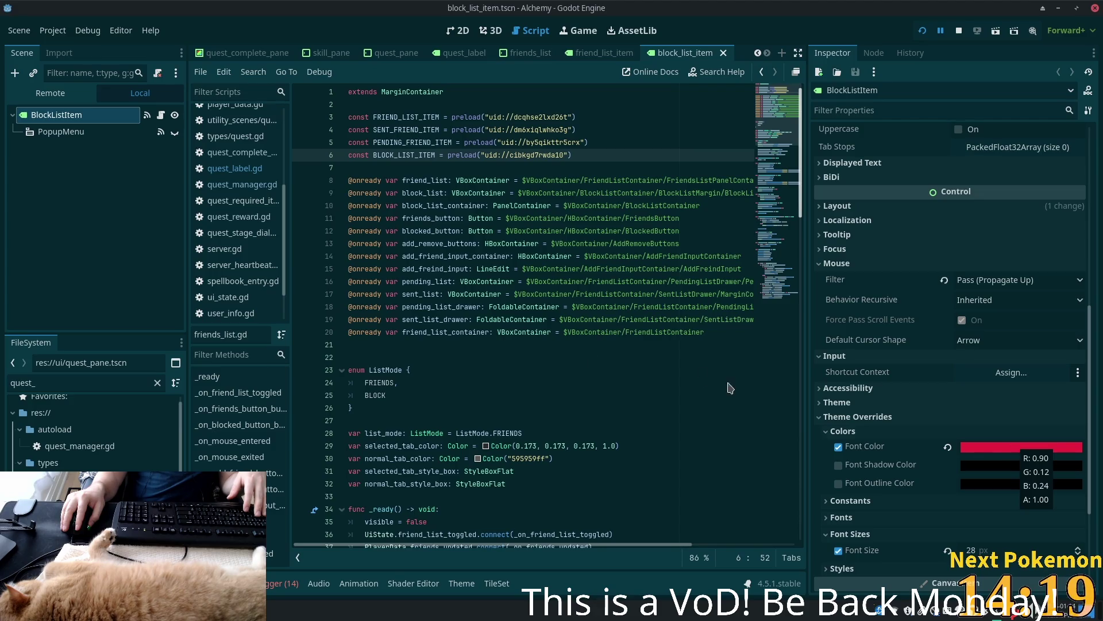
pyautogui.keyDown('ctrl'); pyautogui.click(517, 117); pyautogui.keyUp('ctrl')
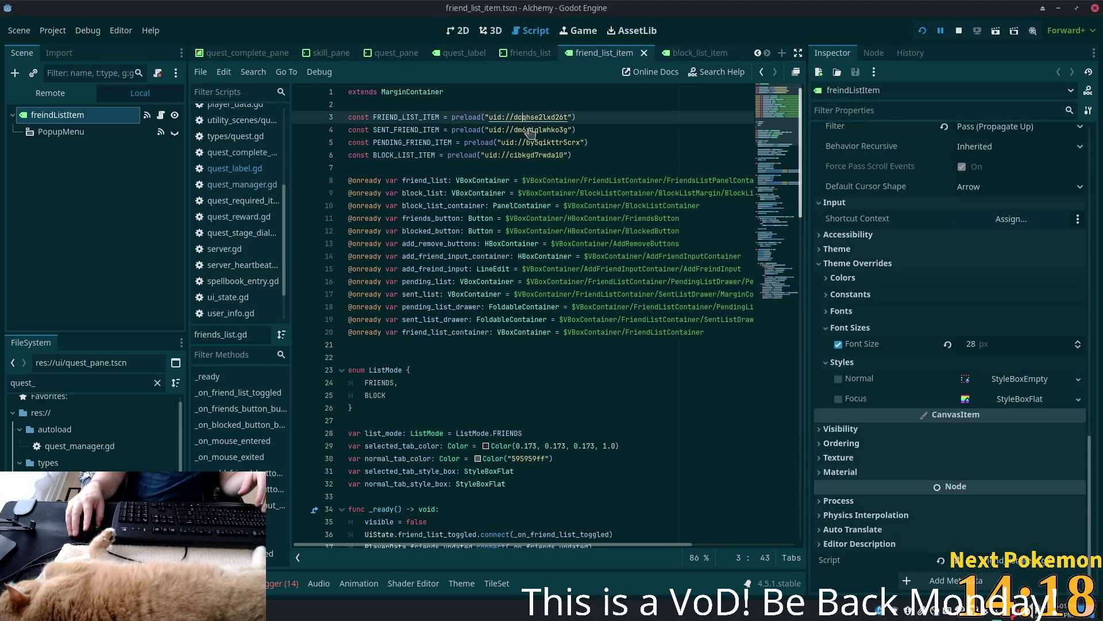
pyautogui.scroll(-2, 932, 367)
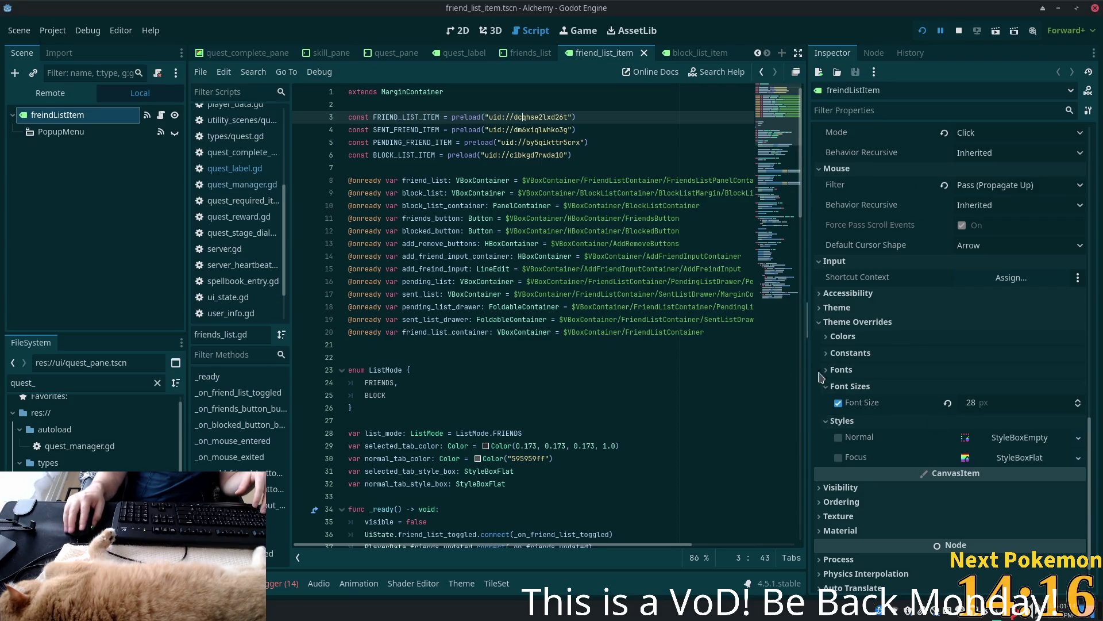
pyautogui.click(830, 337)
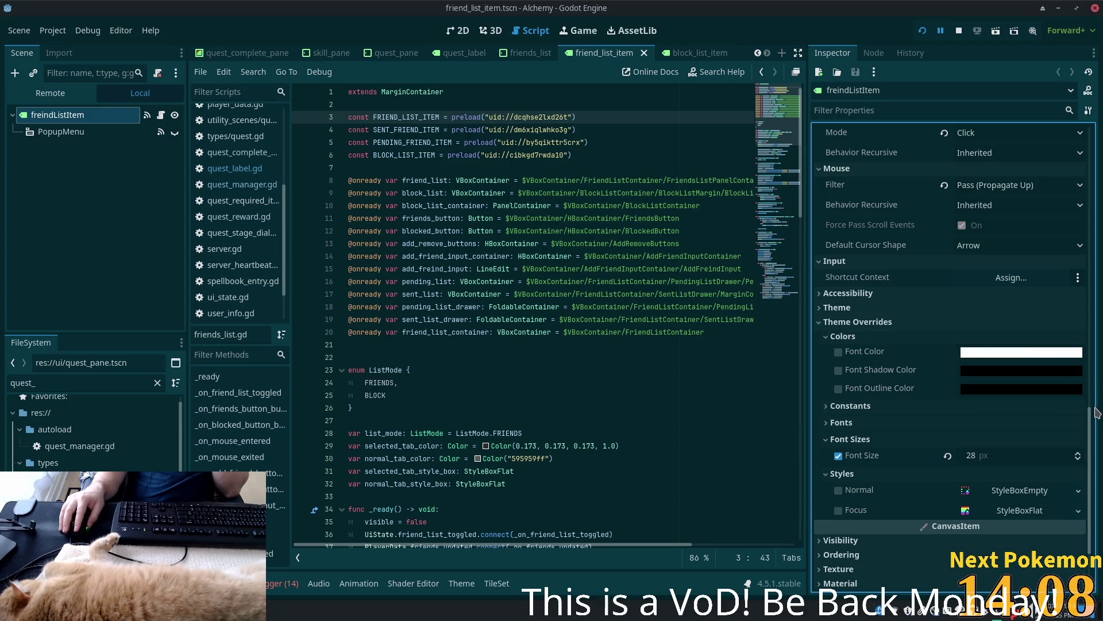
# Open friend_list_item.gd, which colours the label GREEN when online and GRAY otherwise.
pyautogui.moveTo(1090, 414)
pyautogui.mouseDown()
pyautogui.moveTo(1097, 131)
pyautogui.moveTo(1093, 445)
pyautogui.mouseUp()
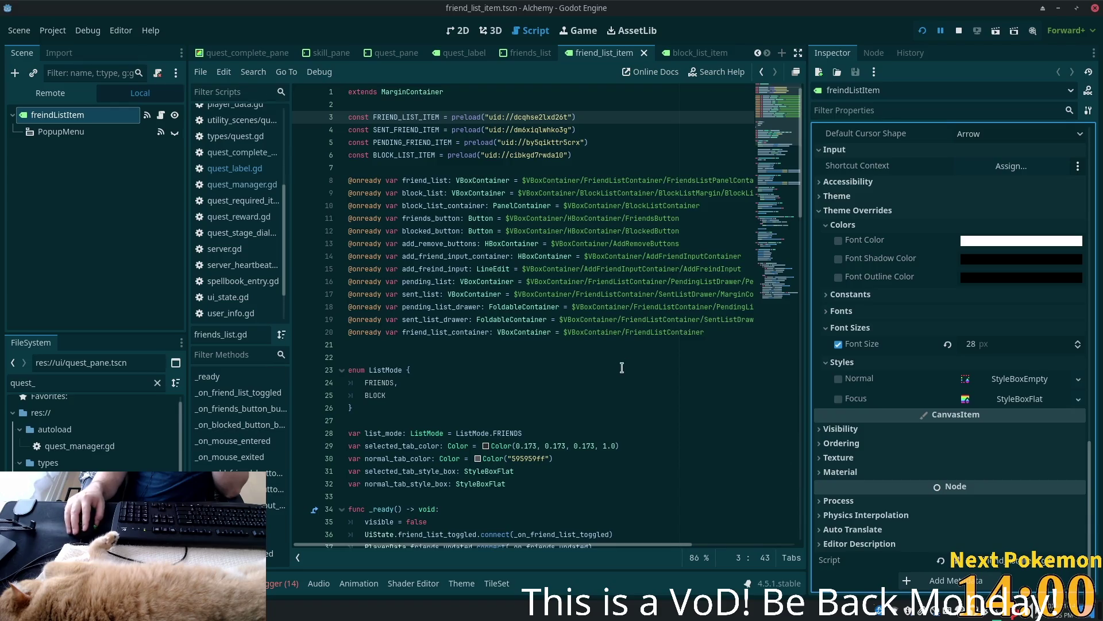
pyautogui.scroll(-5, 619, 367)
pyautogui.moveTo(783, 151)
pyautogui.mouseDown()
pyautogui.moveTo(773, 260)
pyautogui.moveTo(767, 186)
pyautogui.mouseUp()
pyautogui.scroll(12, 761, 307)
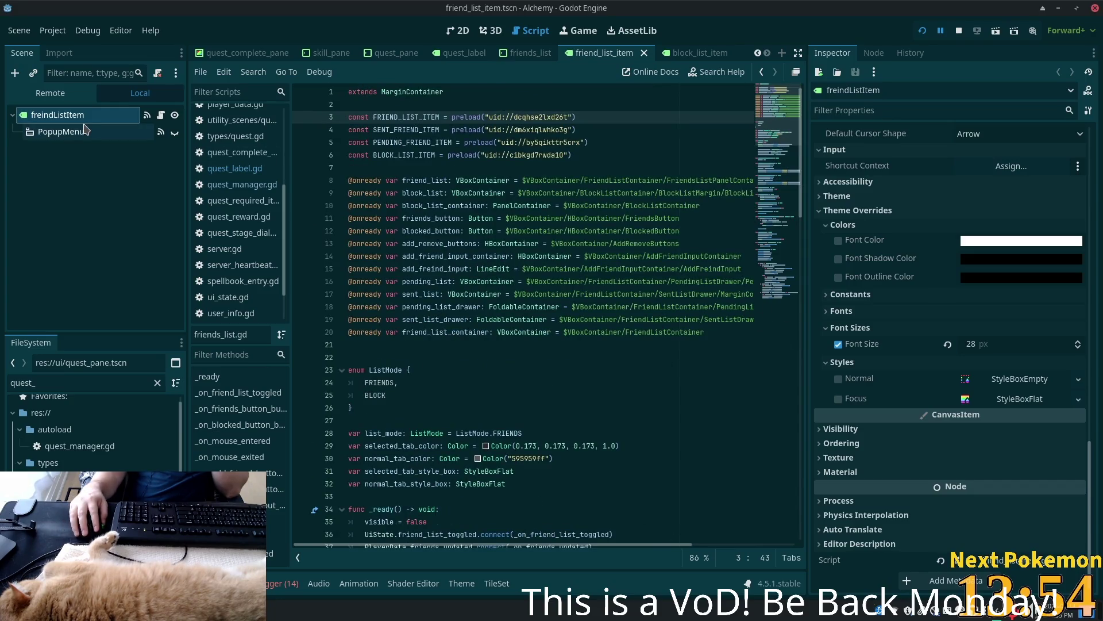
pyautogui.click(160, 115)
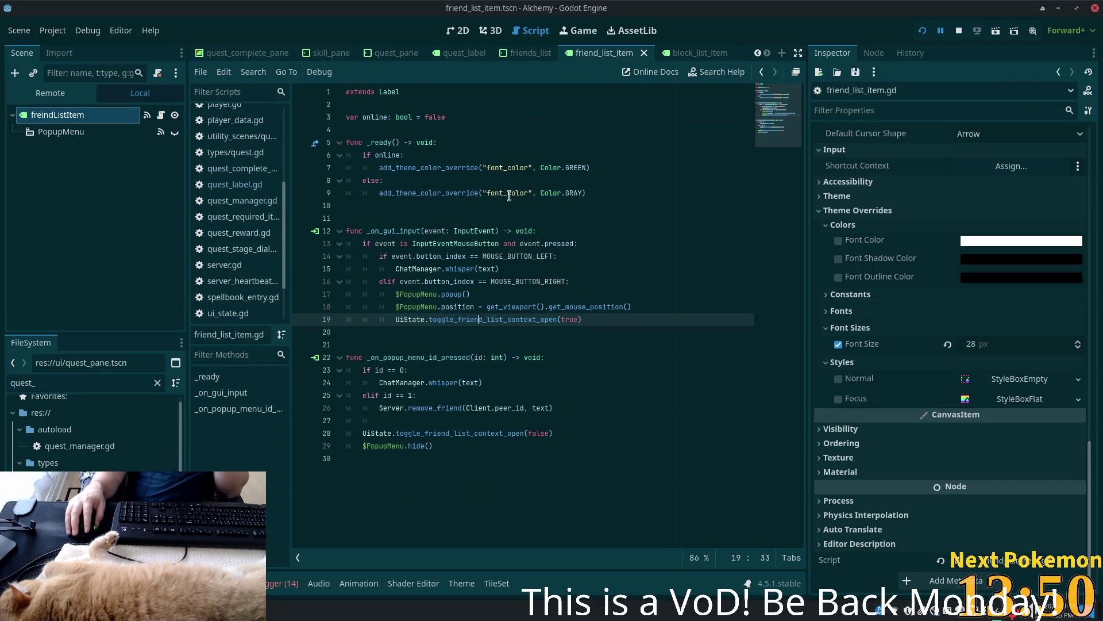
# Check Color.GREEN's docs, then open the quest label scene's quest_label.gd and view it in Cursor.
pyautogui.moveTo(584, 167); pyautogui.dragTo(568, 167)
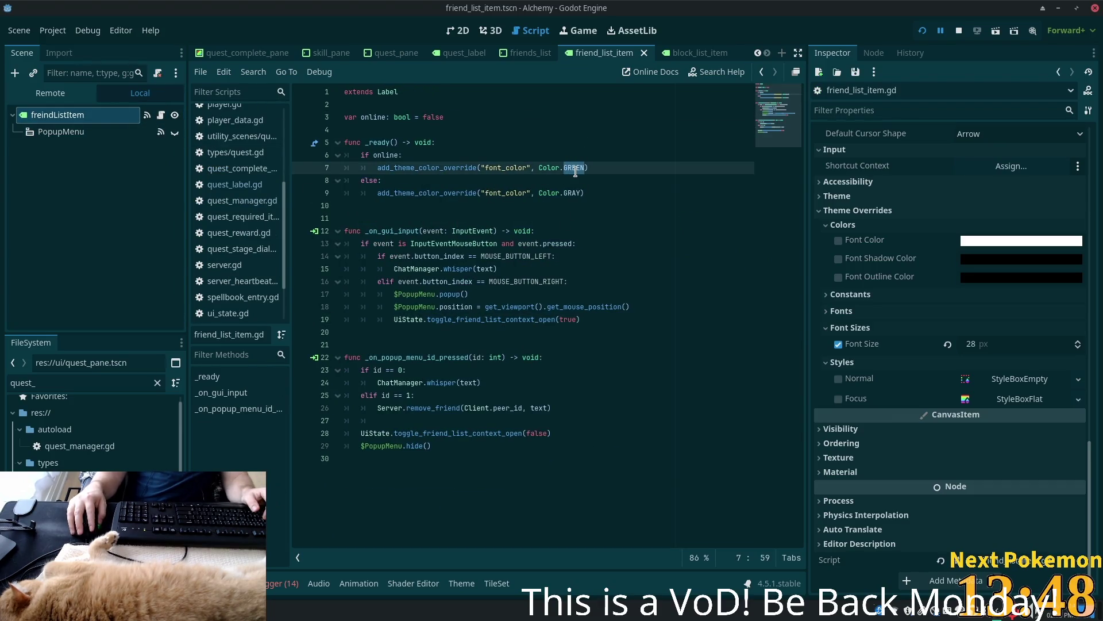
pyautogui.moveTo(574, 167)
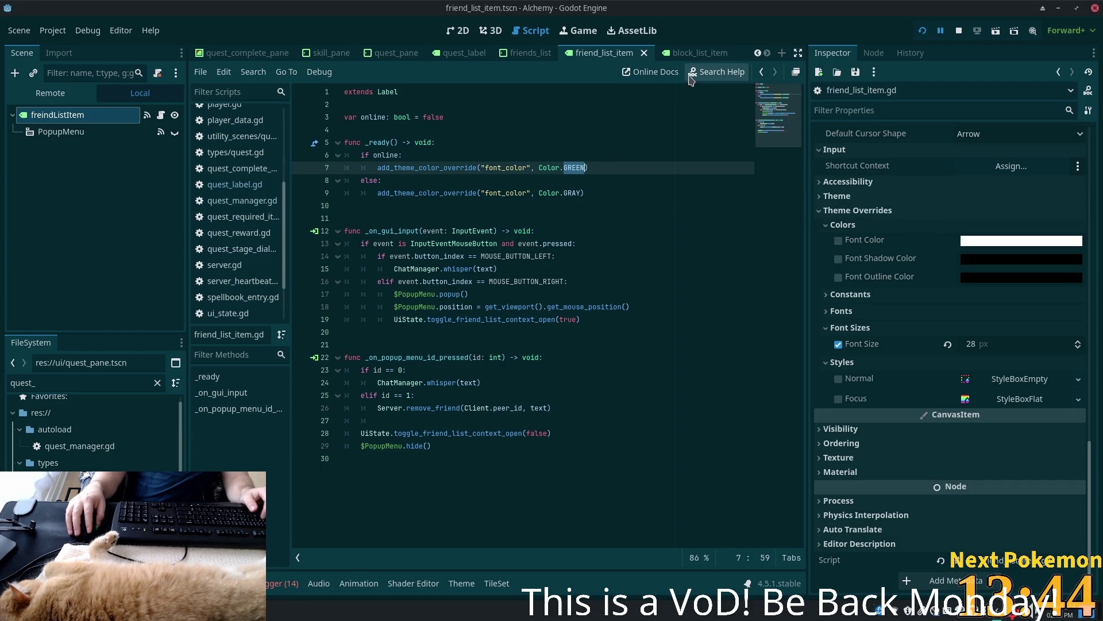
pyautogui.click(520, 53)
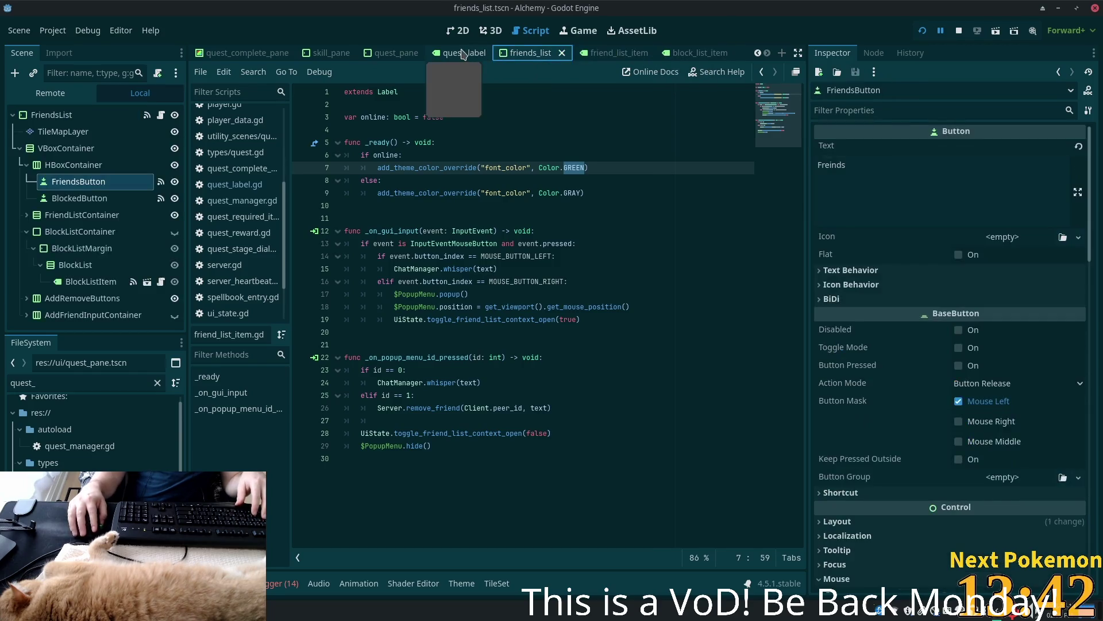
pyautogui.click(462, 53)
pyautogui.click(161, 115)
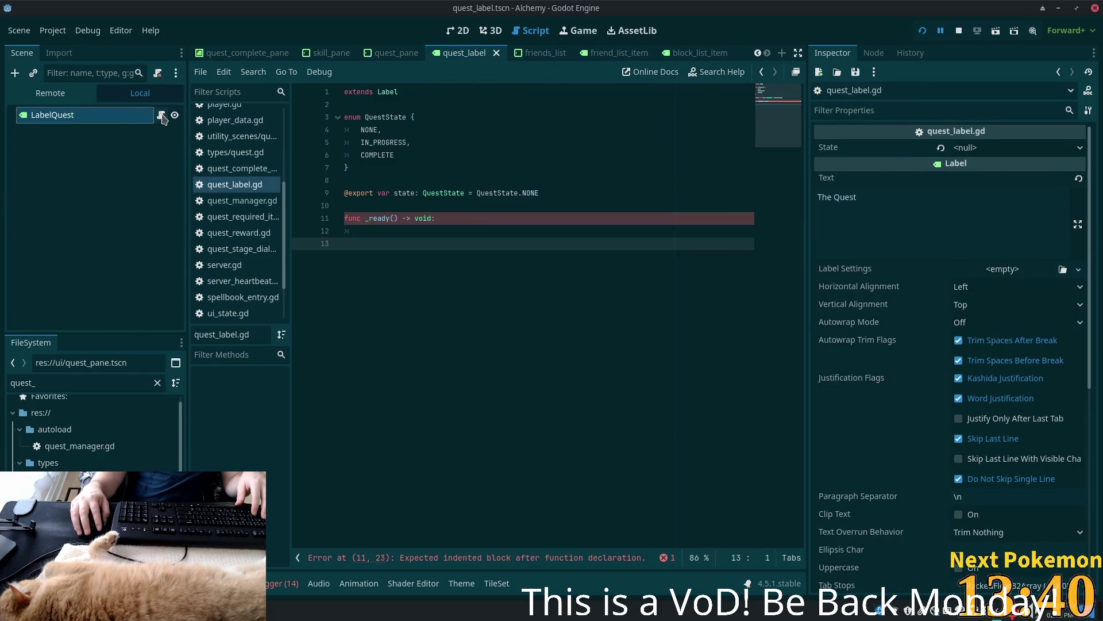
pyautogui.hotkey('alt', 'Tab')
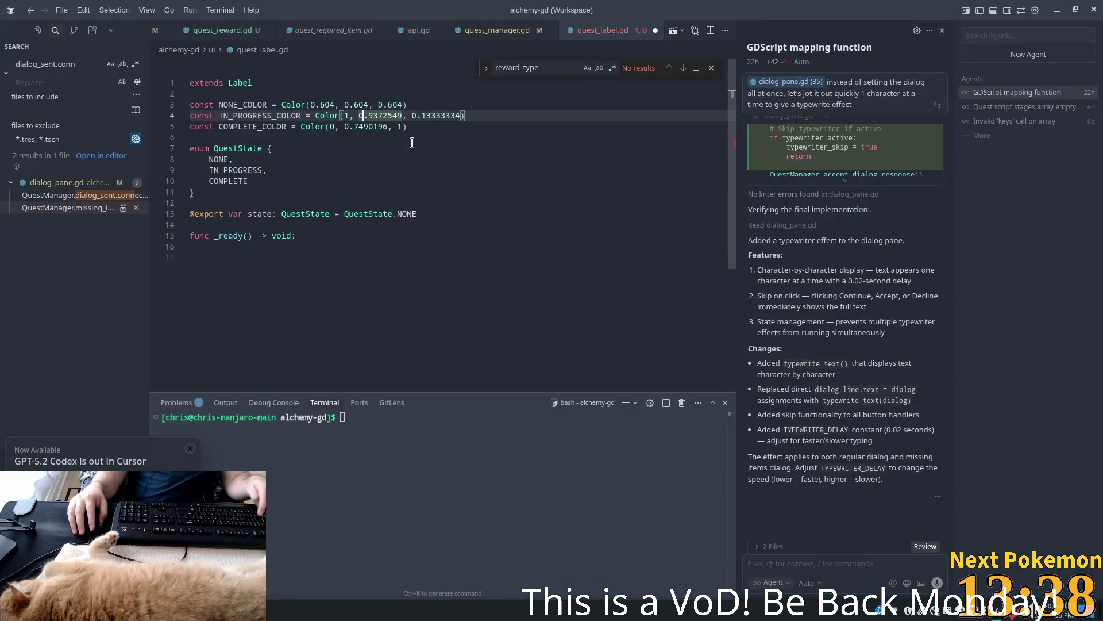
# Try out the colour component values, ending with COMPLETE_COLOR at Color(1, 1, 1).
pyautogui.doubleClick(389, 115)
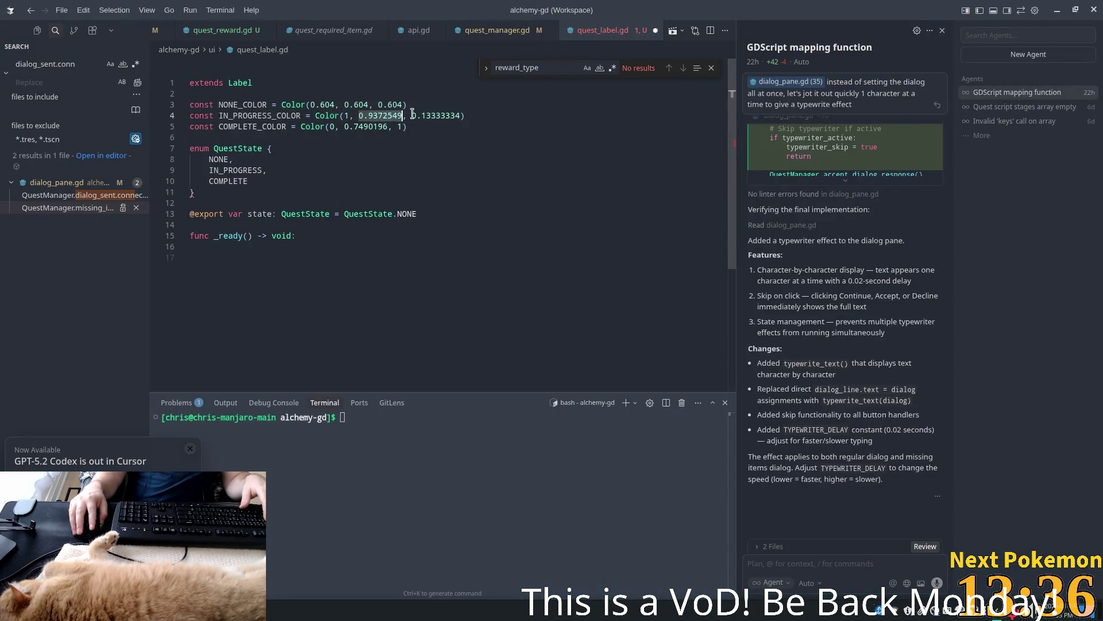
pyautogui.write('0.1')
pyautogui.doubleClick(414, 116)
pyautogui.write('0.1')
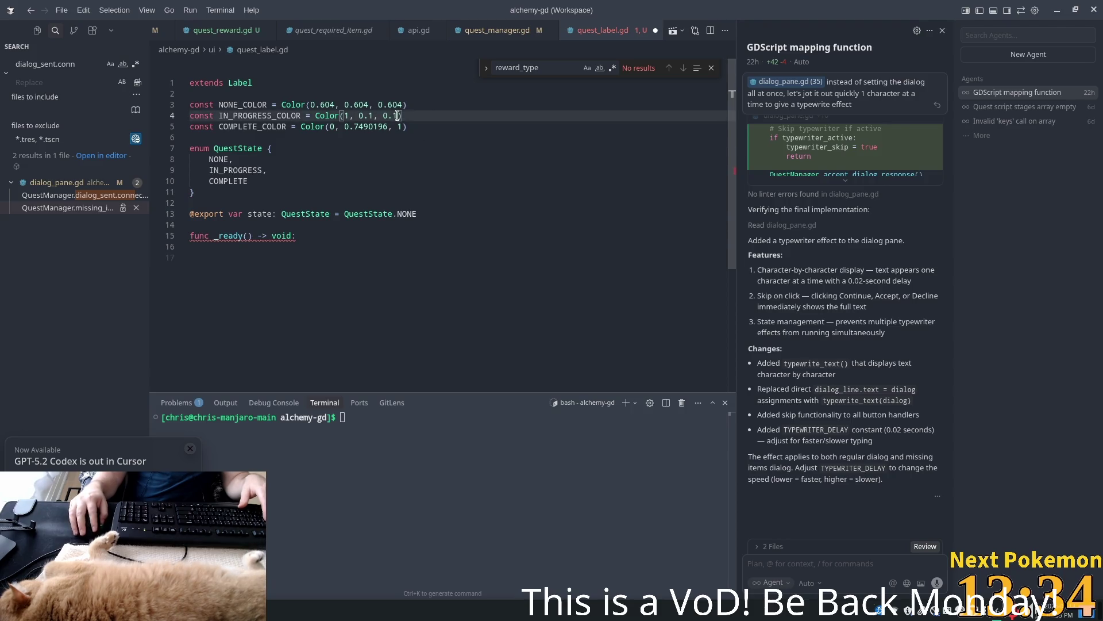
pyautogui.doubleClick(384, 111)
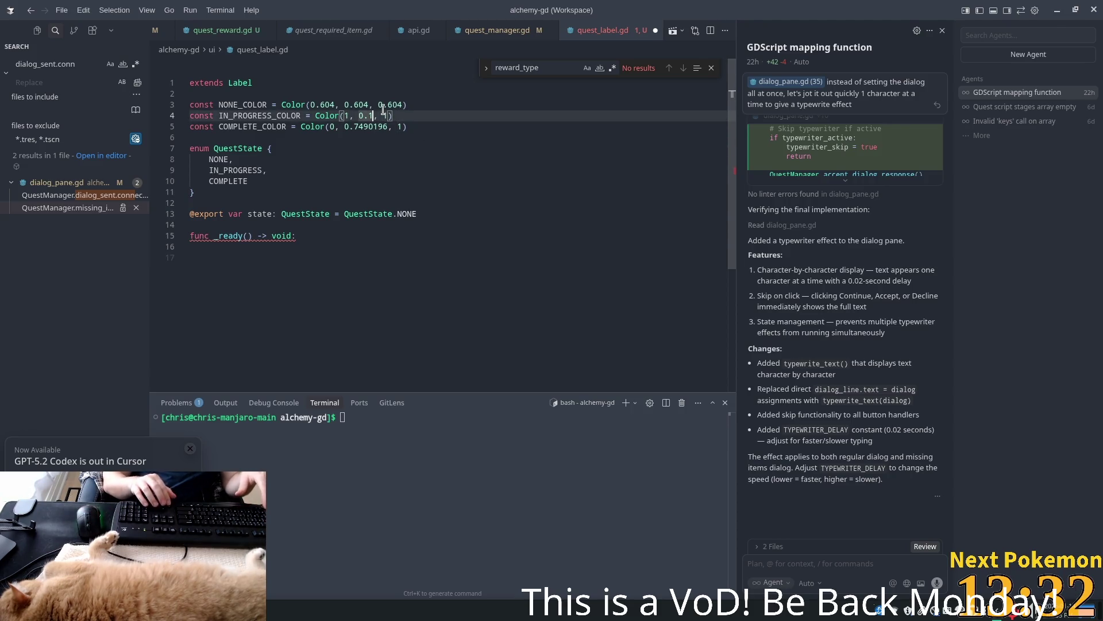
pyautogui.write('1')
pyautogui.doubleClick(366, 116)
pyautogui.write('1')
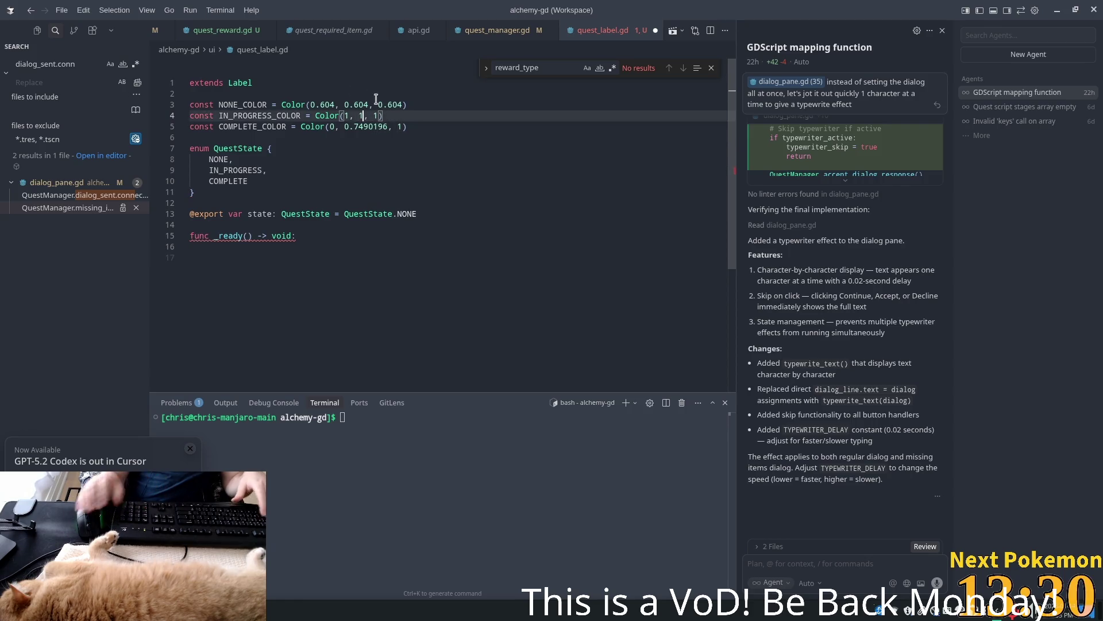
pyautogui.moveTo(393, 115); pyautogui.dragTo(314, 115)
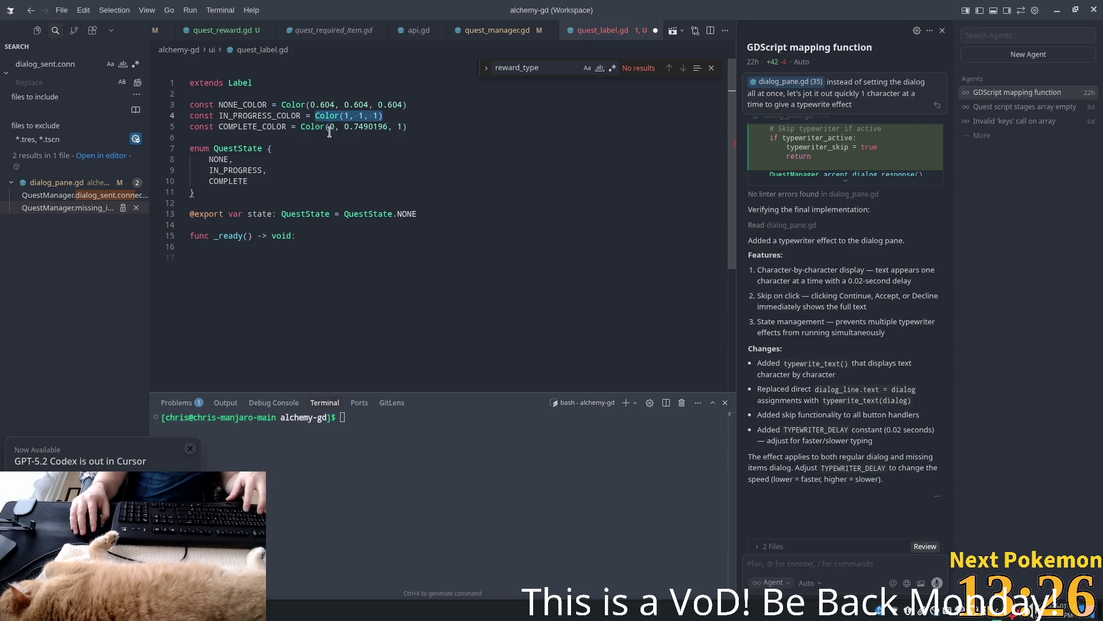
pyautogui.hotkey('ctrl', 'z')
pyautogui.hotkey('ctrl', 'z')
pyautogui.hotkey('ctrl', 'z')
pyautogui.hotkey('ctrl', 'z')
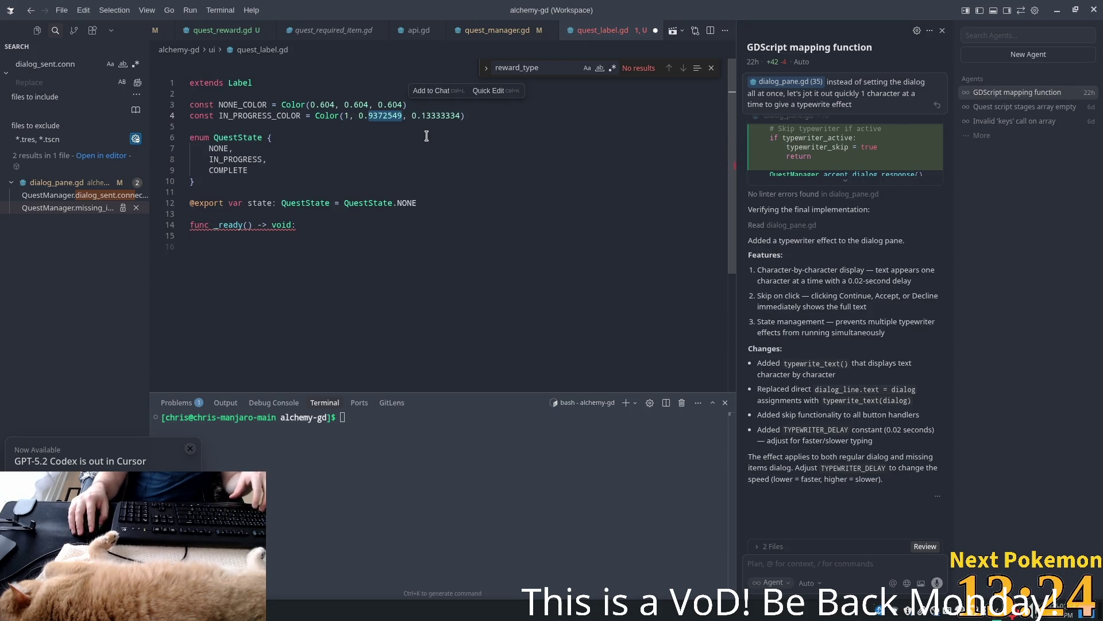
pyautogui.hotkey('ctrl', 'shift', 'z')
pyautogui.hotkey('ctrl', 'shift', 'z')
pyautogui.hotkey('ctrl', 'shift', 'z')
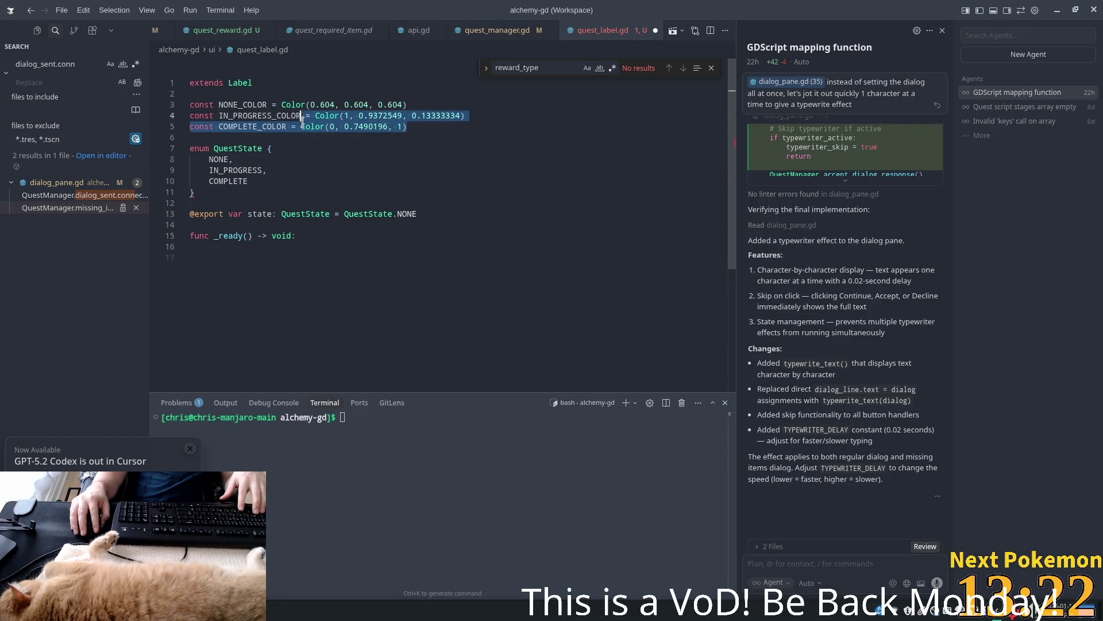
pyautogui.hotkey('ctrl', 'shift', 'z')
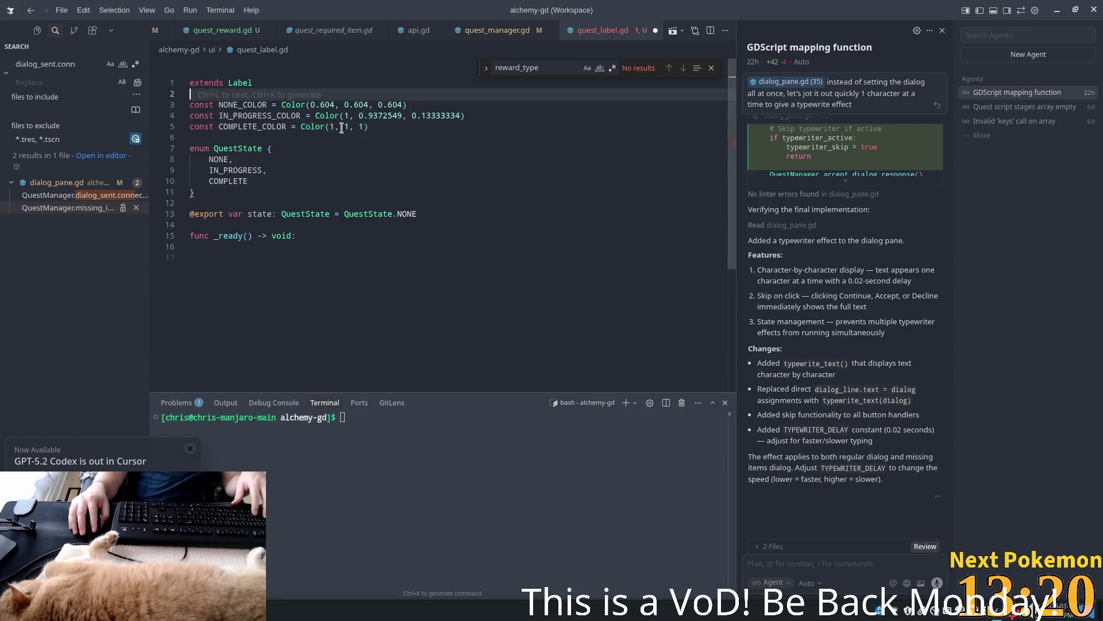
# Change COMPLETE_COLOR to Color(0, 1, 0, 1) and save quest_label.gd.
pyautogui.click(331, 127)
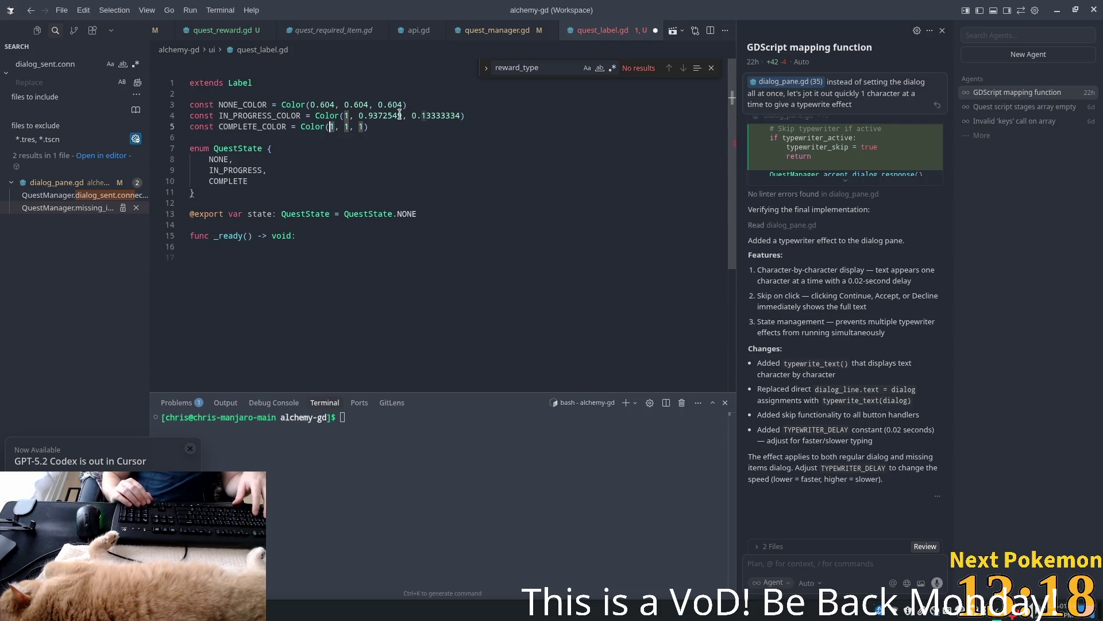
pyautogui.press('Delete')
pyautogui.write('0')
pyautogui.press('Right')
pyautogui.press('Right')
pyautogui.press('Right')
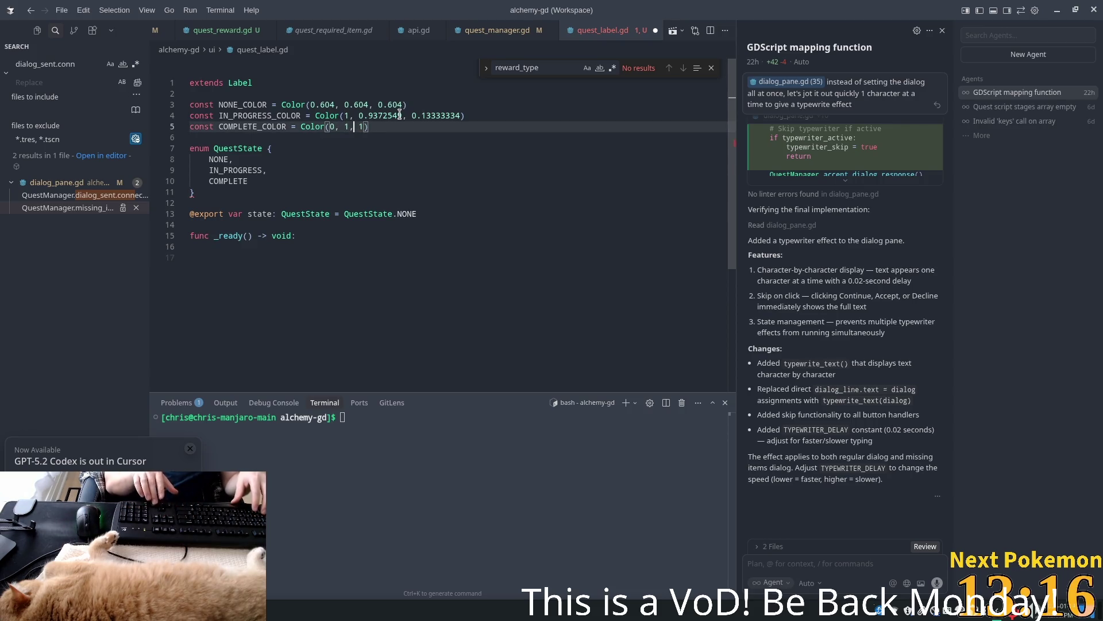
pyautogui.write('0,')
pyautogui.hotkey('ctrl', 's')
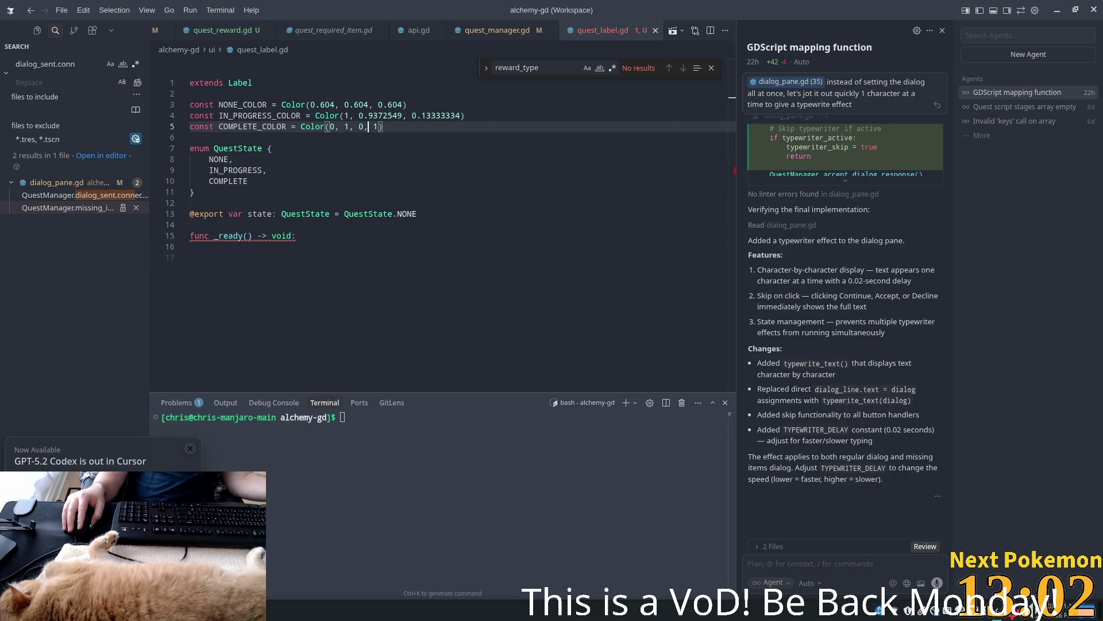
pyautogui.hotkey('alt', 'Tab')
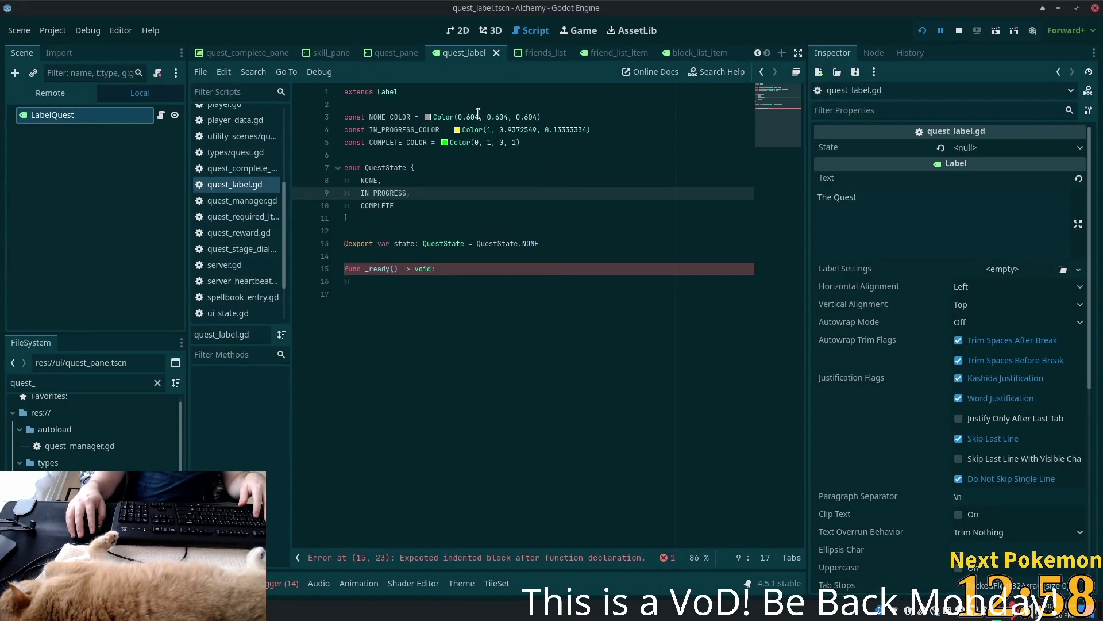
# Close the Color docs popup and view the quest_pane scene in 2D.
pyautogui.moveTo(458, 136)
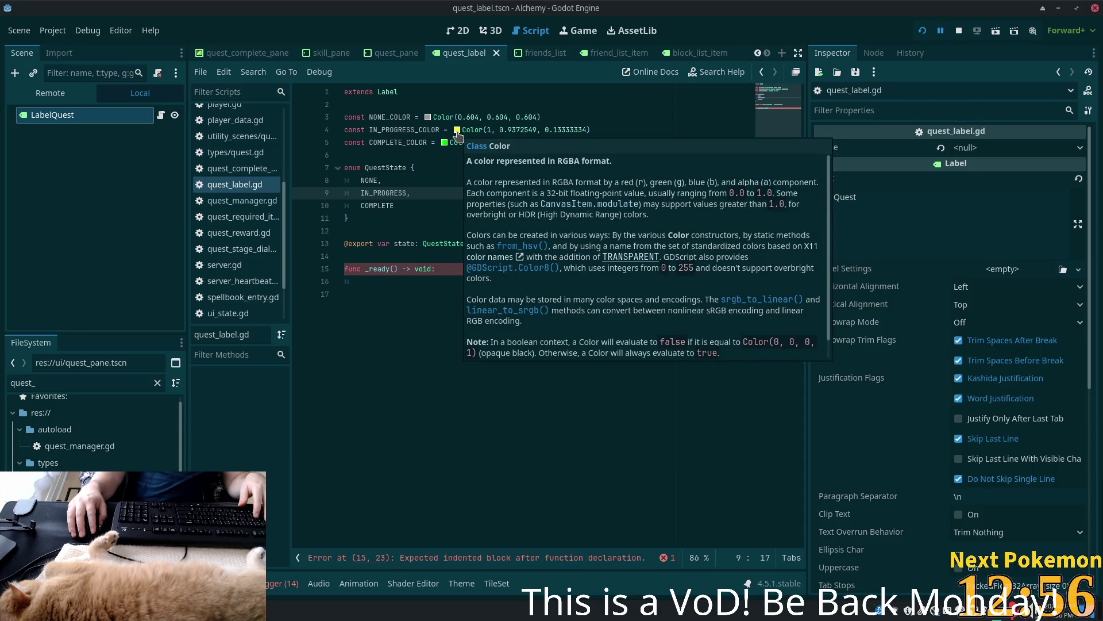
pyautogui.click(555, 130)
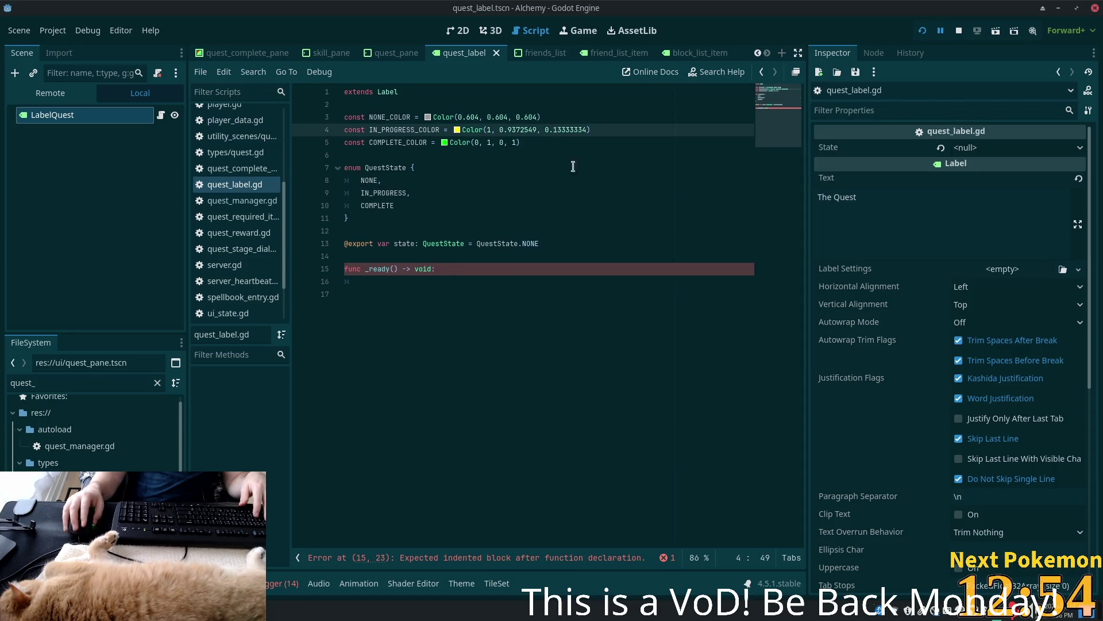
pyautogui.click(381, 53)
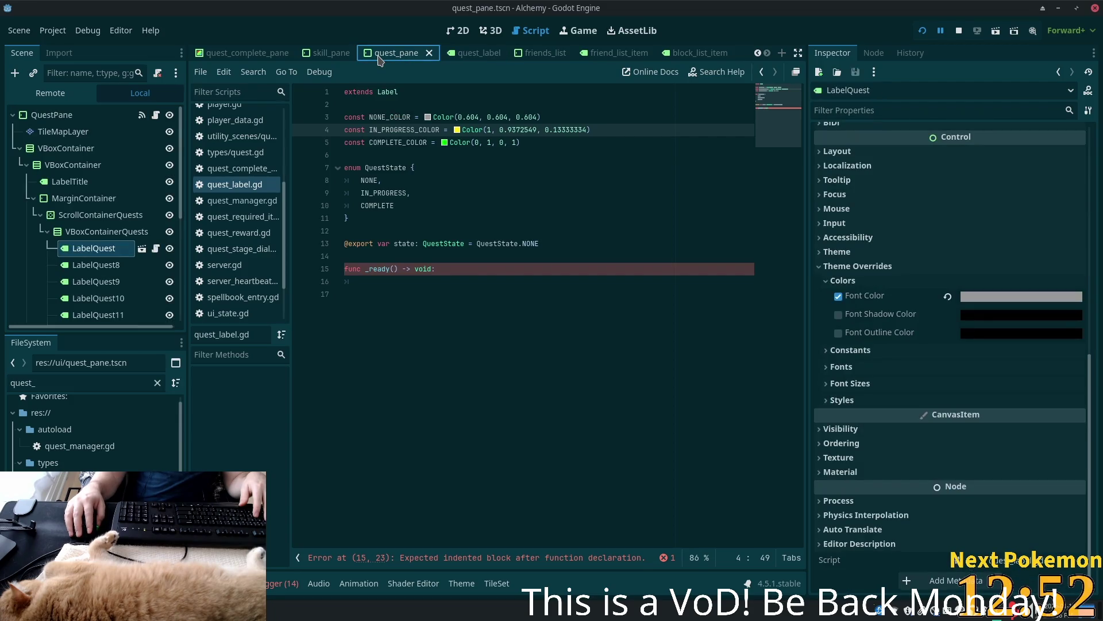
pyautogui.click(463, 33)
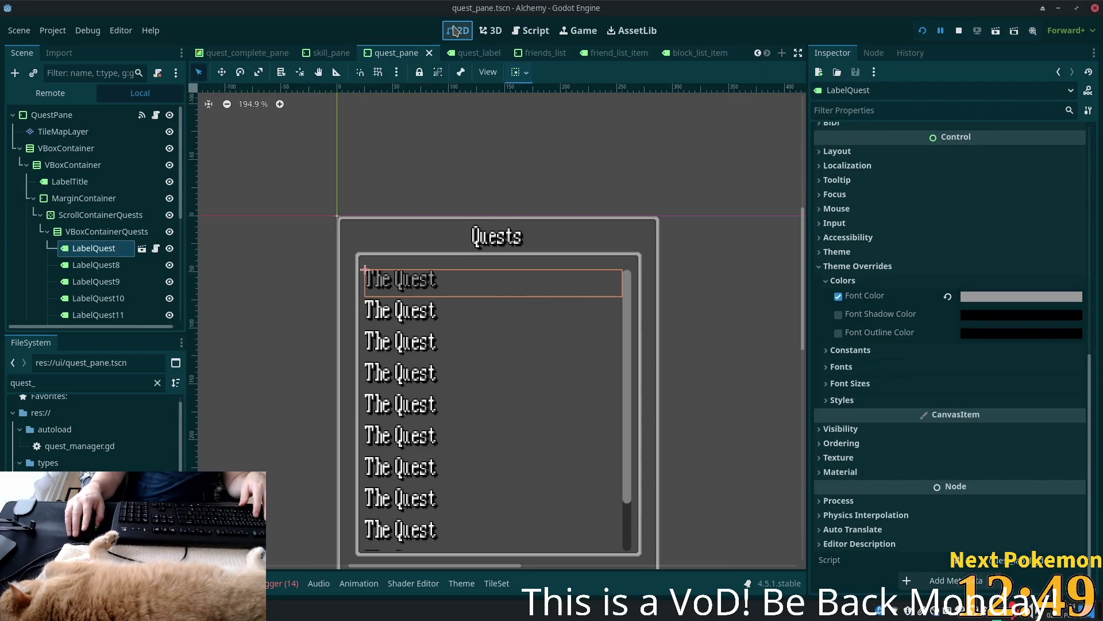
pyautogui.scroll(3, 219, 53)
# Copy spell_tooltip CostLabel's yellow font colour as an expression and paste it over IN_PROGRESS_COLOR.
pyautogui.click(367, 53)
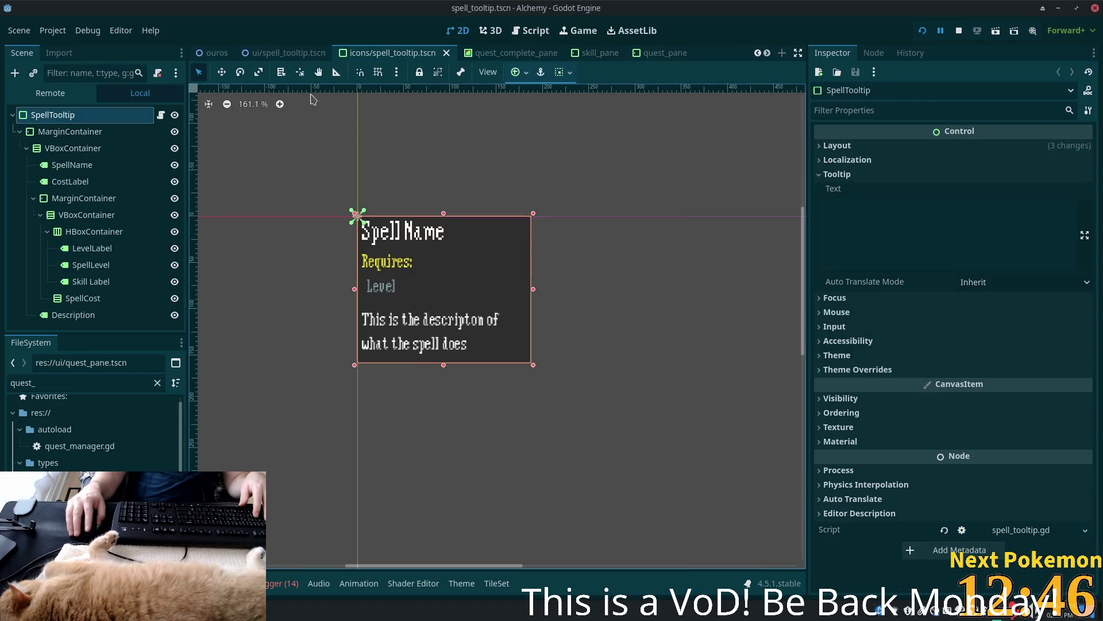
pyautogui.click(73, 166)
pyautogui.click(78, 182)
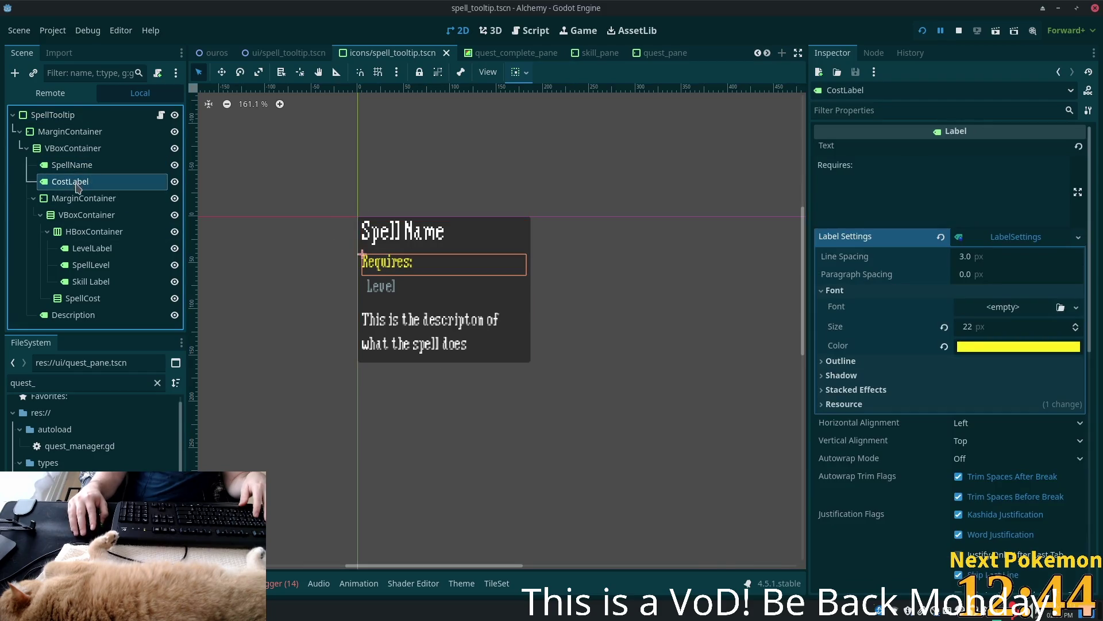
pyautogui.click(1047, 346)
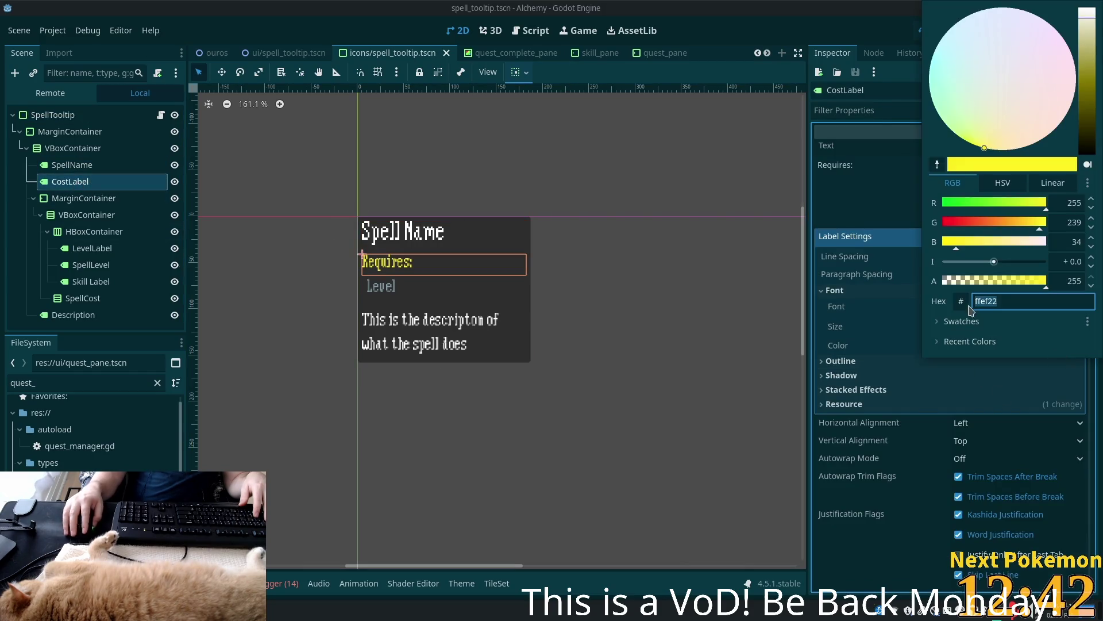
pyautogui.click(960, 301)
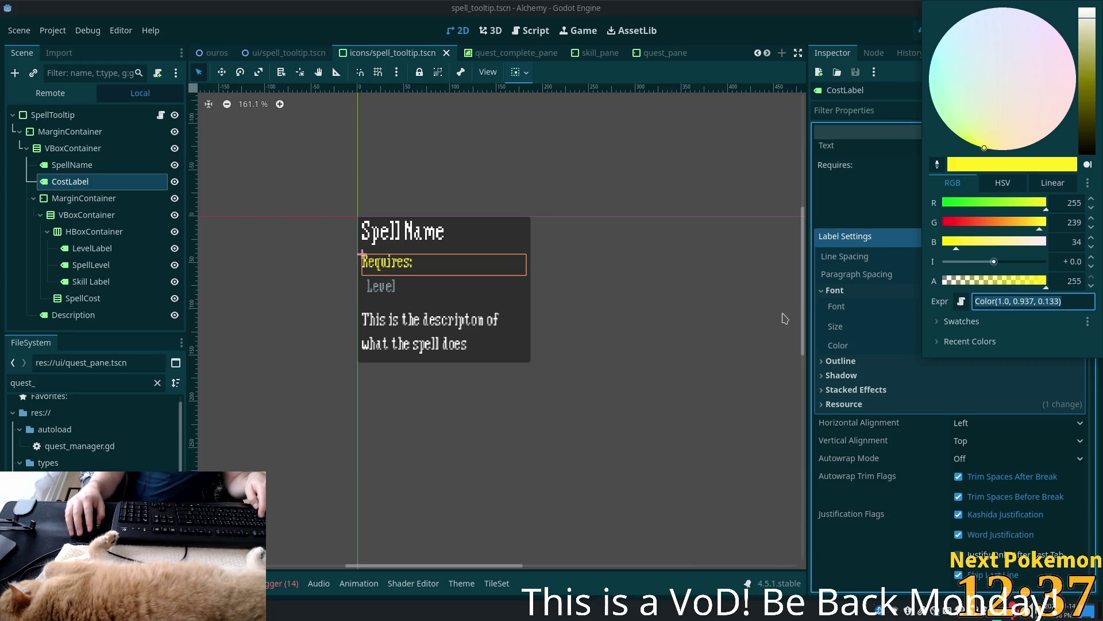
pyautogui.hotkey('alt', 'Tab')
pyautogui.moveTo(465, 116); pyautogui.dragTo(315, 117)
pyautogui.write('Color(1.0, 0.937, 0.133)')
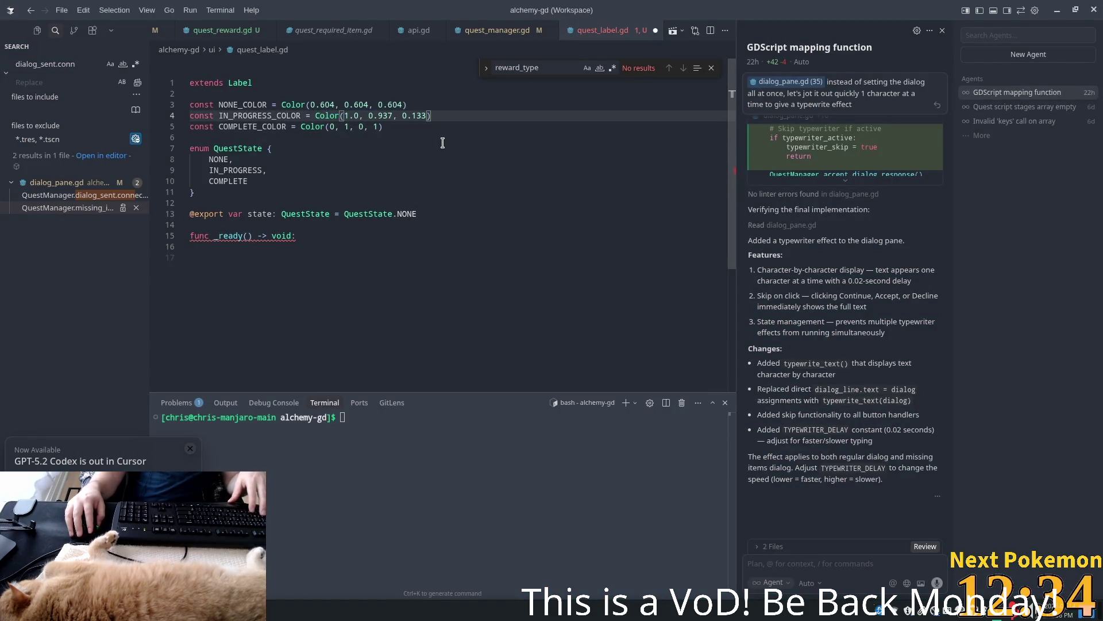
pyautogui.click(306, 240)
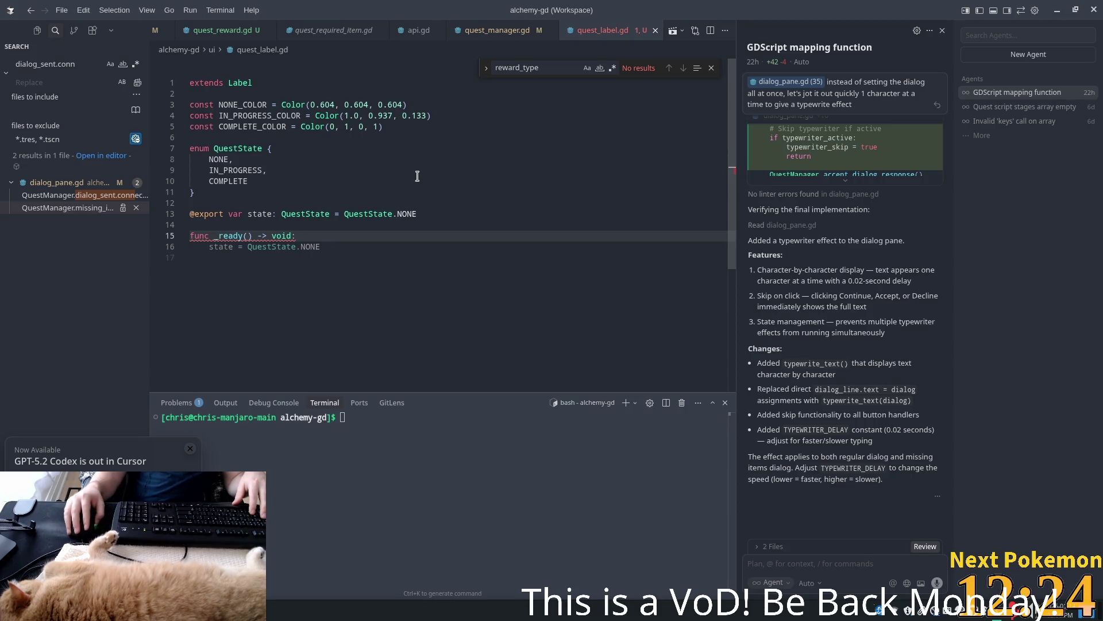
pyautogui.hotkey('alt', 'Tab')
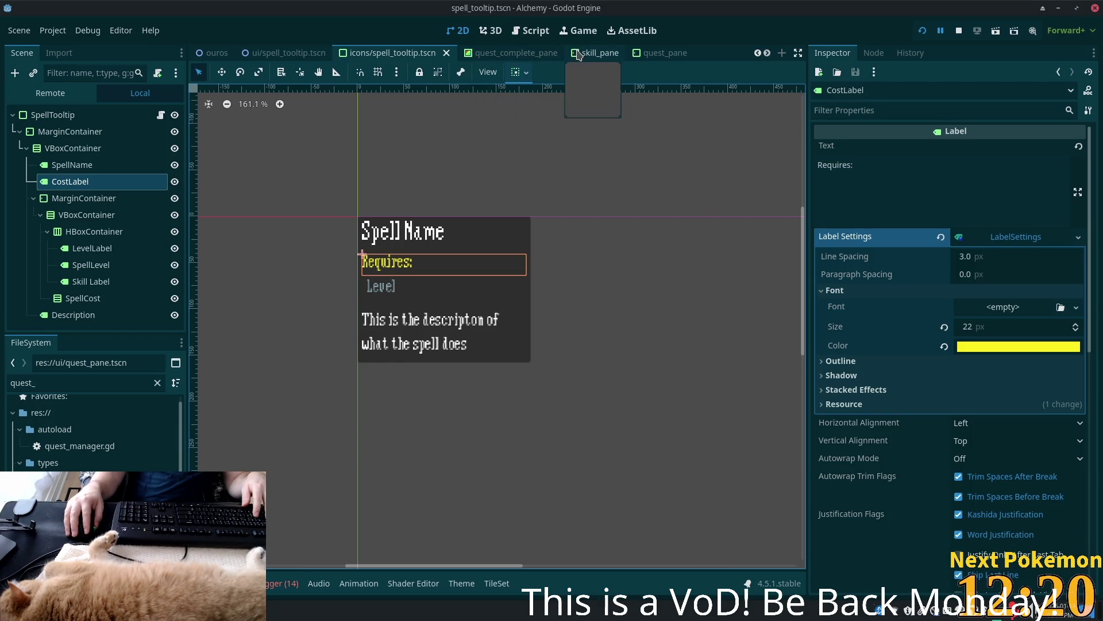
pyautogui.scroll(-2, 493, 56)
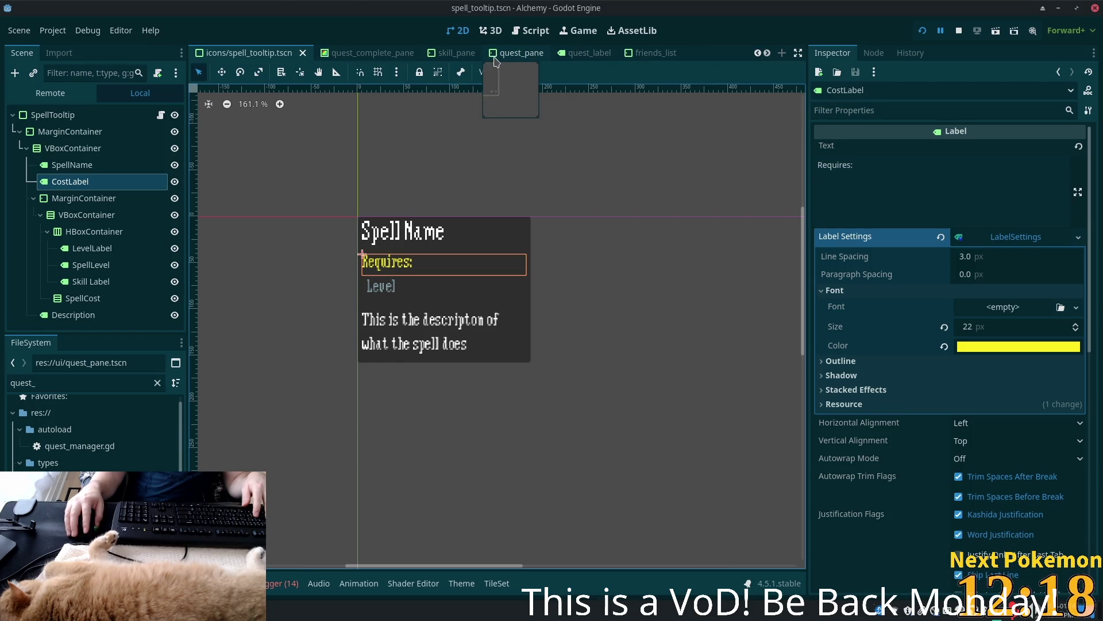
pyautogui.click(493, 57)
pyautogui.click(574, 53)
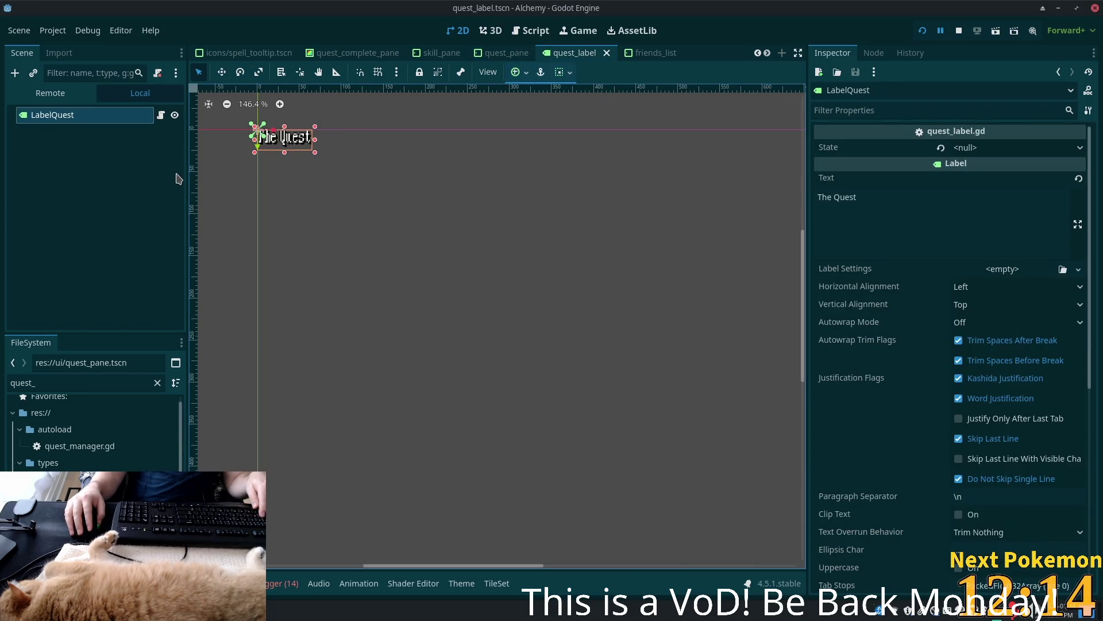
pyautogui.hotkey('alt', 'Tab')
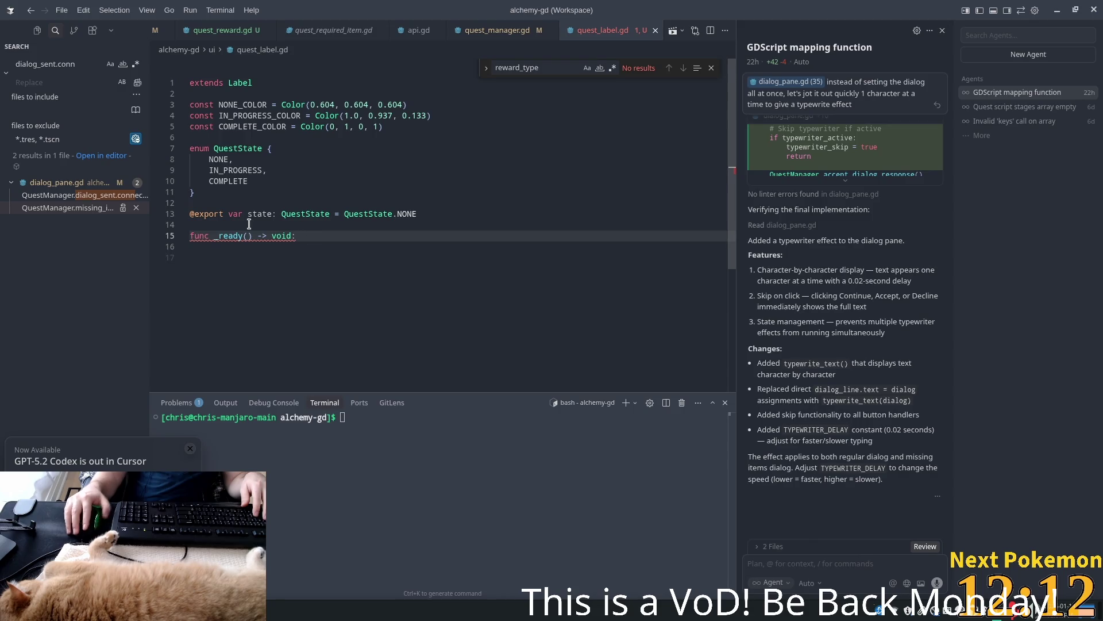
# Add a switch on state with case branches for each quest state inside _ready.
pyautogui.press('Return')
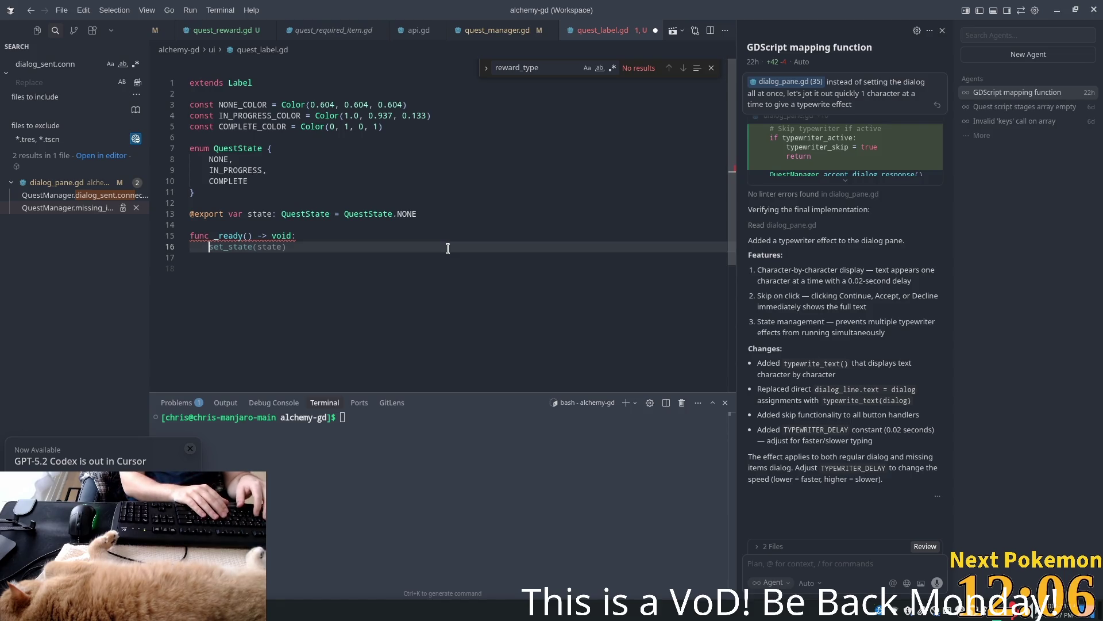
pyautogui.hotkey('ctrl', 'space')
pyautogui.press('Escape')
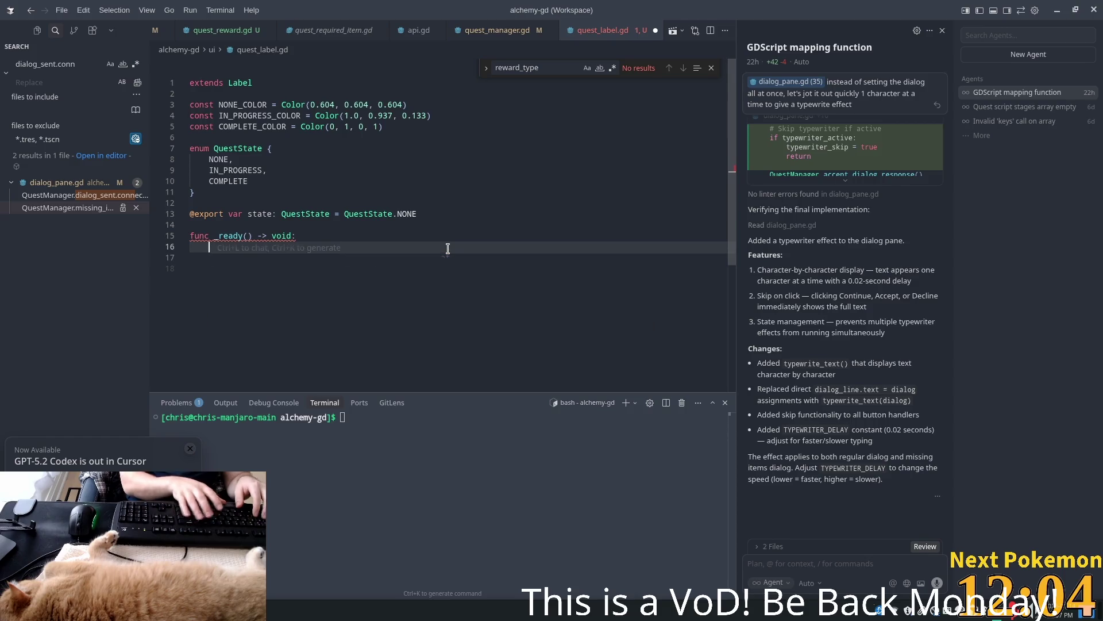
pyautogui.write('swi')
pyautogui.press('Tab')
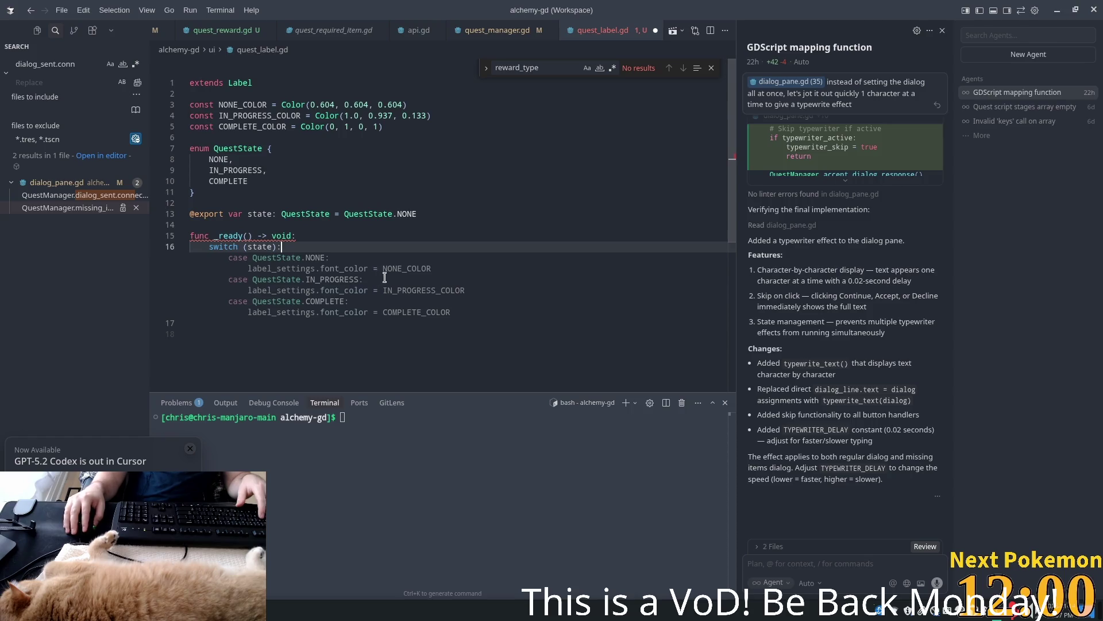
pyautogui.press('Tab')
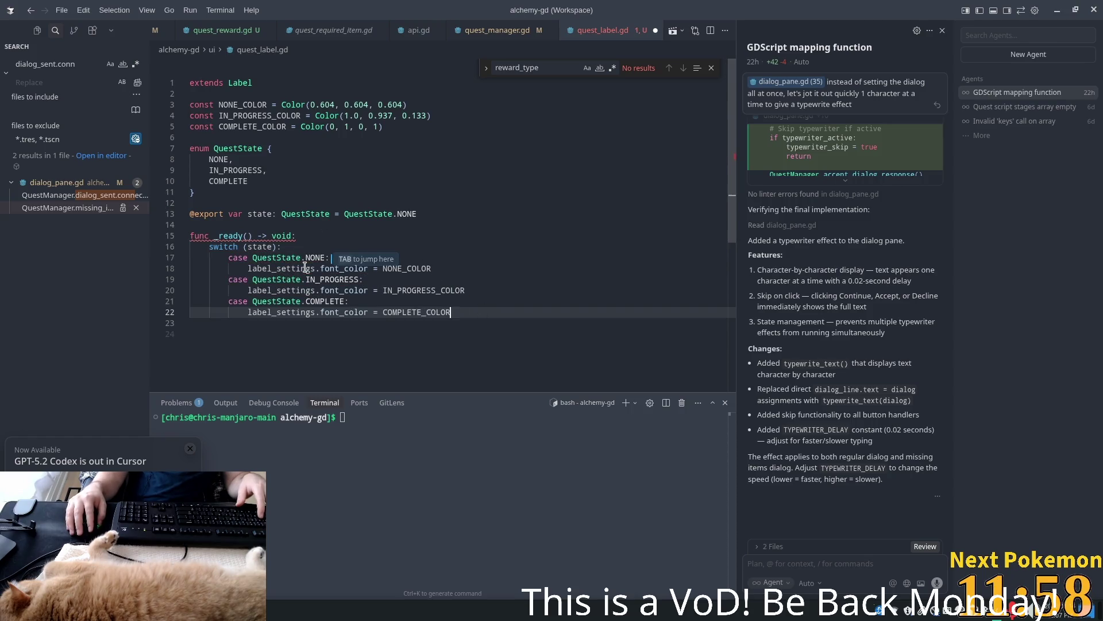
# Accept the suggested rewrite into a match statement setting each state's font colour constant.
pyautogui.click(325, 237)
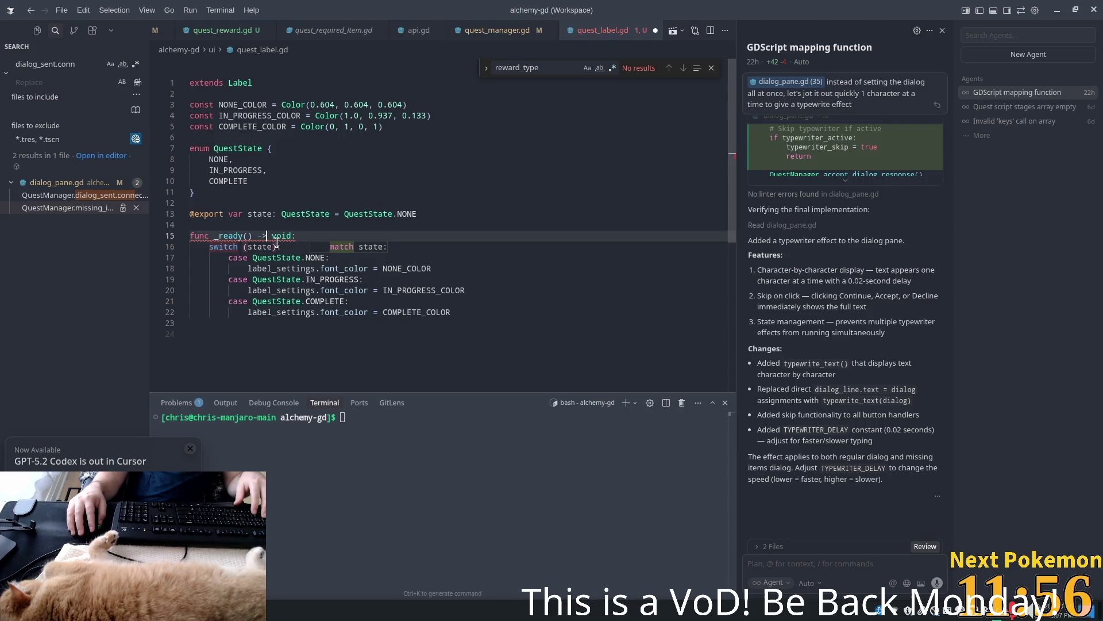
pyautogui.moveTo(273, 237)
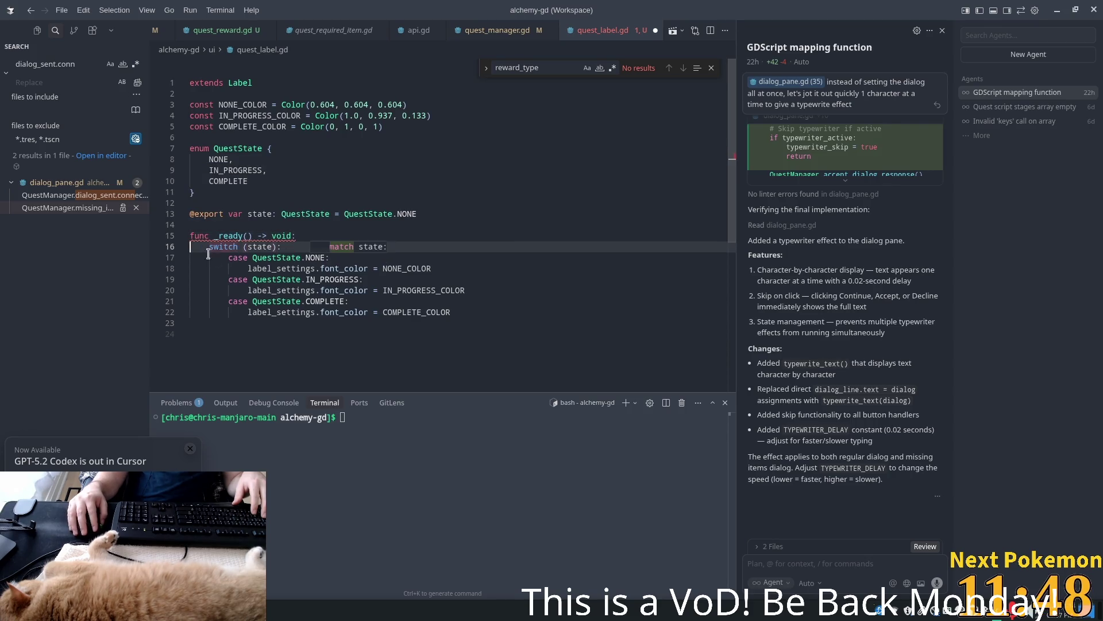
pyautogui.press('Up')
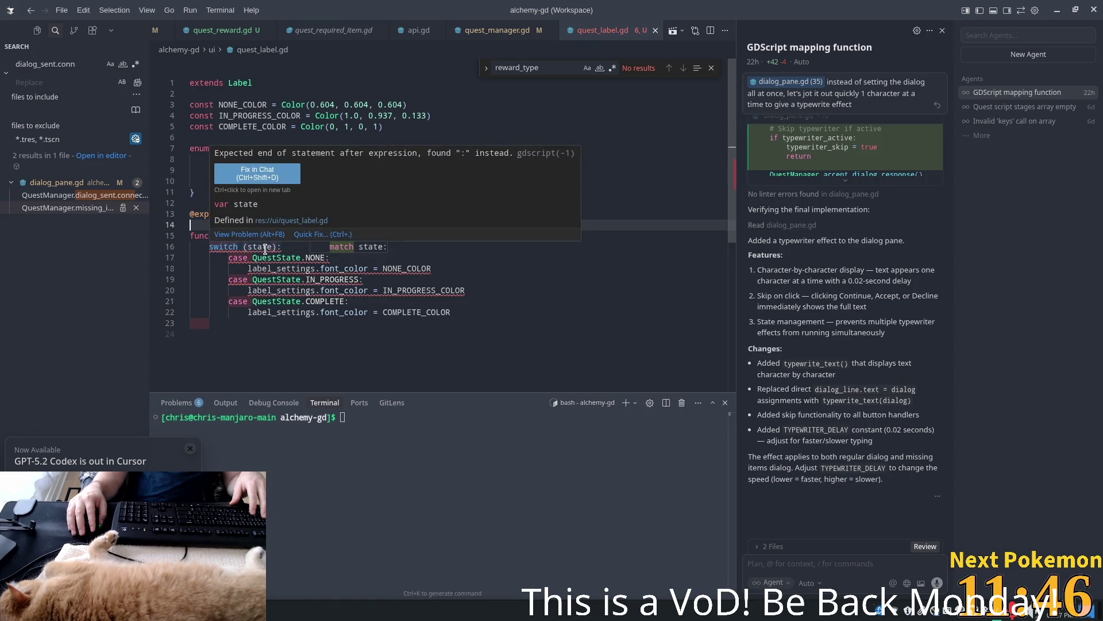
pyautogui.click(244, 246)
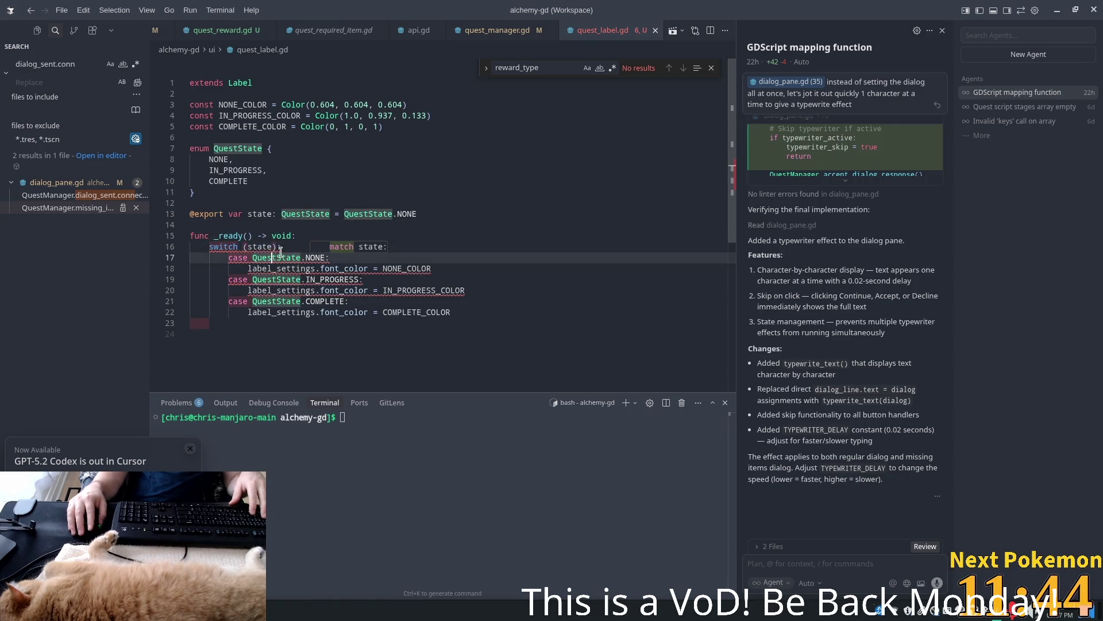
pyautogui.moveTo(265, 246)
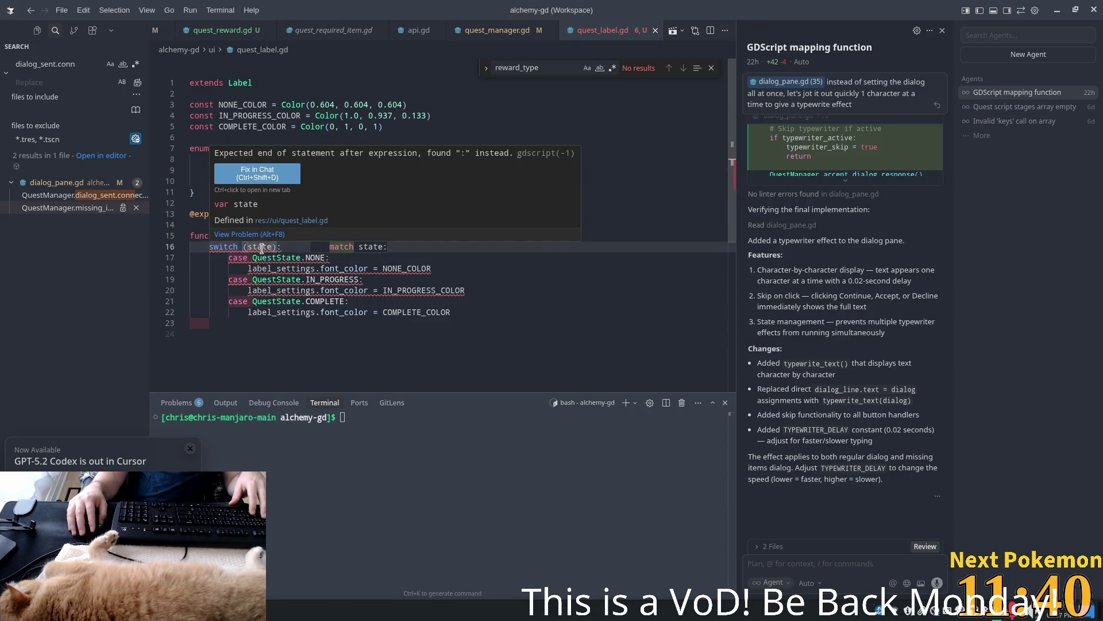
pyautogui.press('Tab')
pyautogui.click(320, 258)
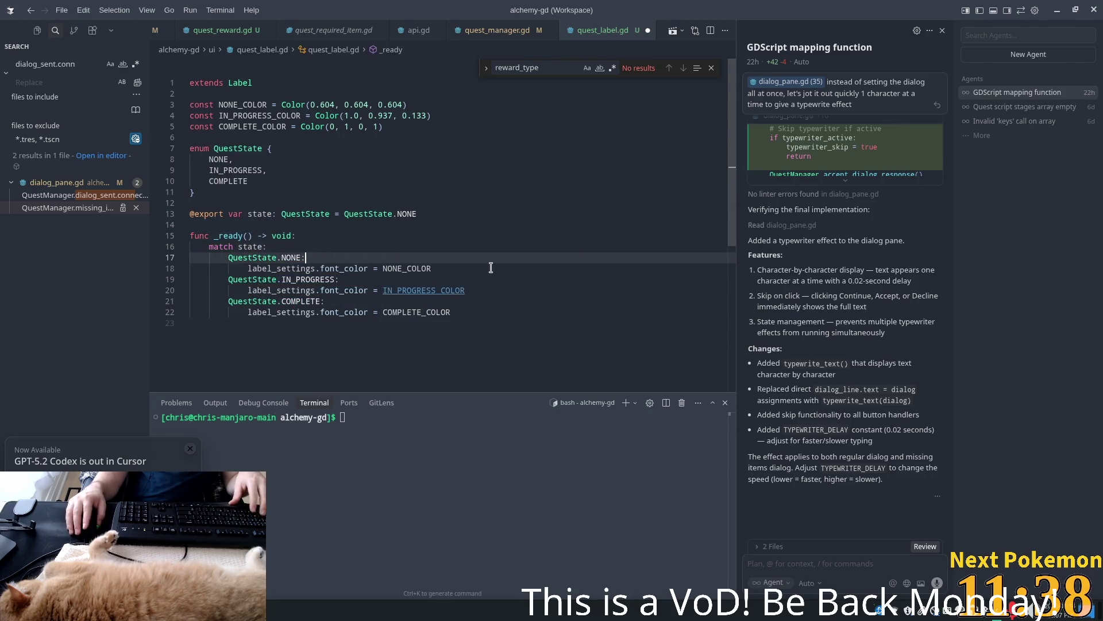
pyautogui.click(480, 340)
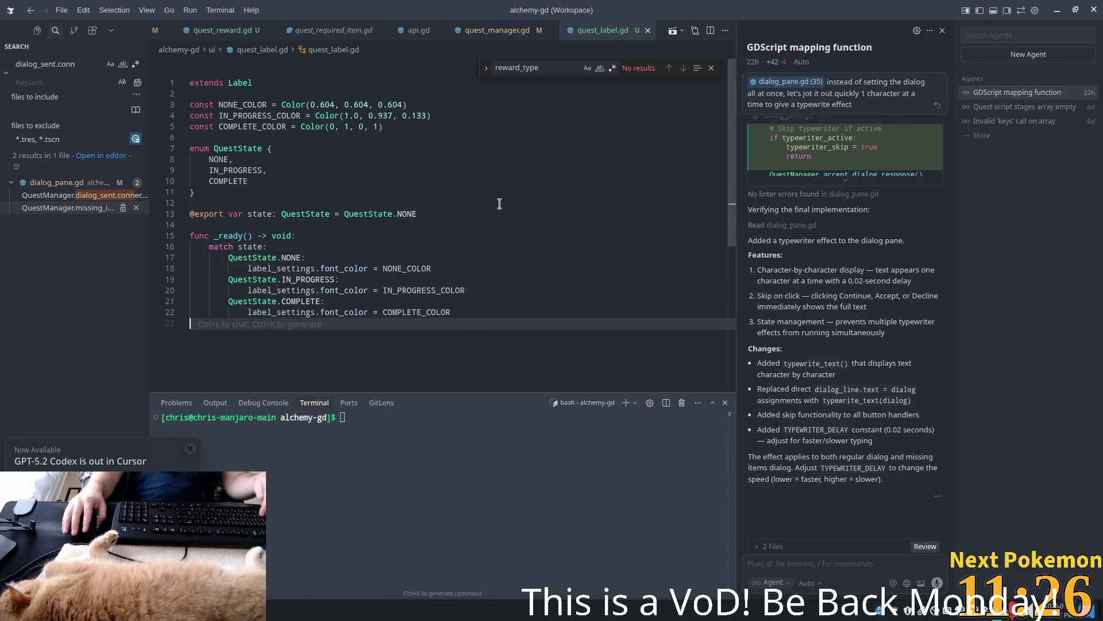
pyautogui.hotkey('alt', 'Tab')
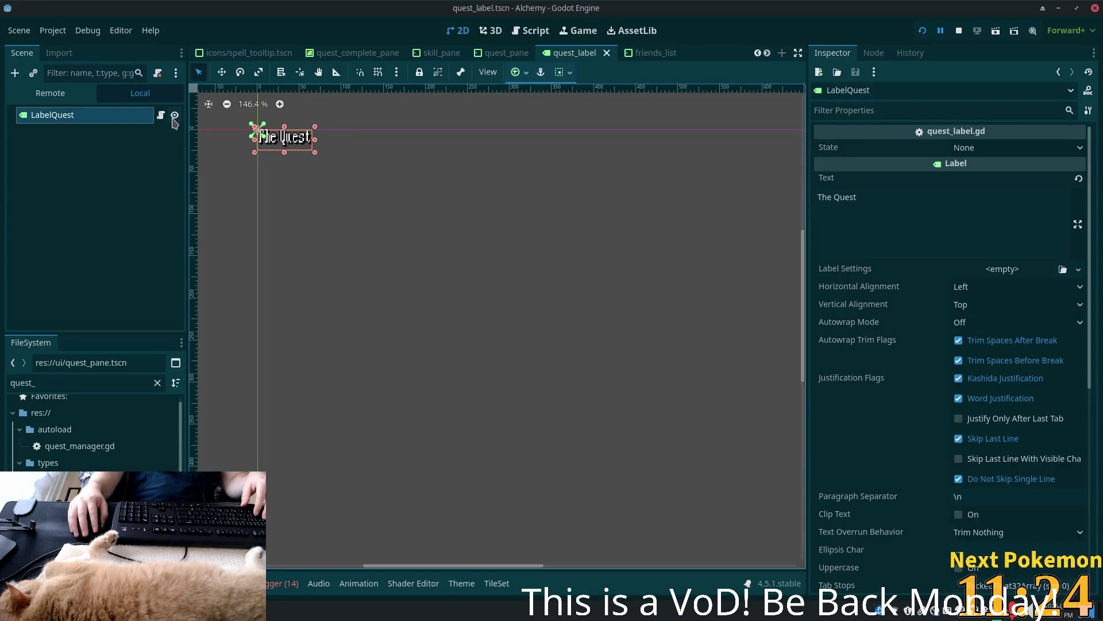
# Open the quest_pane scene's script and add blank lines below extends Control.
pyautogui.click(497, 53)
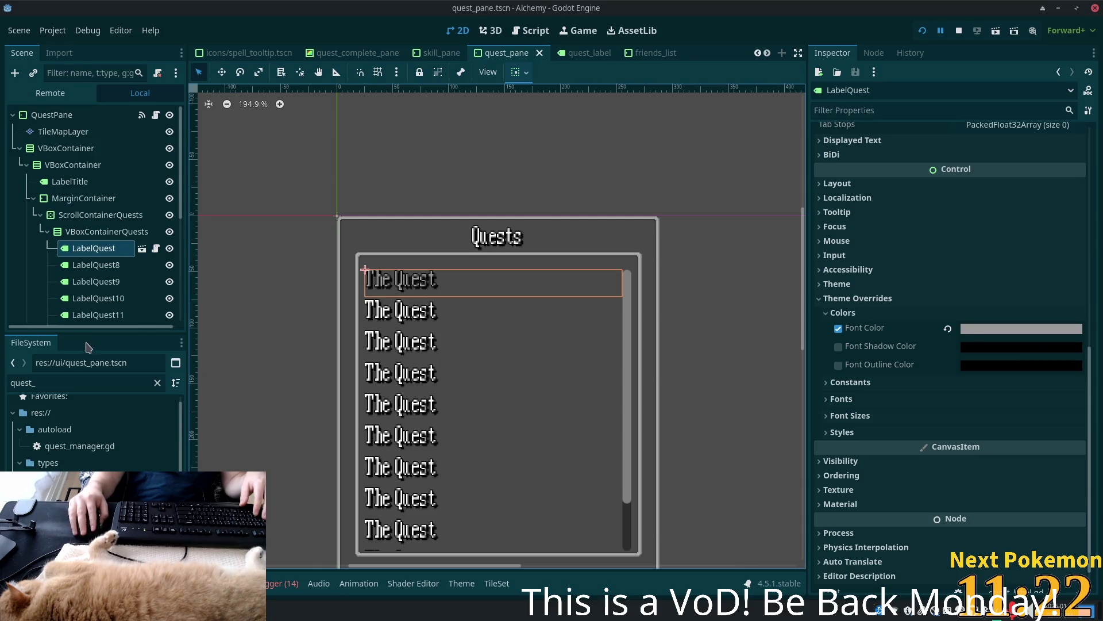
pyautogui.click(98, 380)
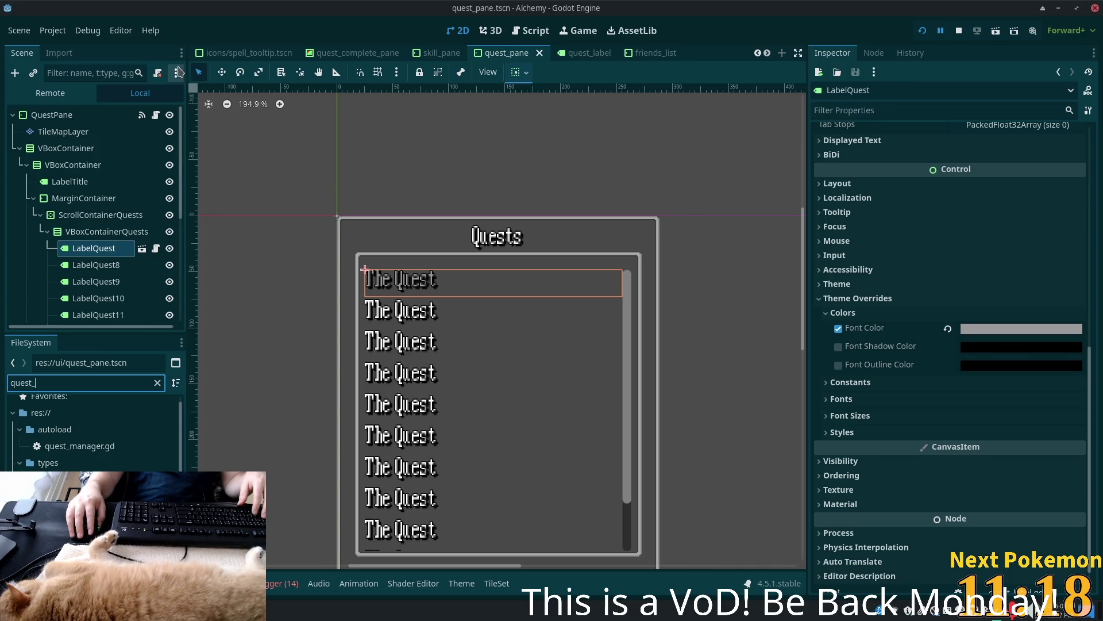
pyautogui.click(156, 115)
pyautogui.click(376, 103)
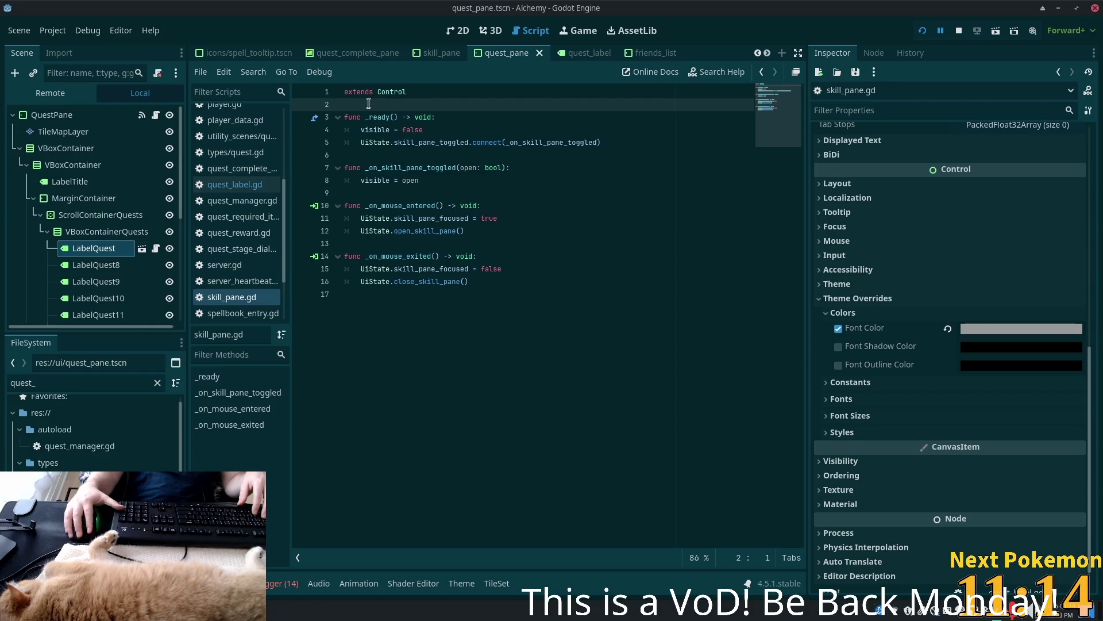
pyautogui.press('Return')
pyautogui.press('Return')
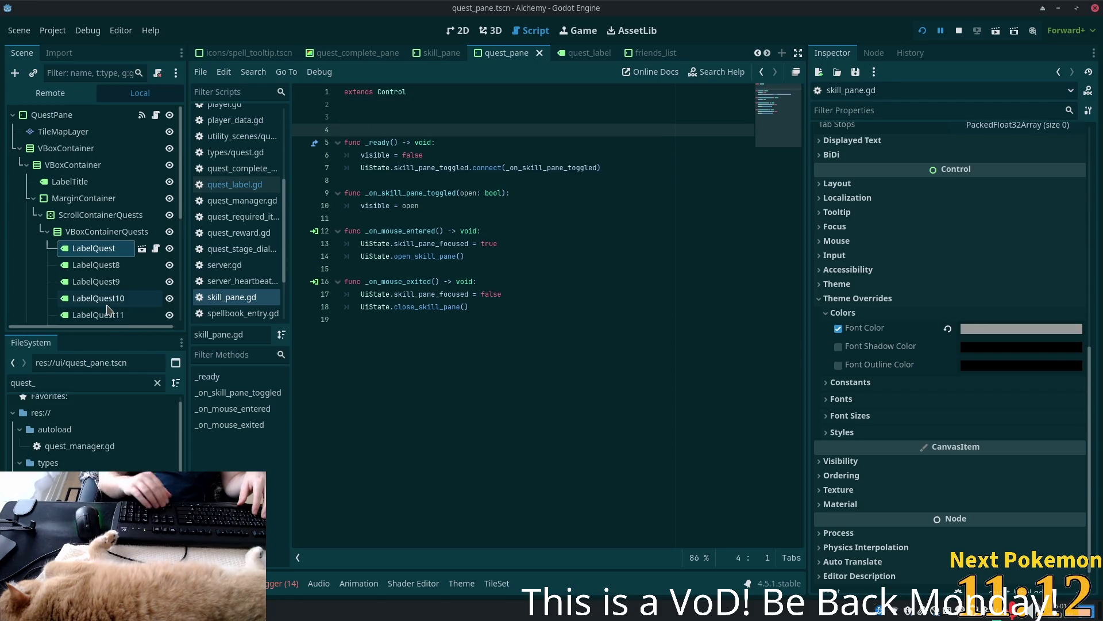
pyautogui.press('Up')
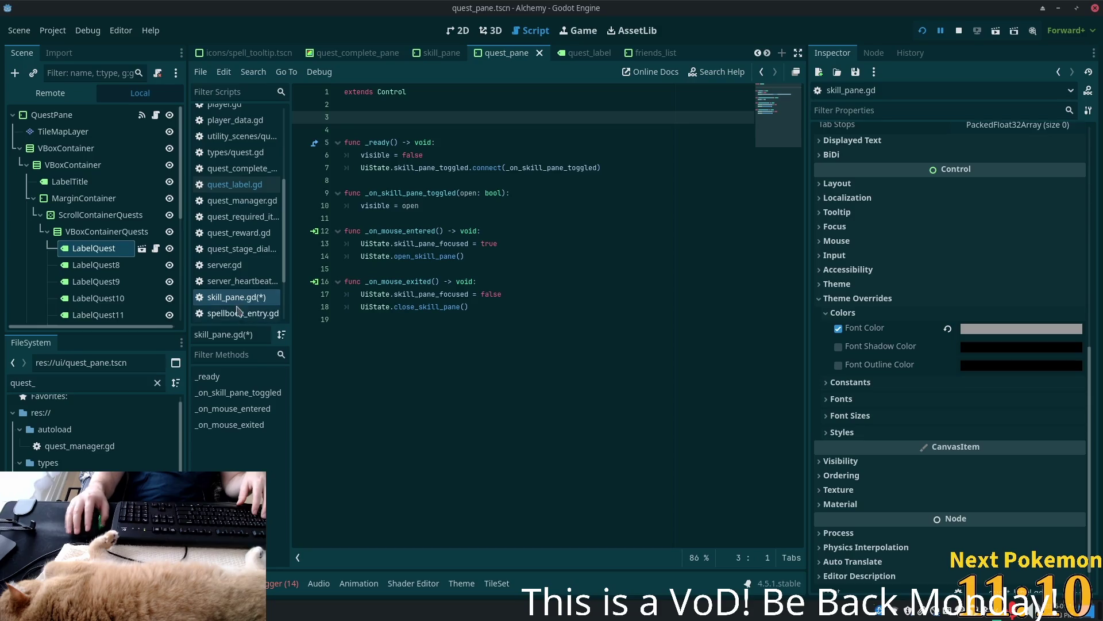
pyautogui.click(82, 379)
pyautogui.write('la')
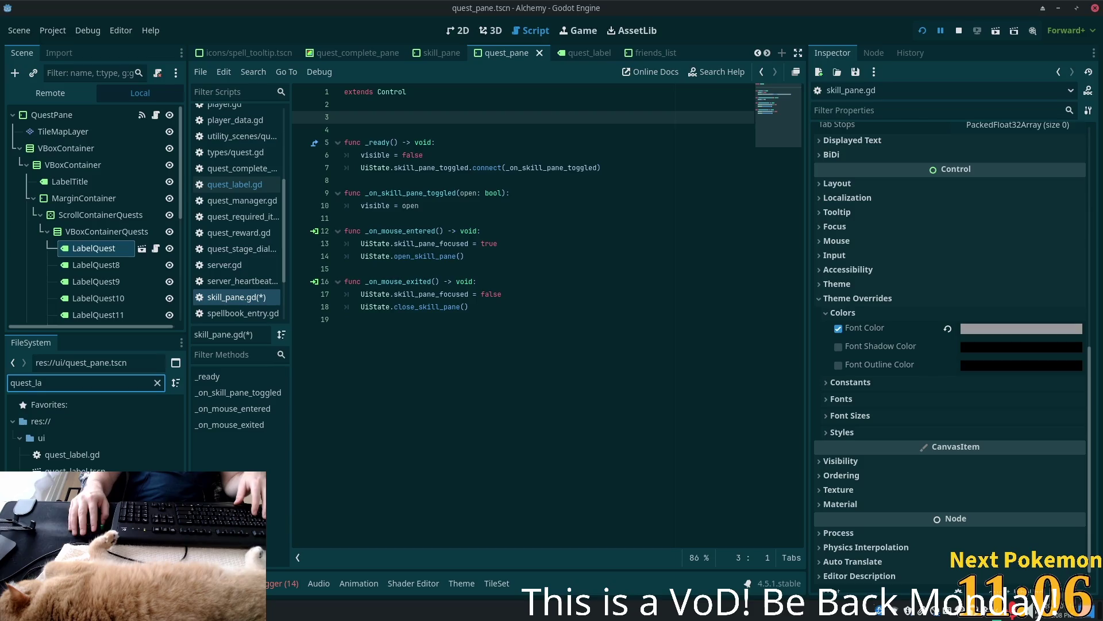
pyautogui.press('Down')
pyautogui.moveTo(108, 445); pyautogui.dragTo(440, 119)
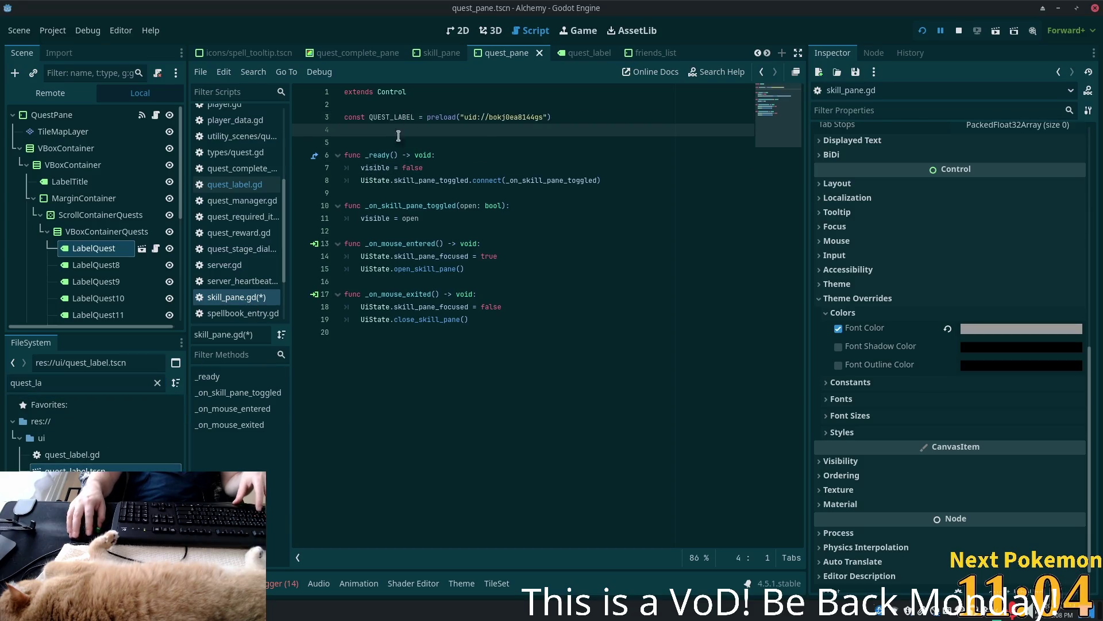
pyautogui.click(98, 233)
pyautogui.moveTo(98, 237)
pyautogui.mouseDown()
pyautogui.moveTo(381, 118)
pyautogui.moveTo(377, 134)
pyautogui.mouseUp()
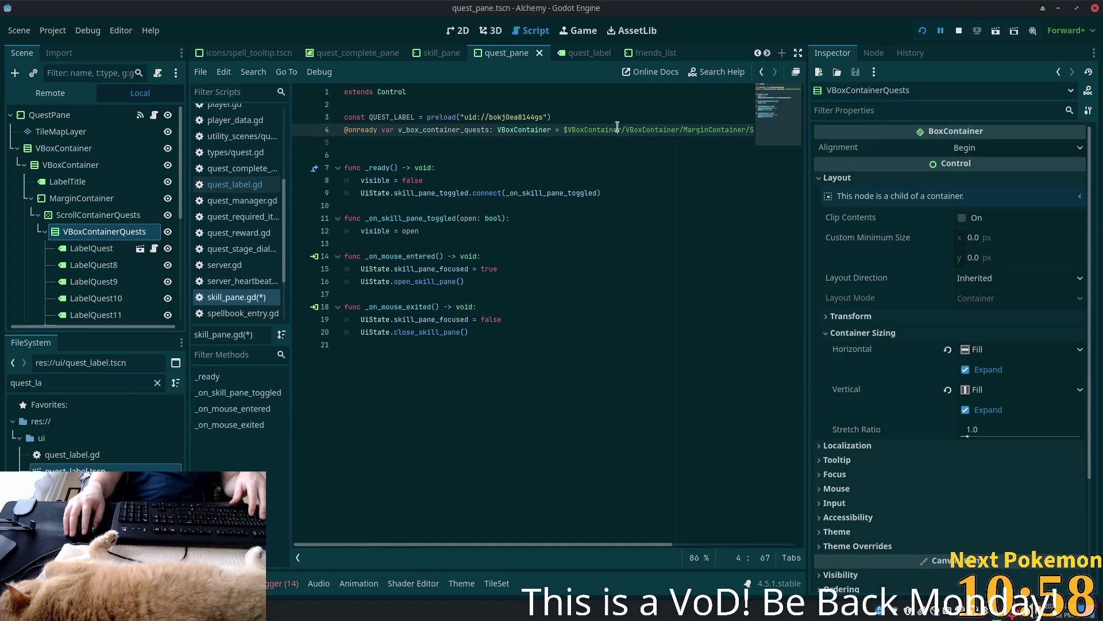
pyautogui.press('Return')
pyautogui.click(444, 166)
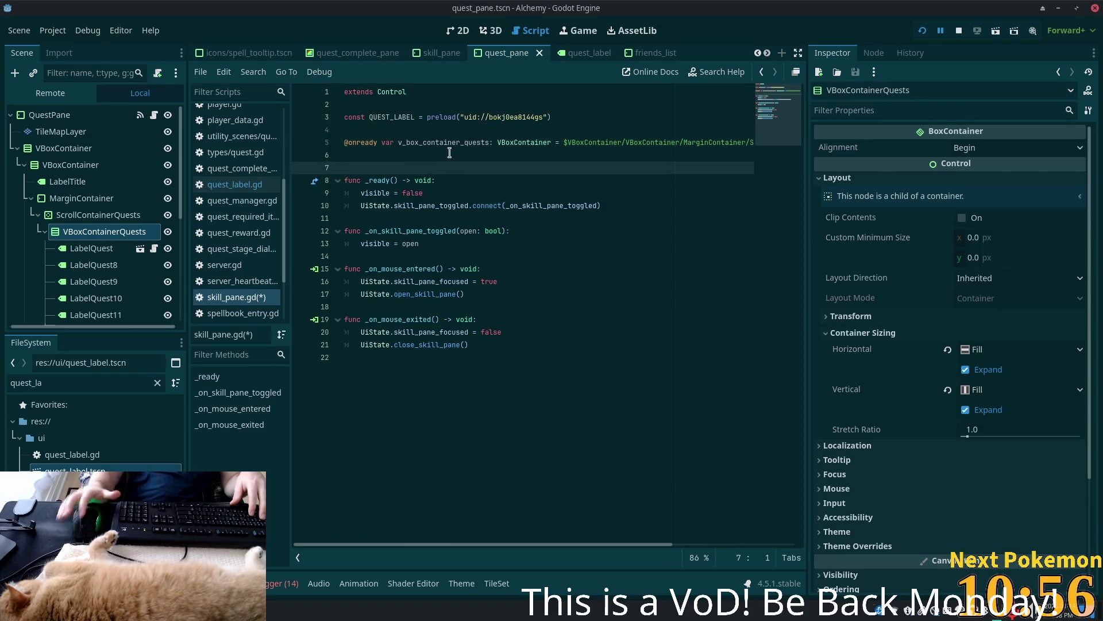
pyautogui.press('BackSpace')
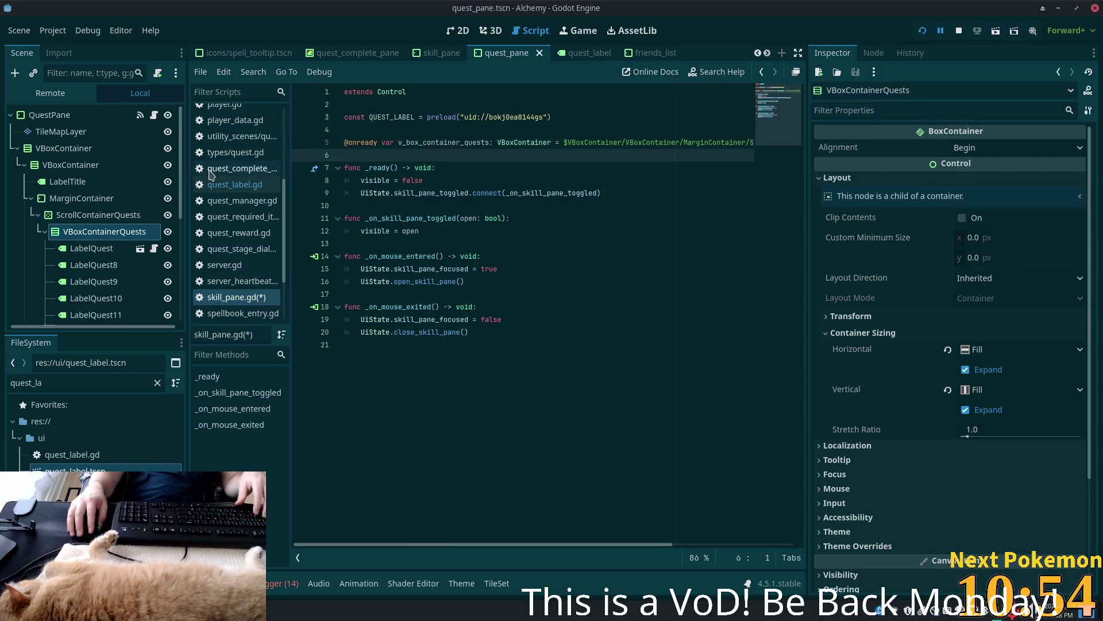
# Select all the placeholder LabelQuest nodes and delete them.
pyautogui.click(92, 248)
pyautogui.scroll(-3, 93, 288)
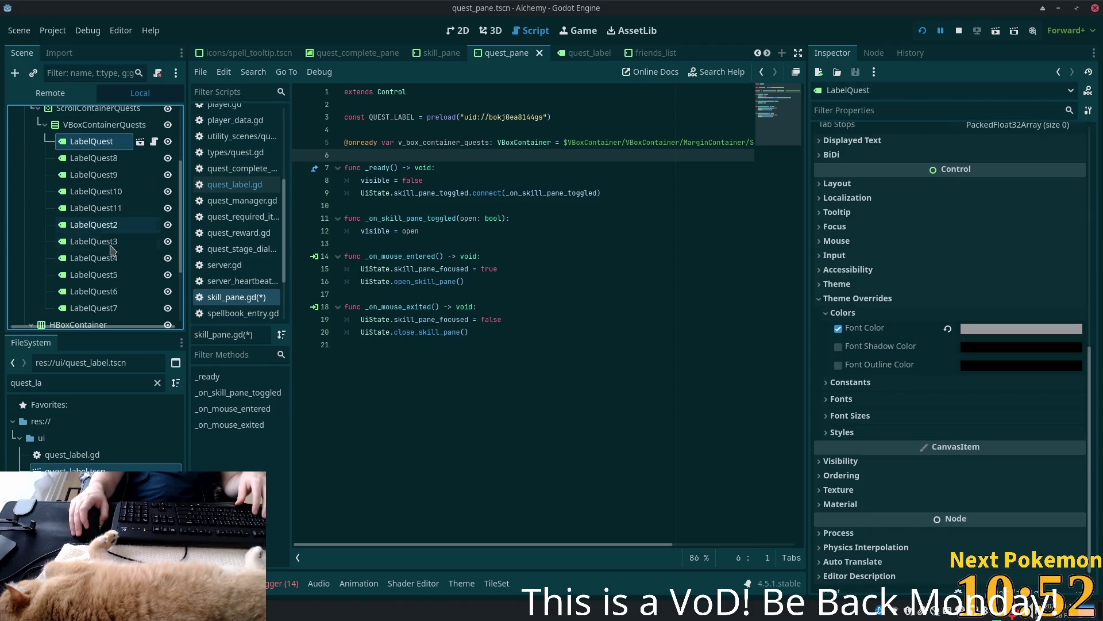
pyautogui.keyDown('shift'); pyautogui.click(92, 306); pyautogui.keyUp('shift')
pyautogui.press('Delete')
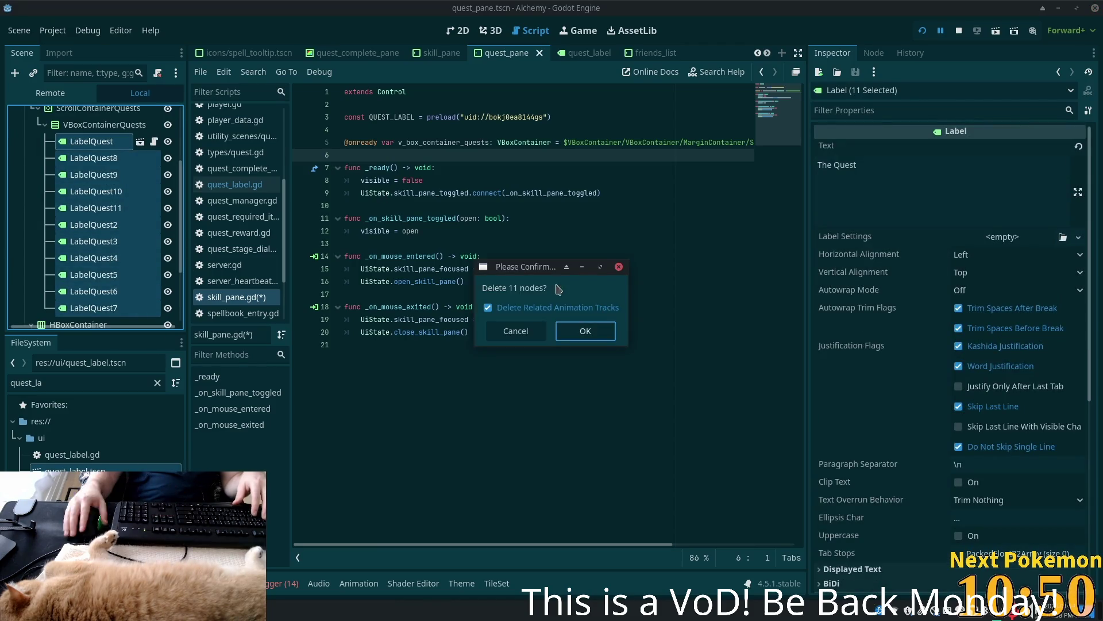
pyautogui.click(585, 331)
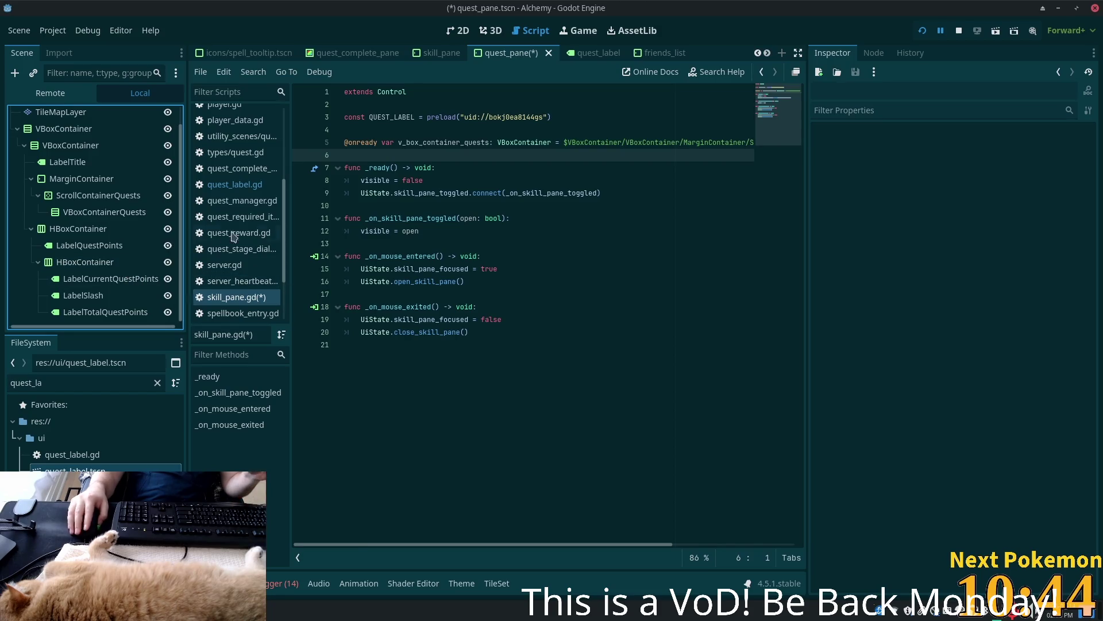
pyautogui.click(104, 246)
pyautogui.click(101, 295)
pyautogui.click(111, 278)
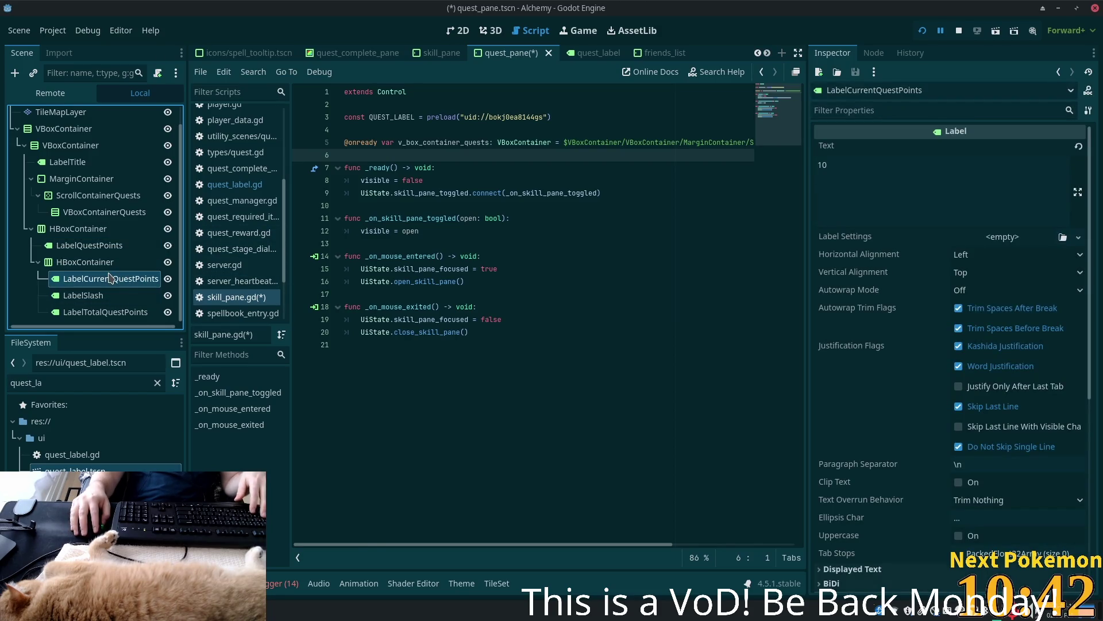
pyautogui.moveTo(101, 281)
pyautogui.mouseDown()
pyautogui.moveTo(368, 141)
pyautogui.moveTo(371, 161)
pyautogui.moveTo(357, 172)
pyautogui.mouseUp()
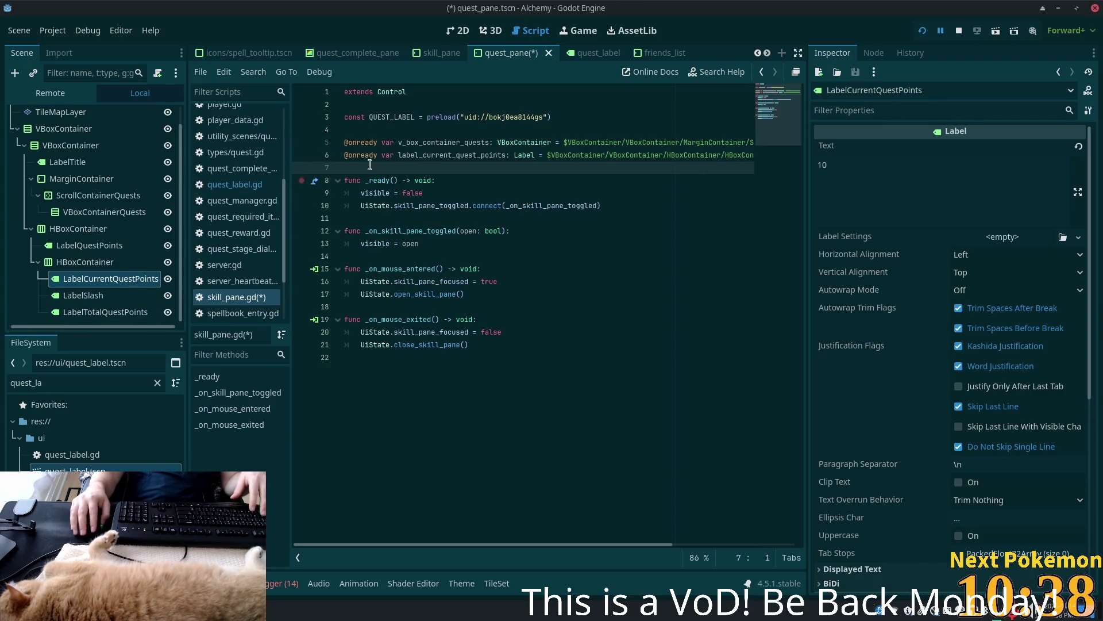
pyautogui.moveTo(106, 312); pyautogui.dragTo(347, 170)
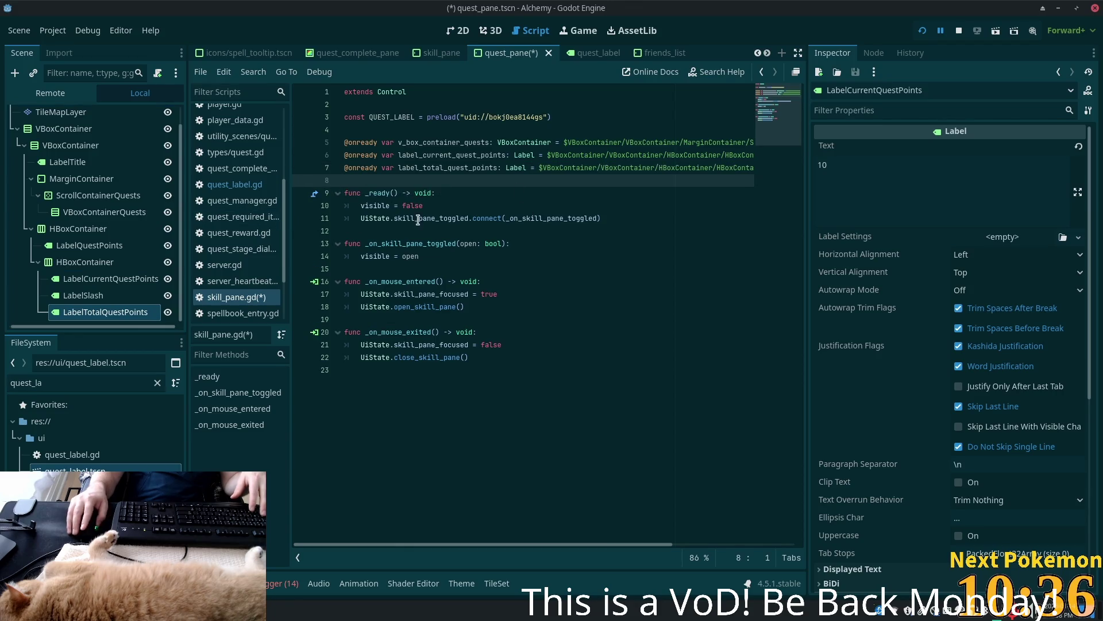
# Save and run with F5, which reports a parser error for QUEST_LABEL's preload.
pyautogui.scroll(1, 73, 251)
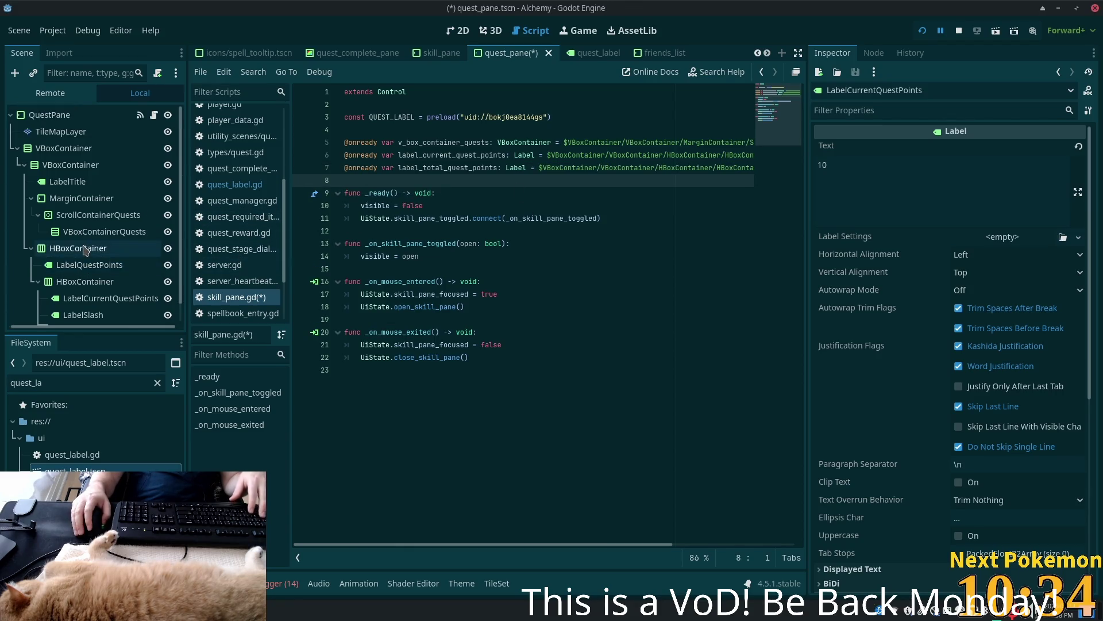
pyautogui.click(539, 167)
pyautogui.press('F5')
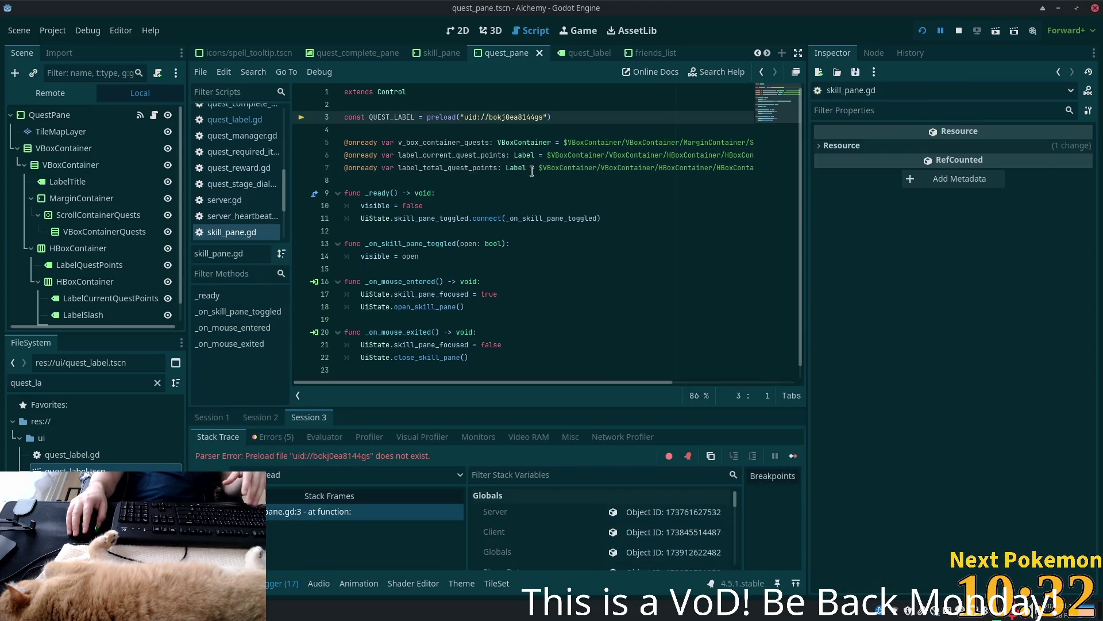
# Launch the Alchemy game with Run Project, then bring the editor back in front.
pyautogui.moveTo(526, 174)
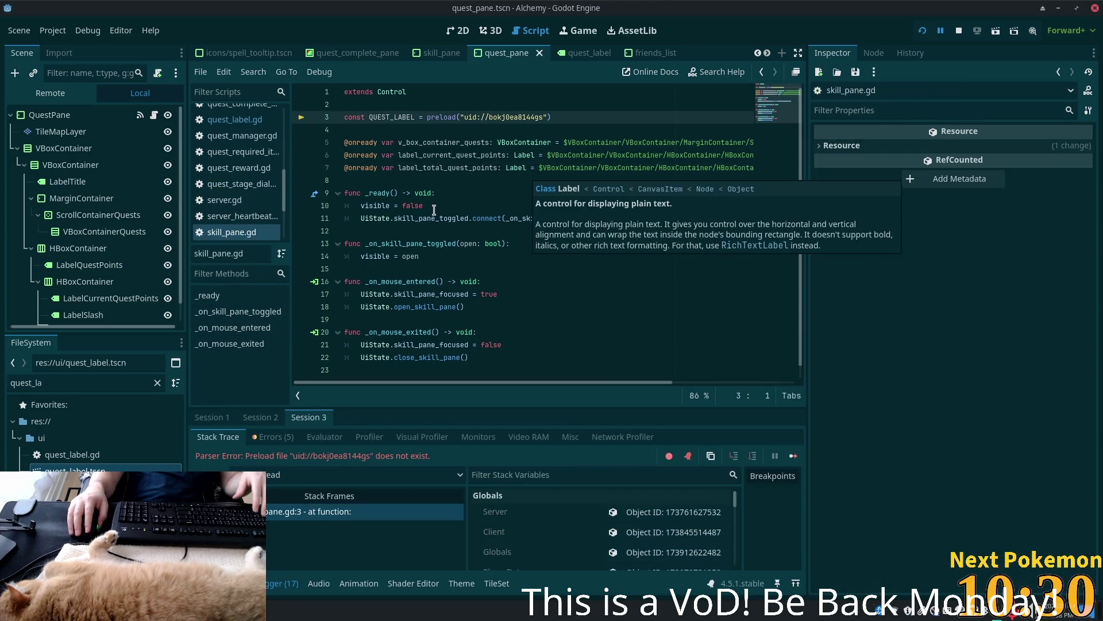
pyautogui.click(508, 131)
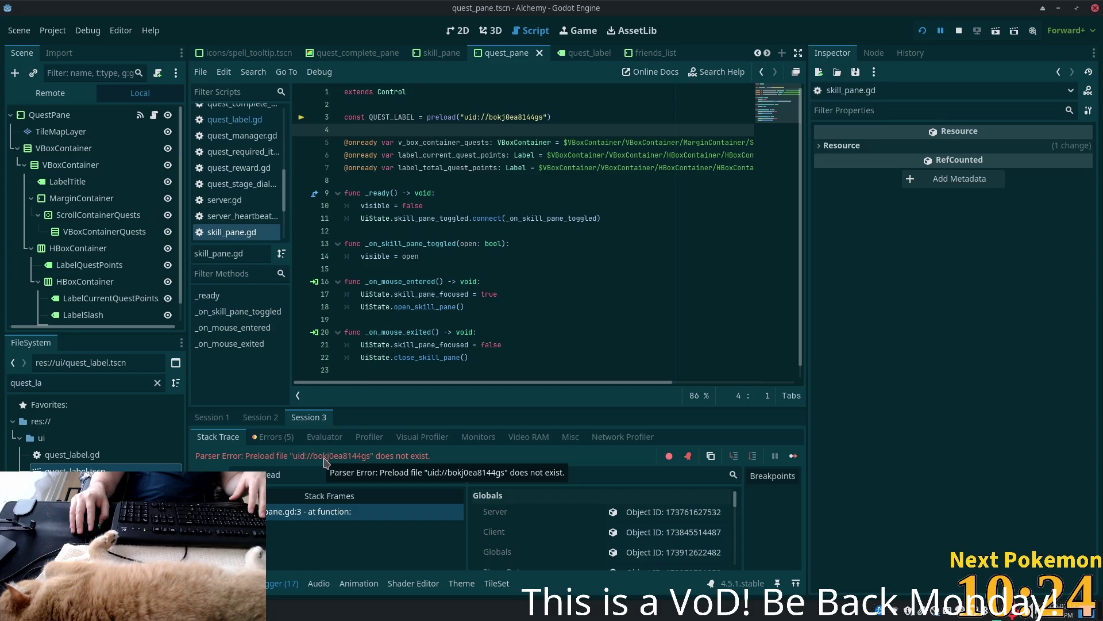
pyautogui.click(923, 31)
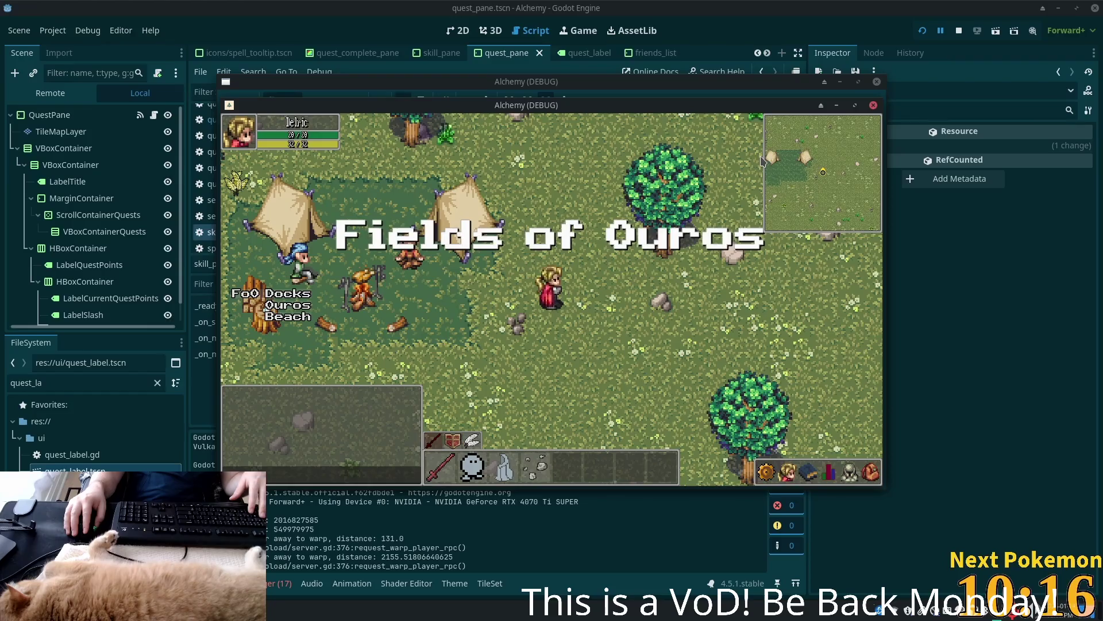
pyautogui.click(966, 334)
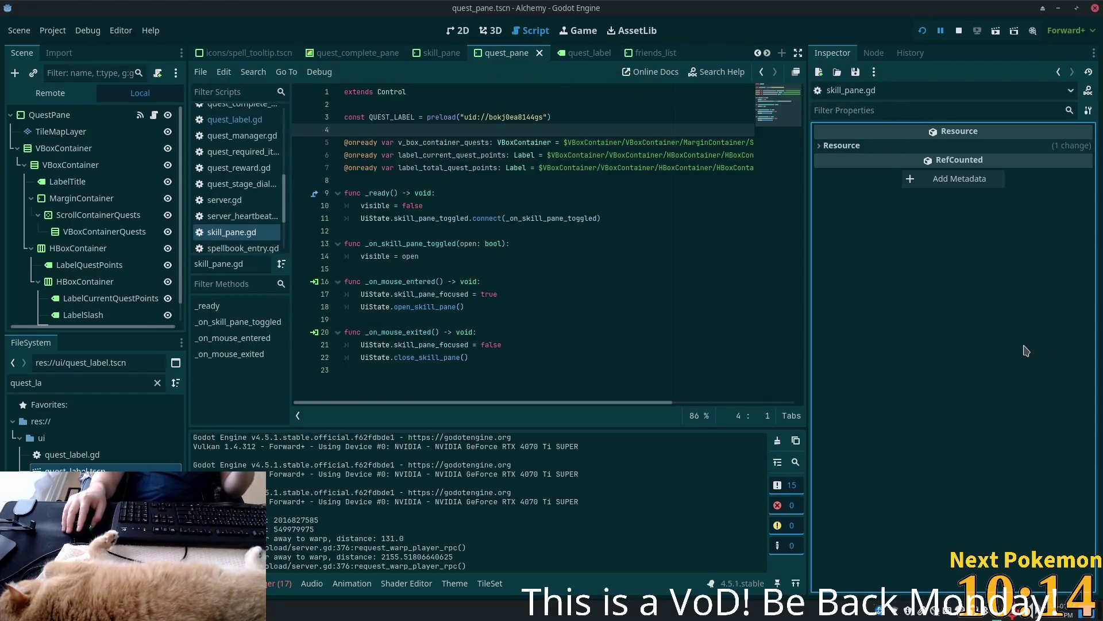
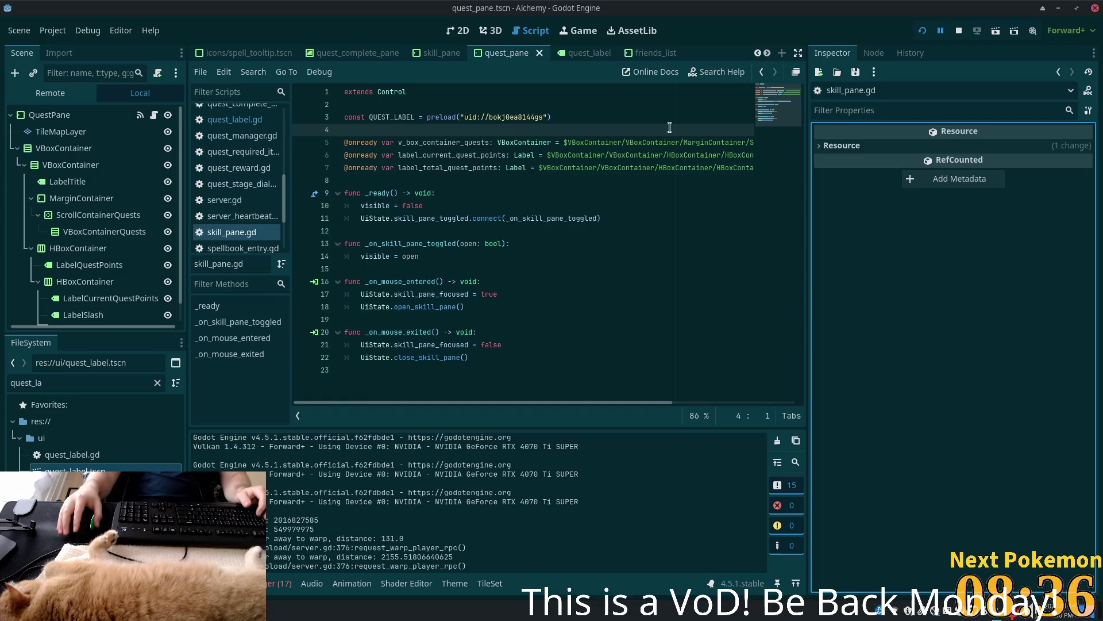
# Check the label_current_quest_points line in skill_pane.gd, then move over to Cursor.
pyautogui.click(430, 155)
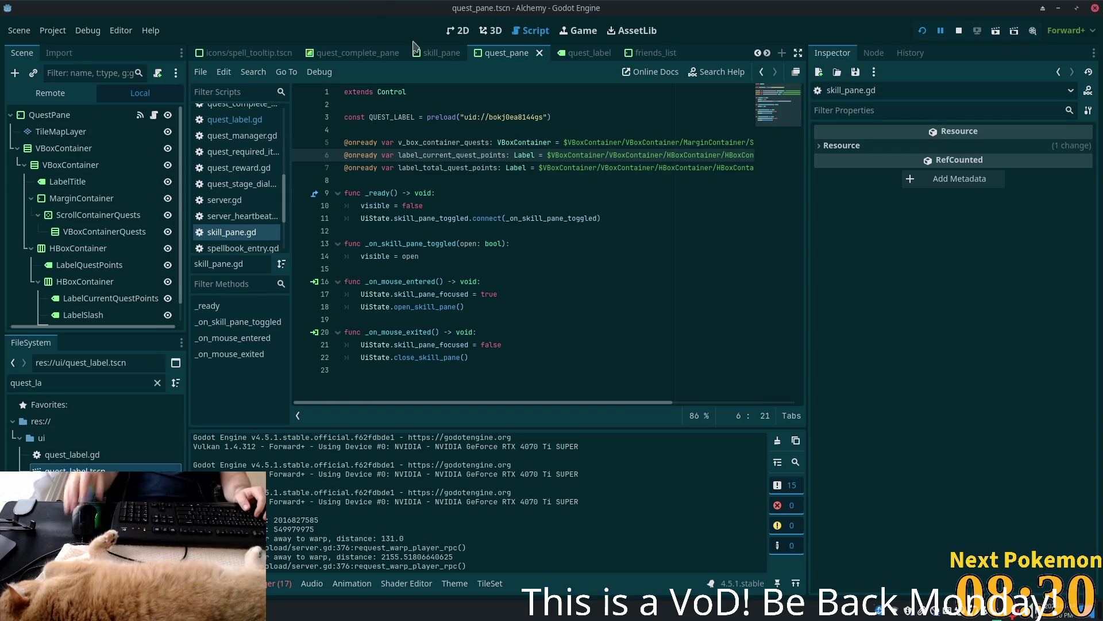
pyautogui.scroll(1, 309, 52)
pyautogui.scroll(6, 308, 53)
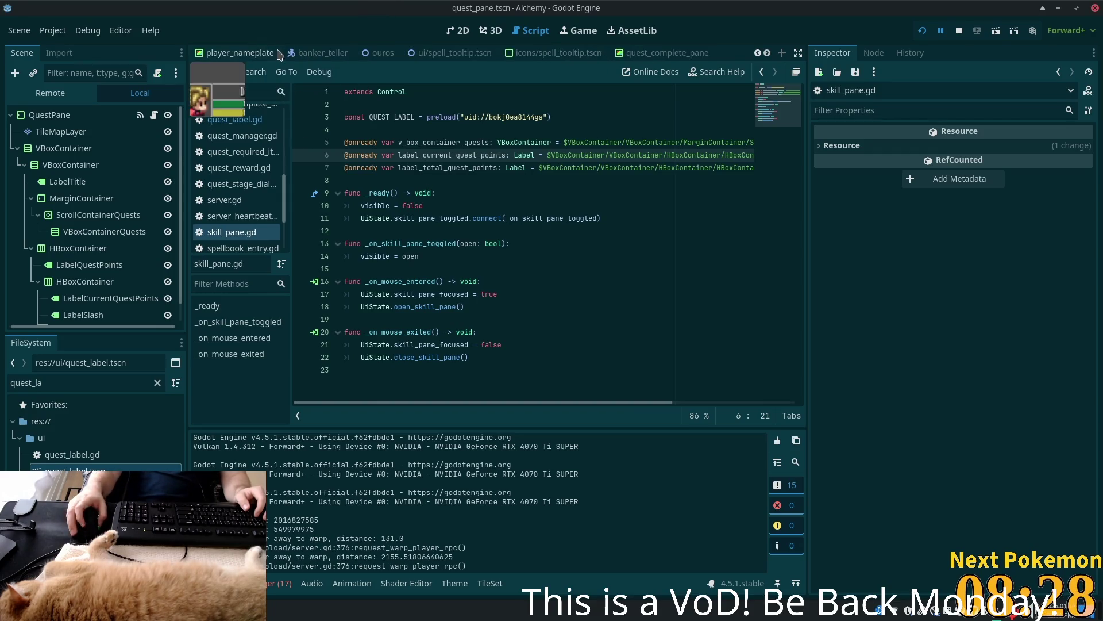
pyautogui.hotkey('alt', 'Tab')
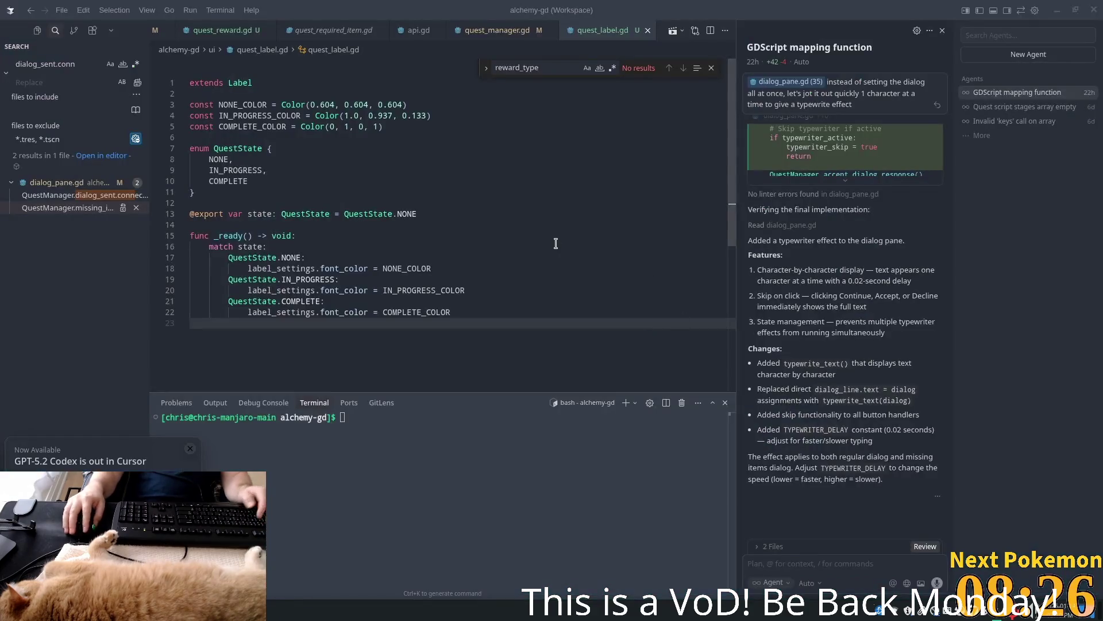
# Glance back at Godot, then open quest_manager.gd in Cursor from the quick file search.
pyautogui.click(552, 246)
pyautogui.hotkey('alt', 'Tab')
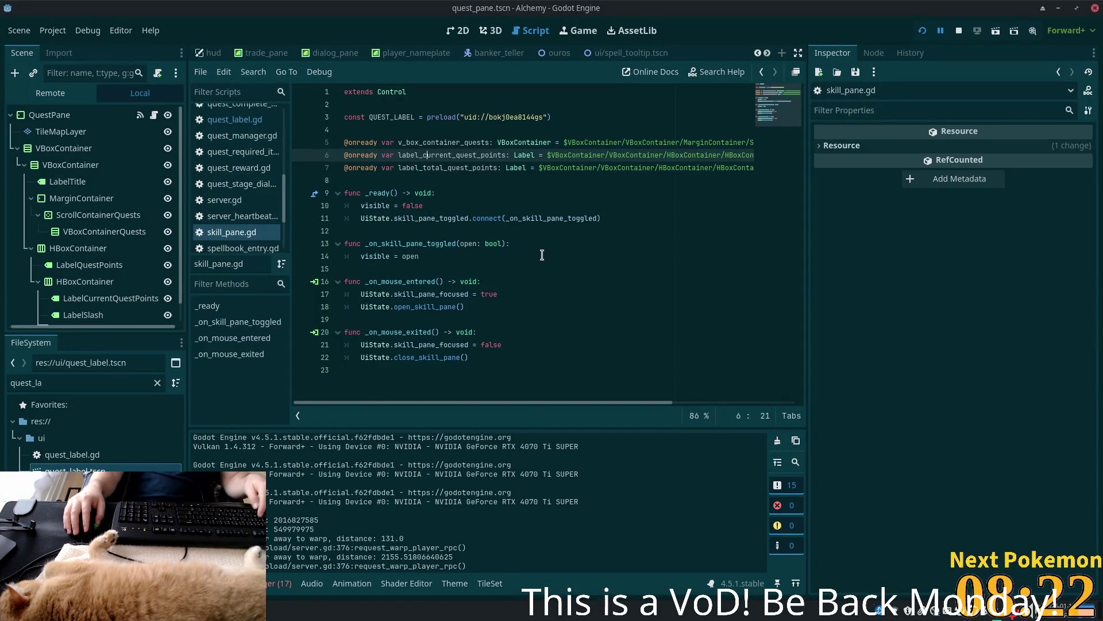
pyautogui.hotkey('alt', 'Tab')
pyautogui.click(445, 193)
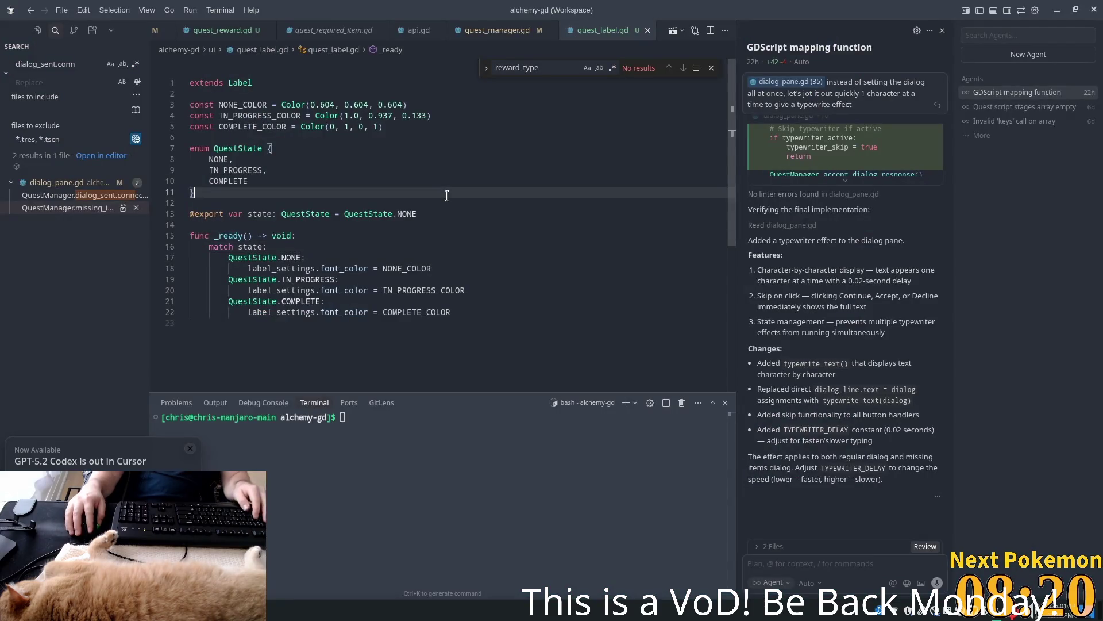
pyautogui.hotkey('ctrl', 'p')
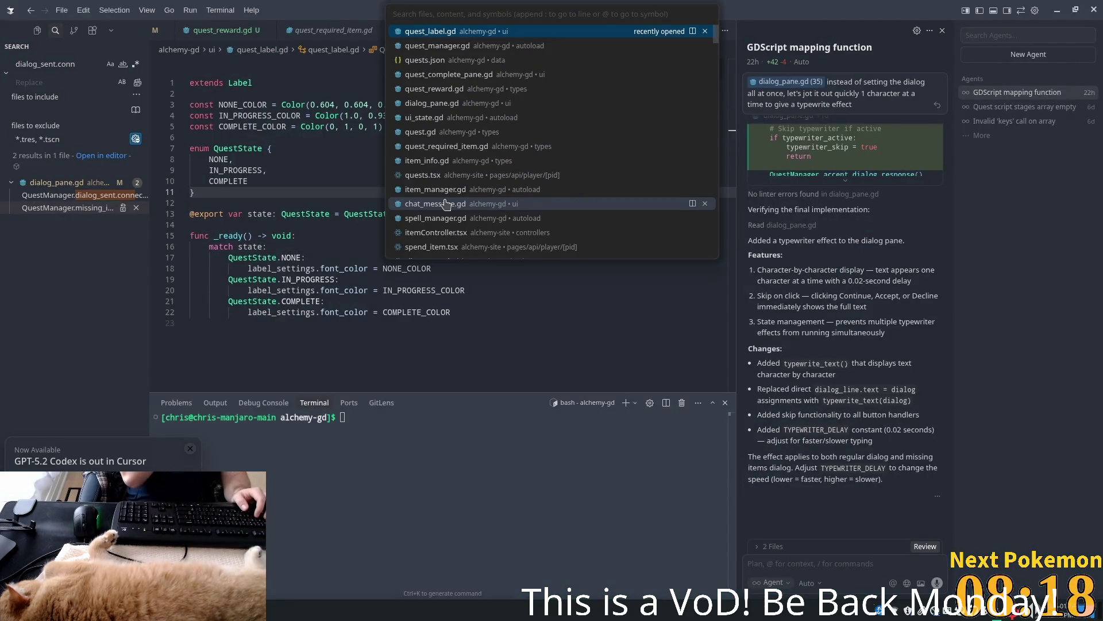
pyautogui.press('Down')
pyautogui.press('Return')
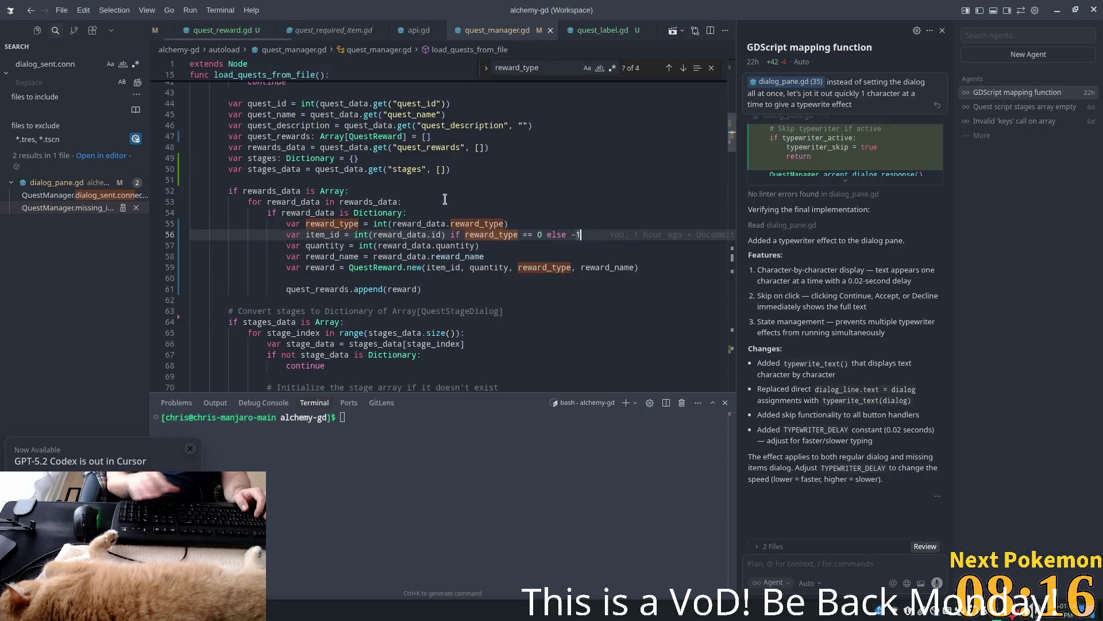
# Start a 'signal quests_' line below quest_complete, then delete it again.
pyautogui.moveTo(731, 142)
pyautogui.mouseDown()
pyautogui.moveTo(730, 115)
pyautogui.moveTo(730, 242)
pyautogui.moveTo(730, 75)
pyautogui.mouseUp()
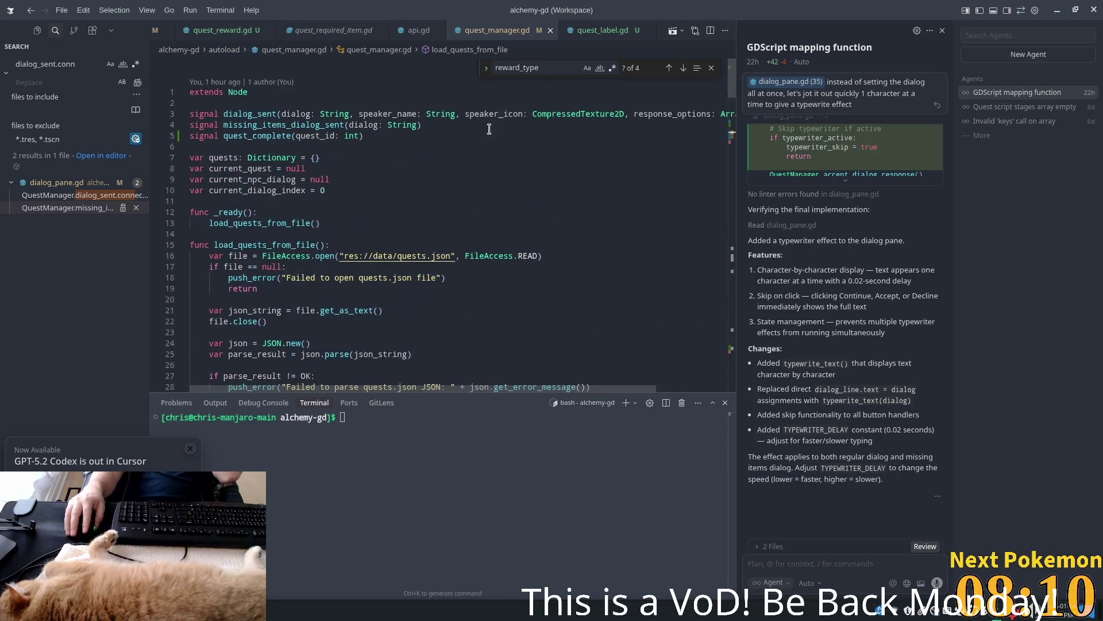
pyautogui.click(417, 135)
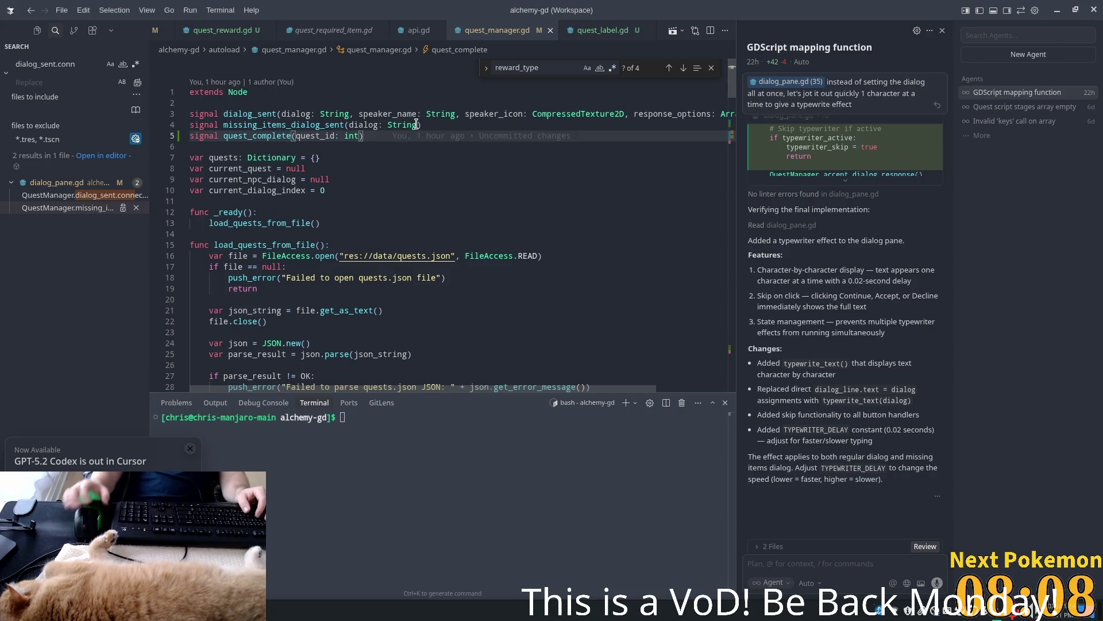
pyautogui.press('Return')
pyautogui.write('signal qu')
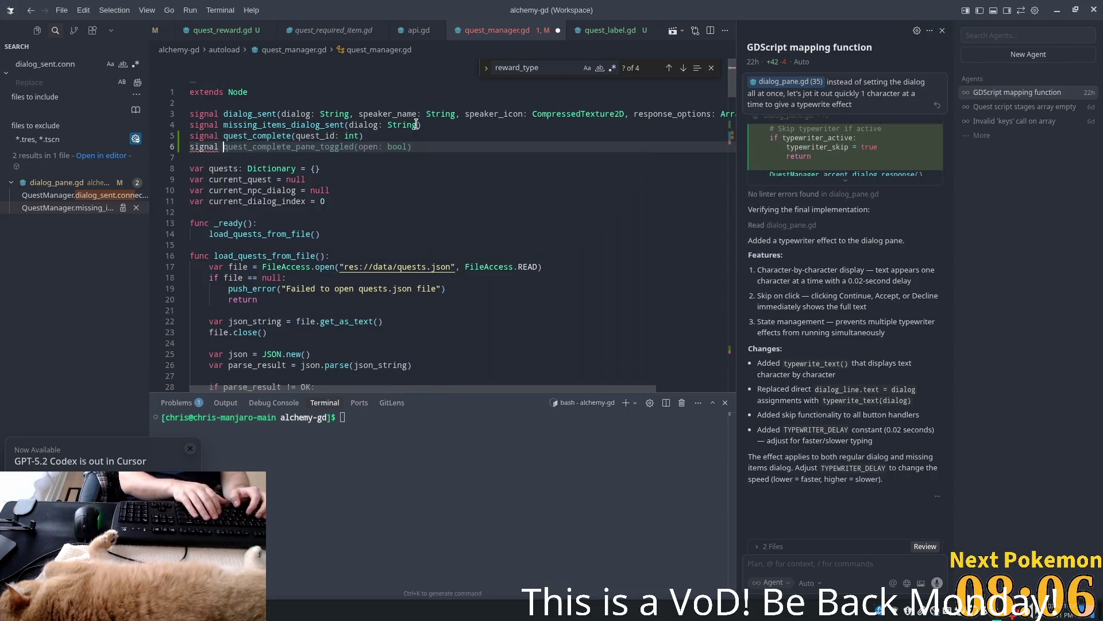
pyautogui.write('ests_')
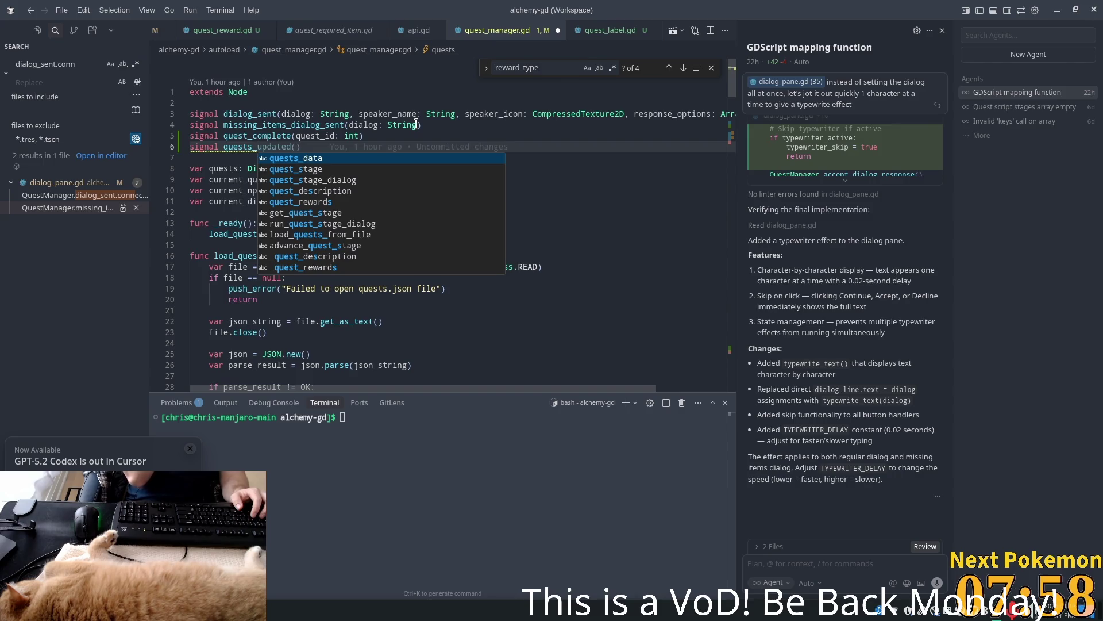
pyautogui.press('BackSpace')
pyautogui.press('BackSpace')
pyautogui.press('BackSpace')
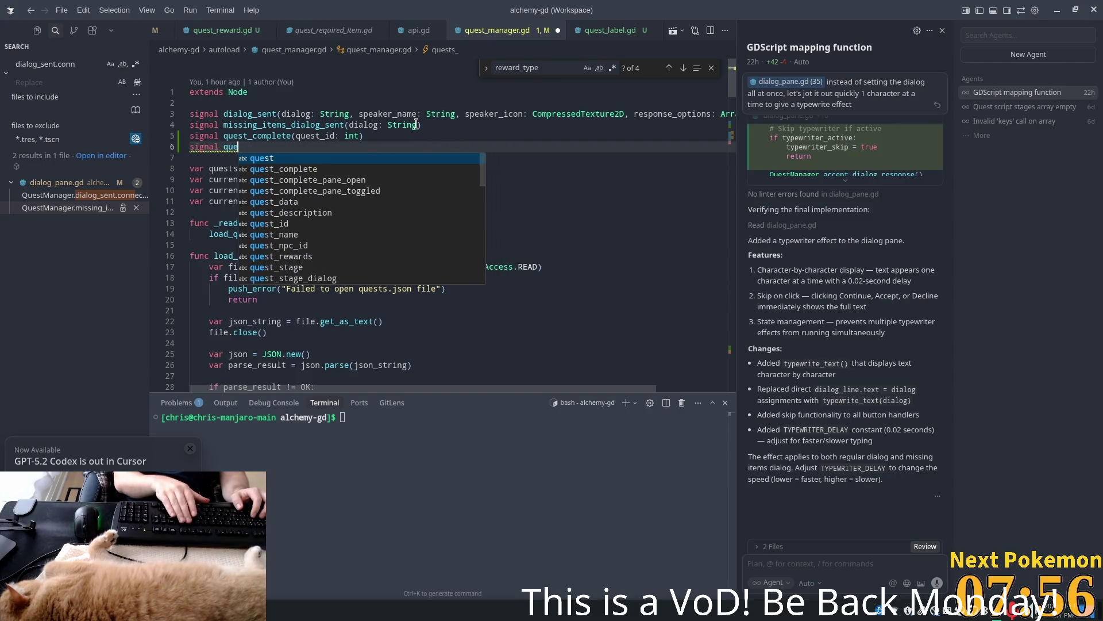
pyautogui.press('BackSpace')
pyautogui.press('BackSpace')
pyautogui.press('BackSpace')
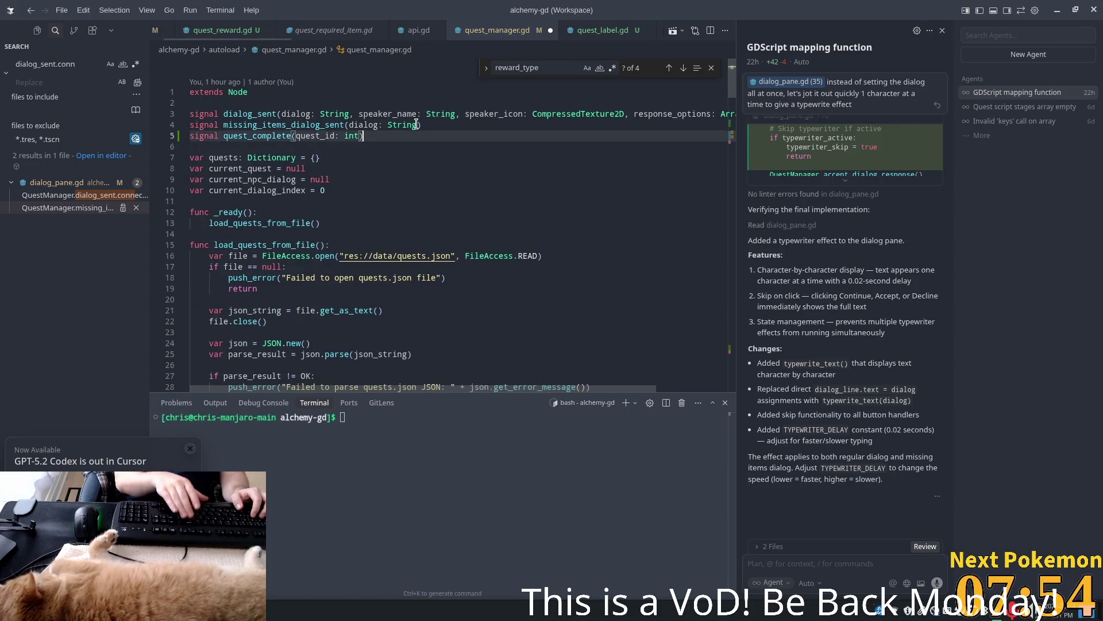
pyautogui.click(263, 114)
pyautogui.click(262, 136)
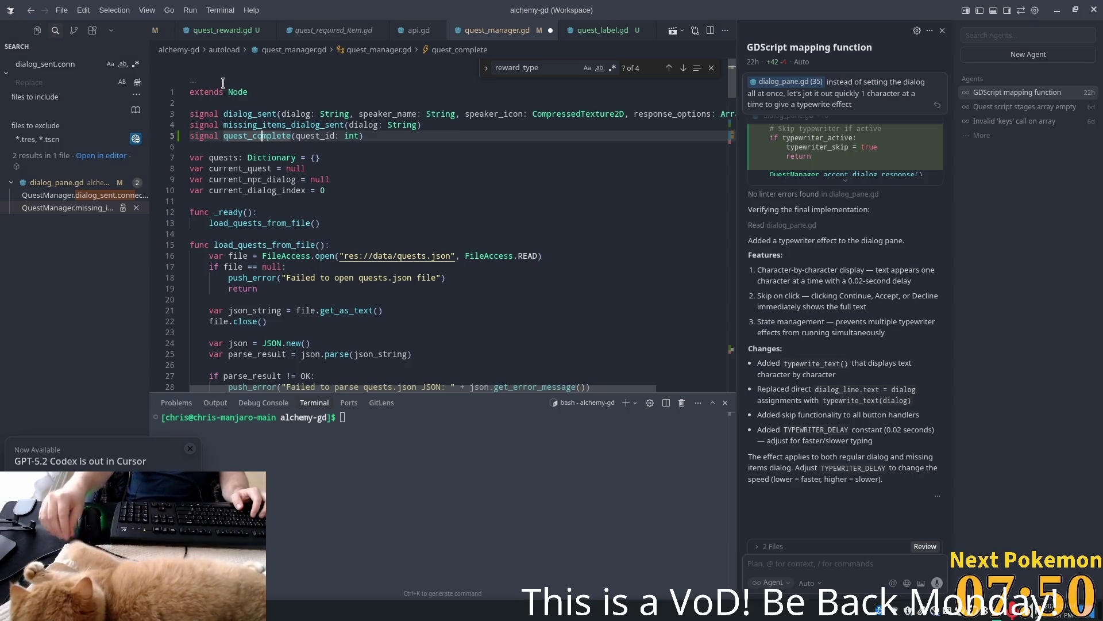
# Review quest_complete and load_quests_from_file, then save quest_manager.gd unchanged.
pyautogui.moveTo(272, 132)
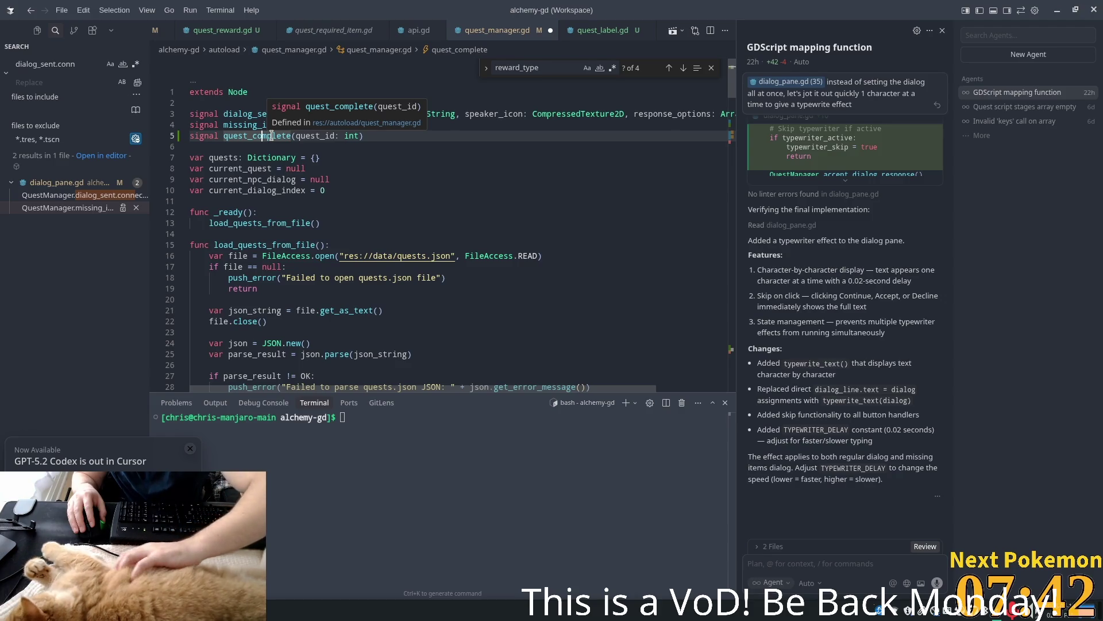
pyautogui.moveTo(275, 156)
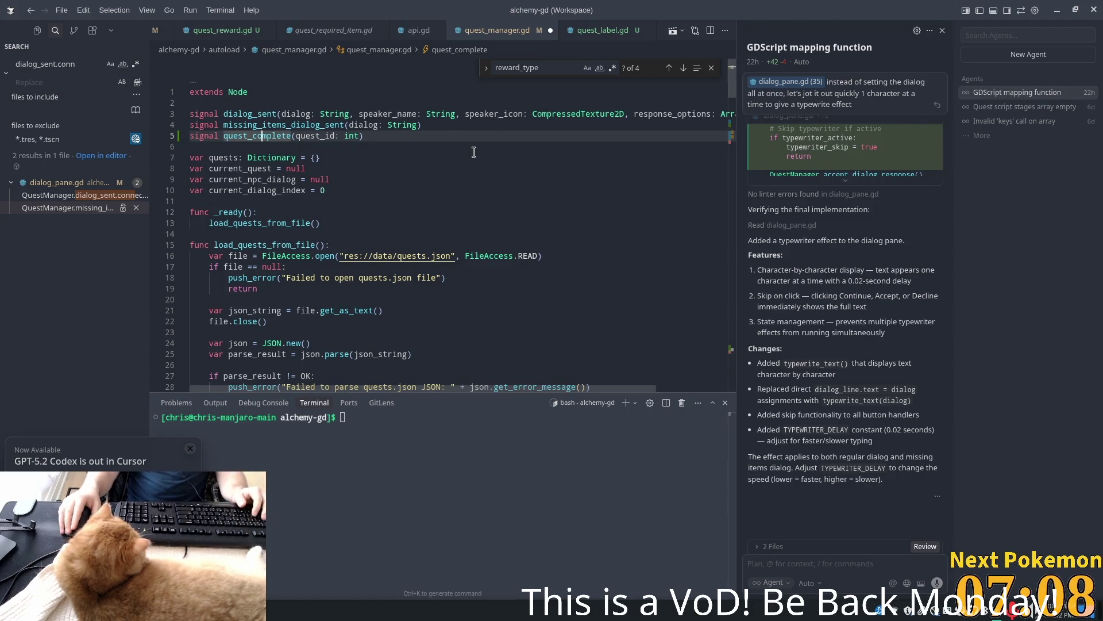
pyautogui.scroll(-9, 460, 175)
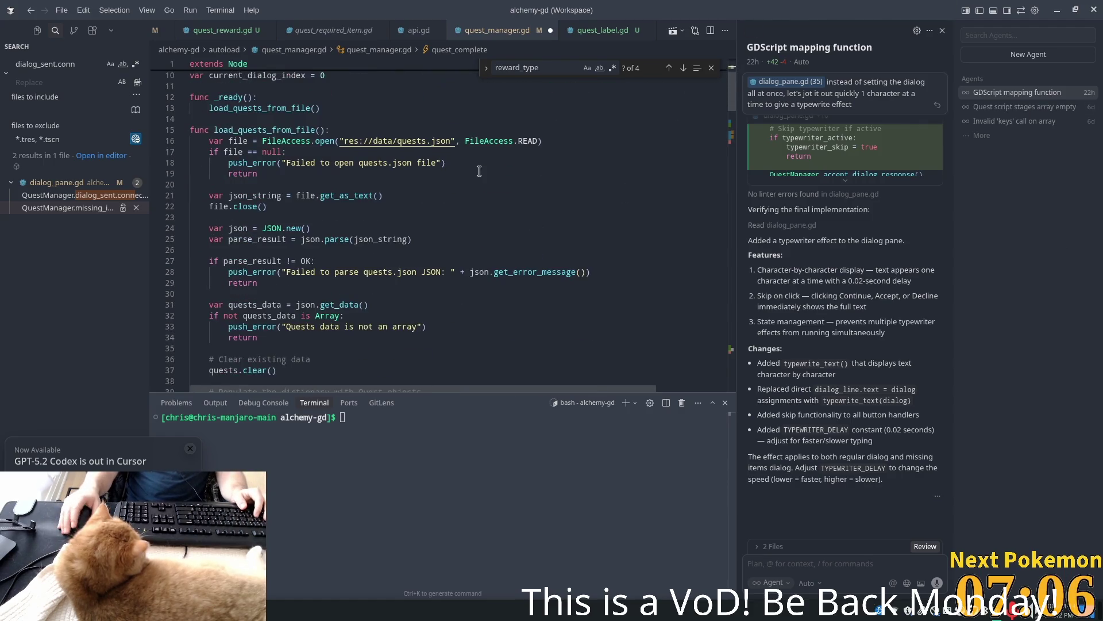
pyautogui.moveTo(730, 135)
pyautogui.mouseDown()
pyautogui.moveTo(759, 366)
pyautogui.moveTo(749, 80)
pyautogui.moveTo(747, 92)
pyautogui.mouseUp()
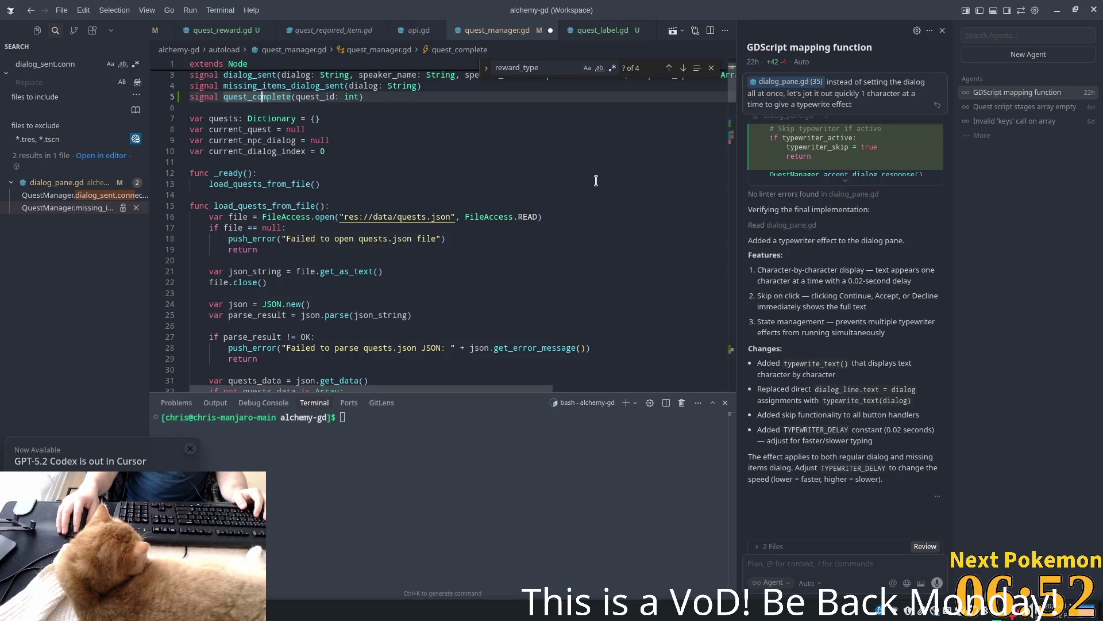
pyautogui.scroll(2, 431, 119)
pyautogui.click(431, 121)
pyautogui.hotkey('ctrl', 's')
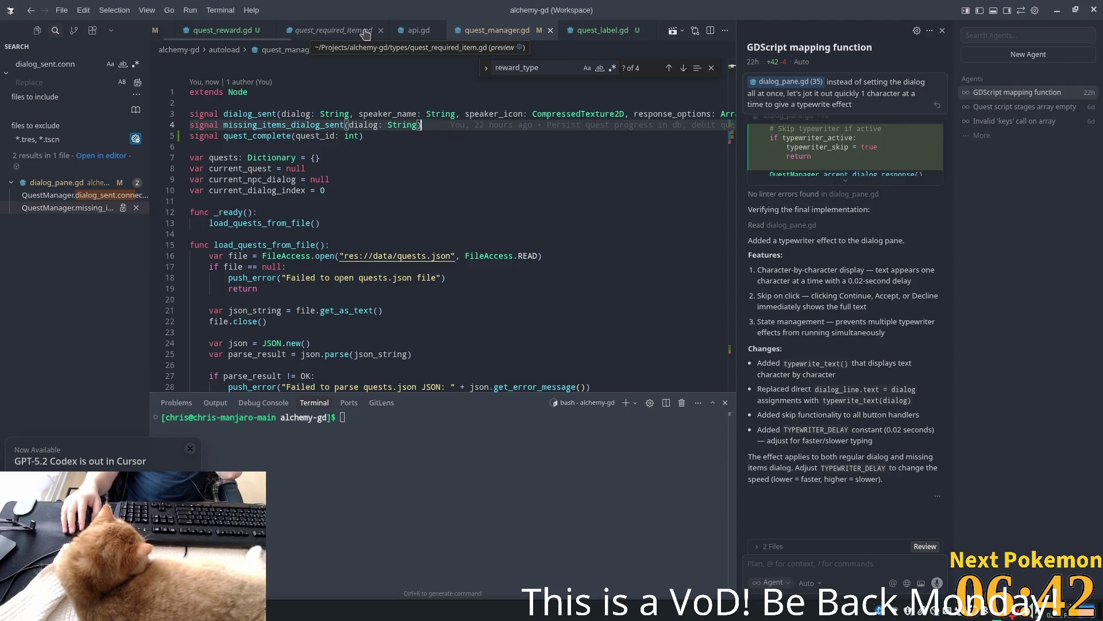
# Open server.gd, search it for 'quest', and jump to the get_quests definition.
pyautogui.hotkey('ctrl', 'p')
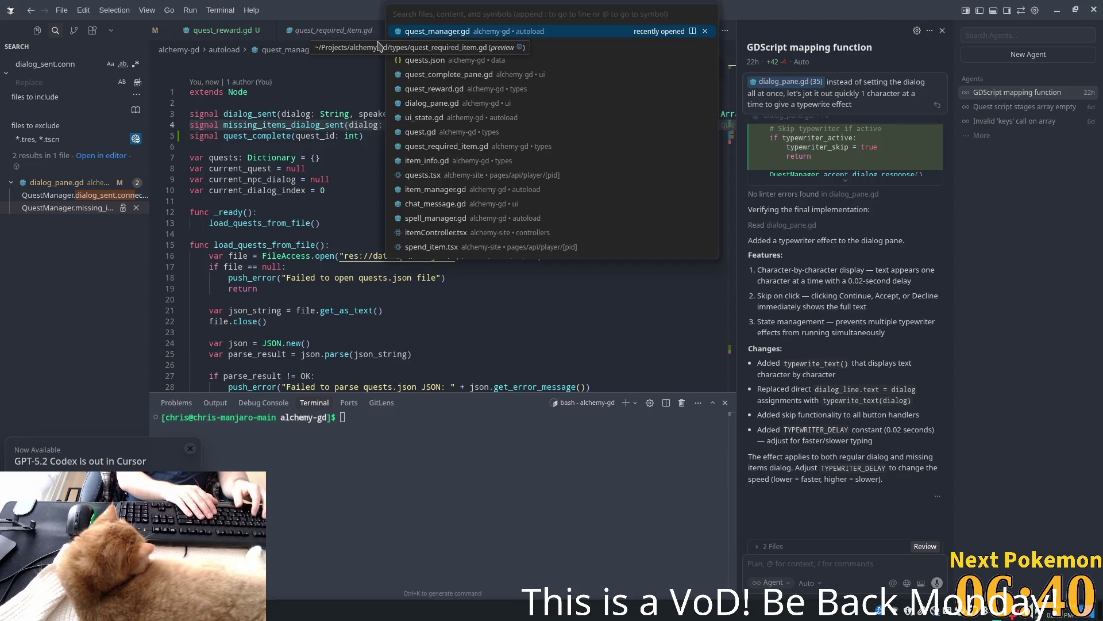
pyautogui.write('server')
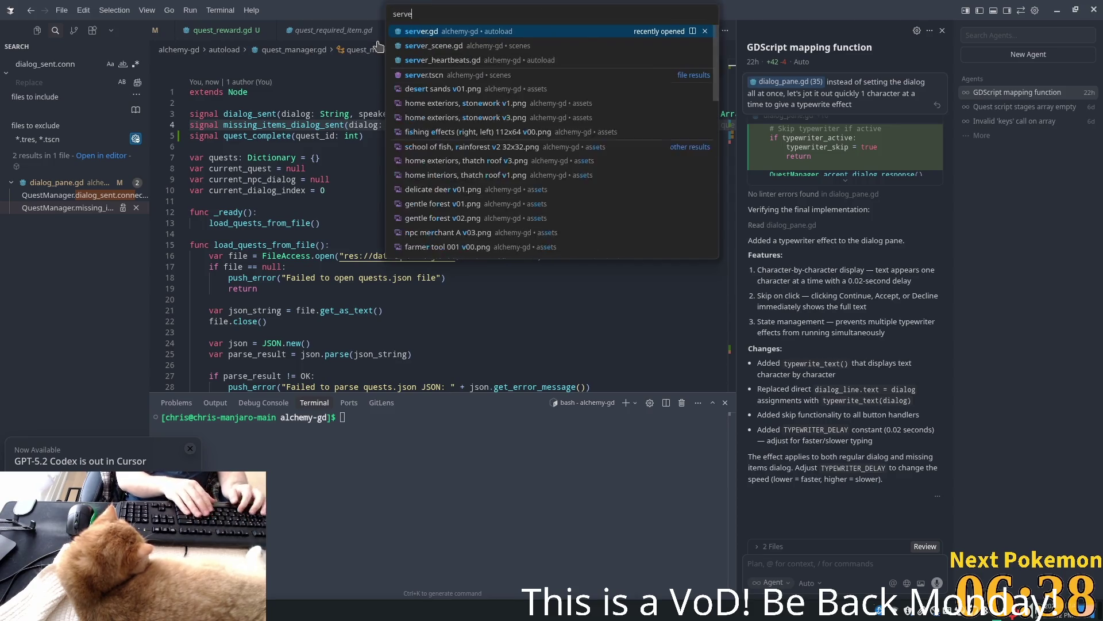
pyautogui.press('Return')
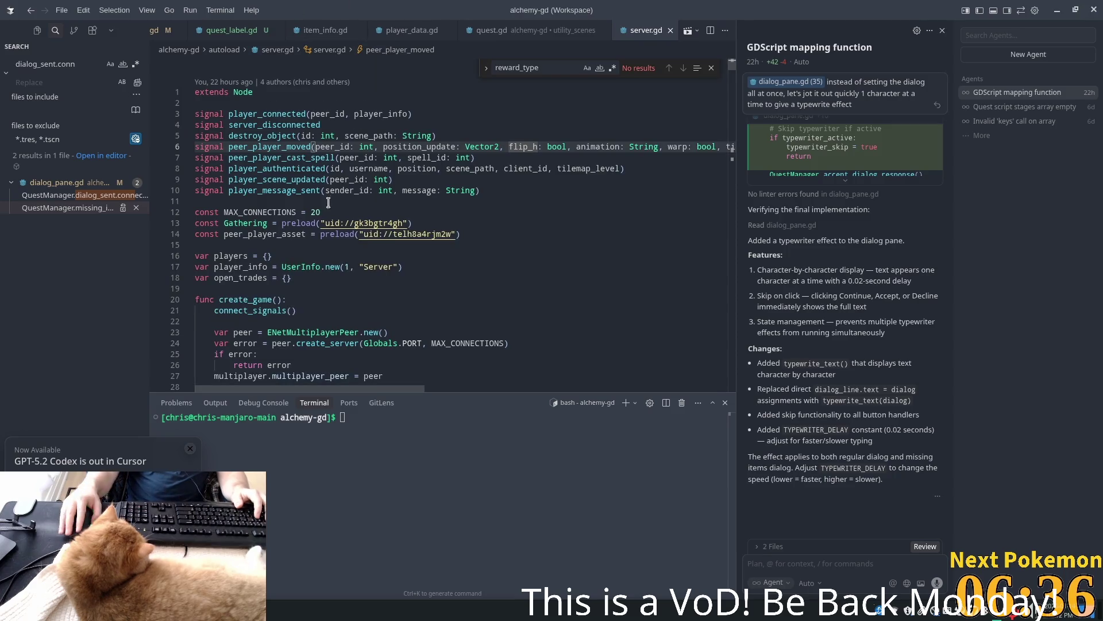
pyautogui.scroll(-9, 432, 183)
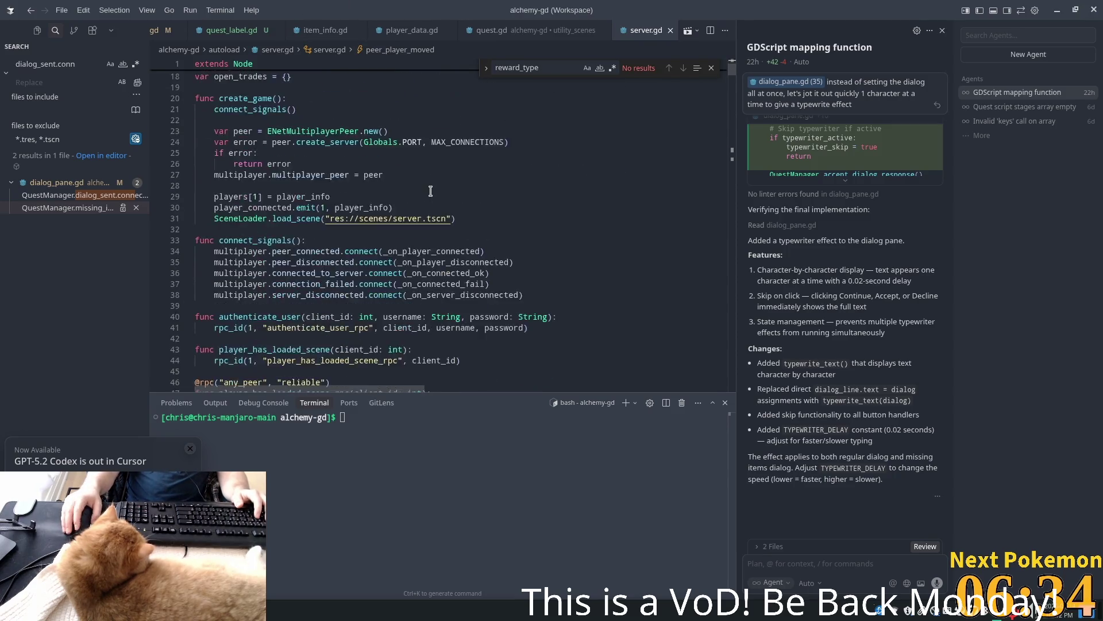
pyautogui.scroll(-5, 431, 190)
pyautogui.click(431, 192)
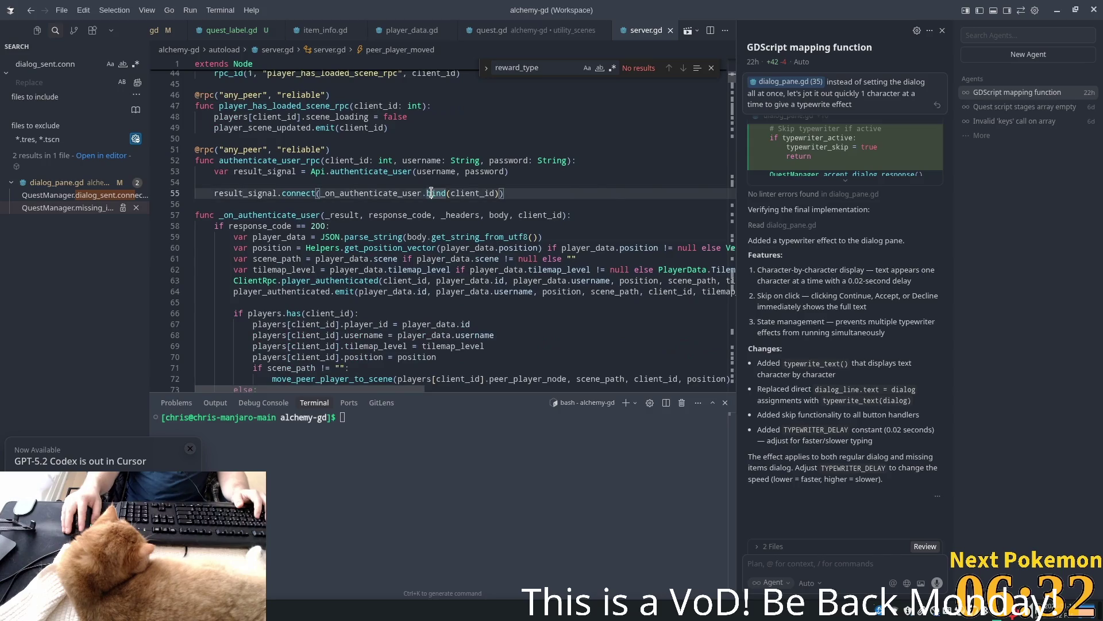
pyautogui.hotkey('ctrl', 'f')
pyautogui.write('quest')
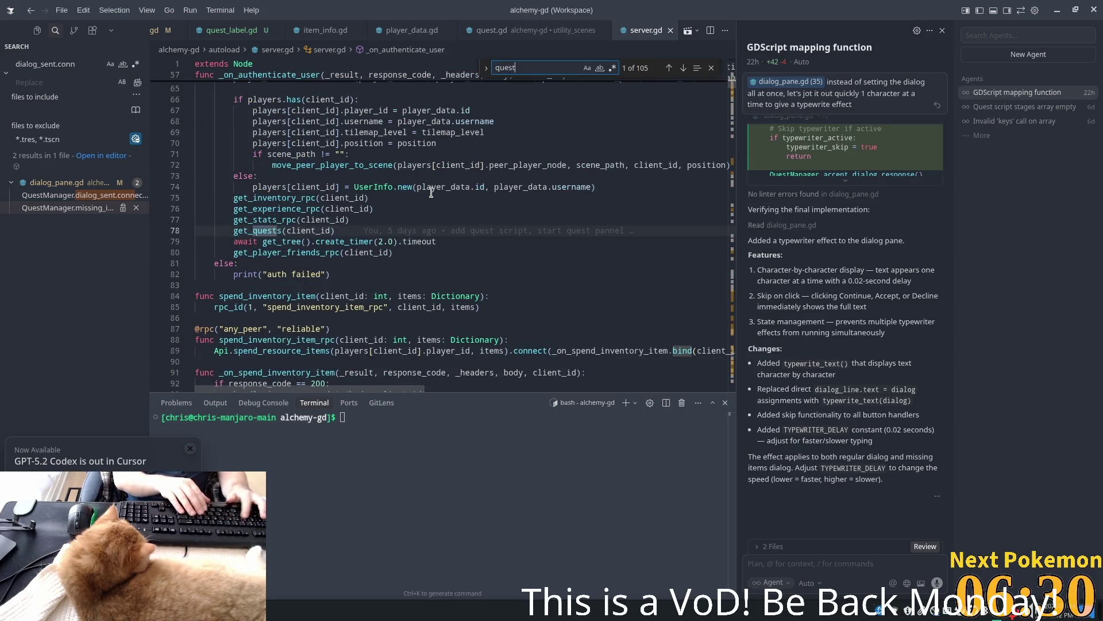
pyautogui.keyDown('ctrl'); pyautogui.click(270, 231); pyautogui.keyUp('ctrl')
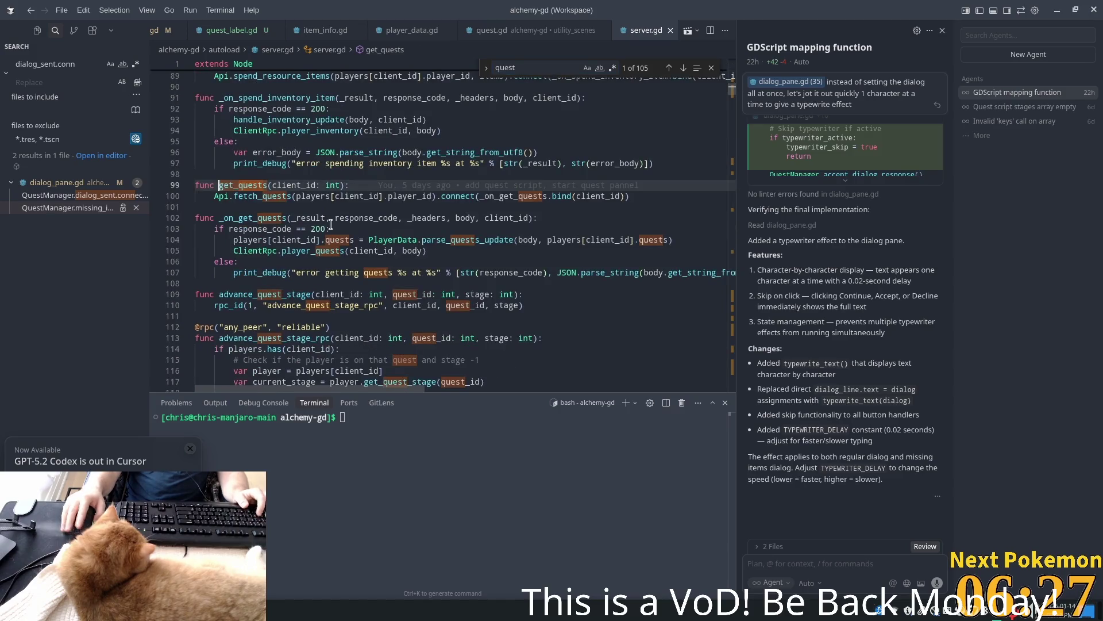
# Trace player_quests through client_rpc.gd to update_player_quests and its quests_updated signal in player_data.gd.
pyautogui.keyDown('ctrl'); pyautogui.click(293, 251); pyautogui.keyUp('ctrl')
pyautogui.scroll(3, 315, 222)
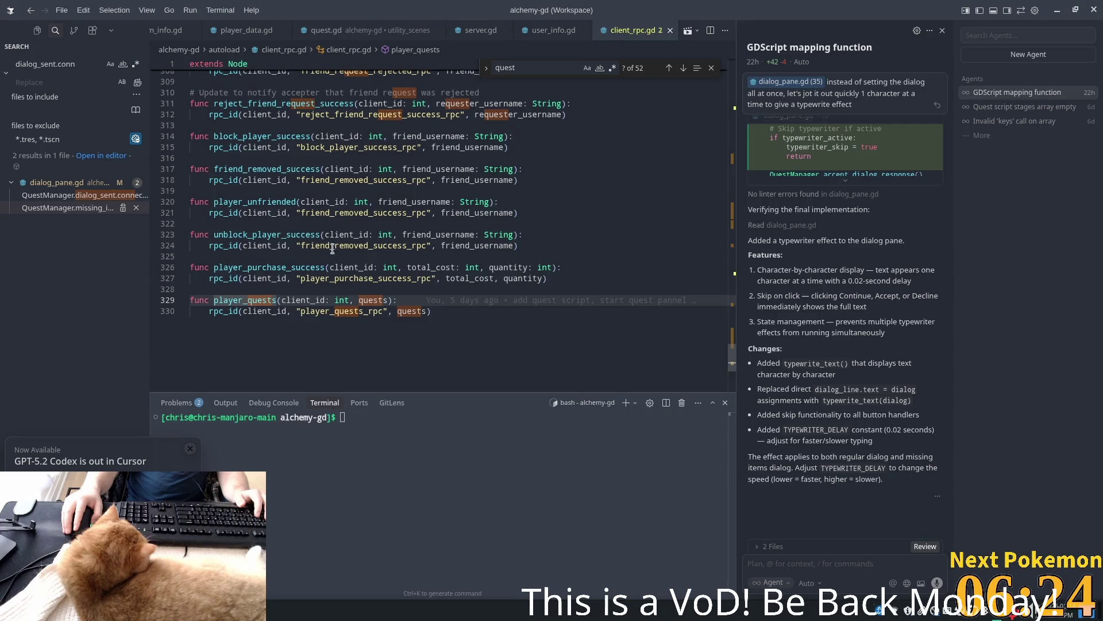
pyautogui.keyDown('ctrl'); pyautogui.click(363, 312); pyautogui.keyUp('ctrl')
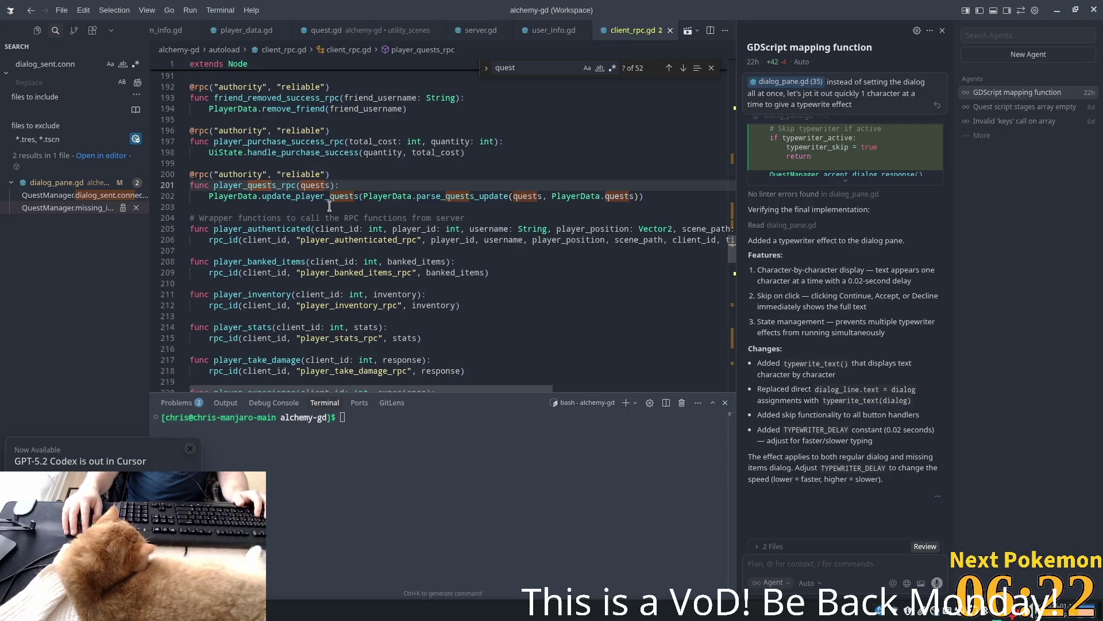
pyautogui.keyDown('ctrl'); pyautogui.click(306, 196); pyautogui.keyUp('ctrl')
pyautogui.keyDown('ctrl'); pyautogui.click(307, 196); pyautogui.keyUp('ctrl')
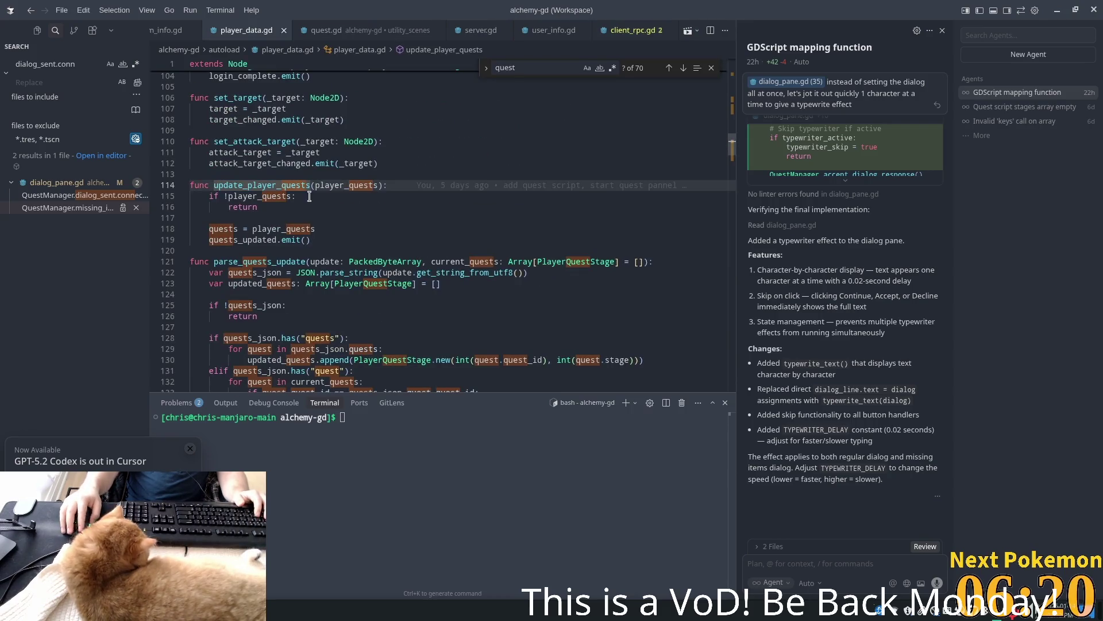
pyautogui.press('Down')
pyautogui.press('Down')
pyautogui.press('Down')
pyautogui.doubleClick(245, 240)
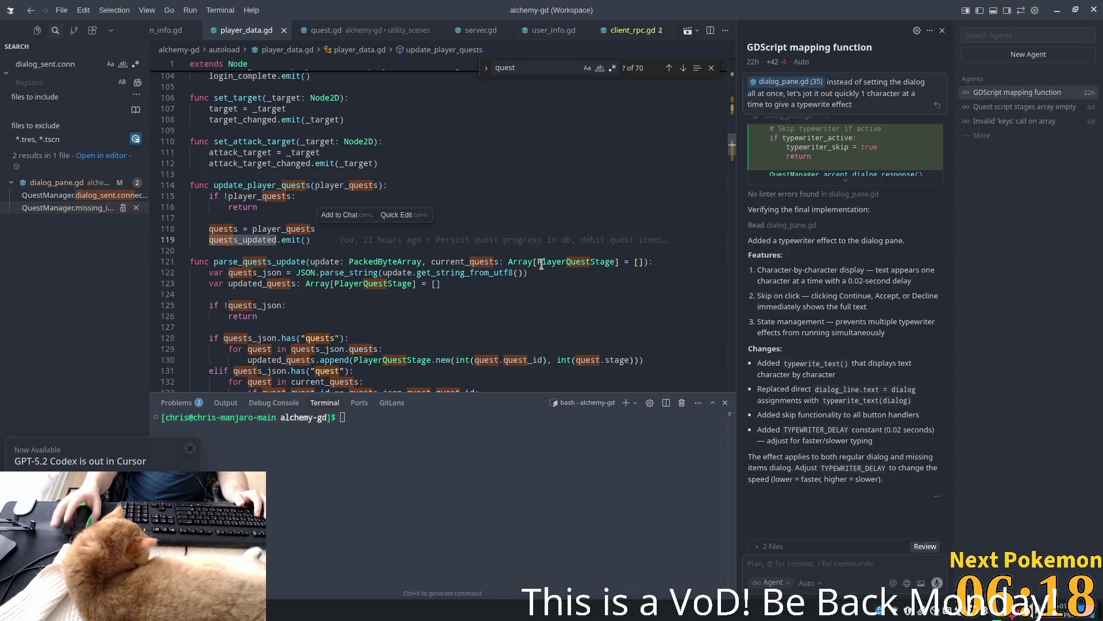
pyautogui.moveTo(541, 264)
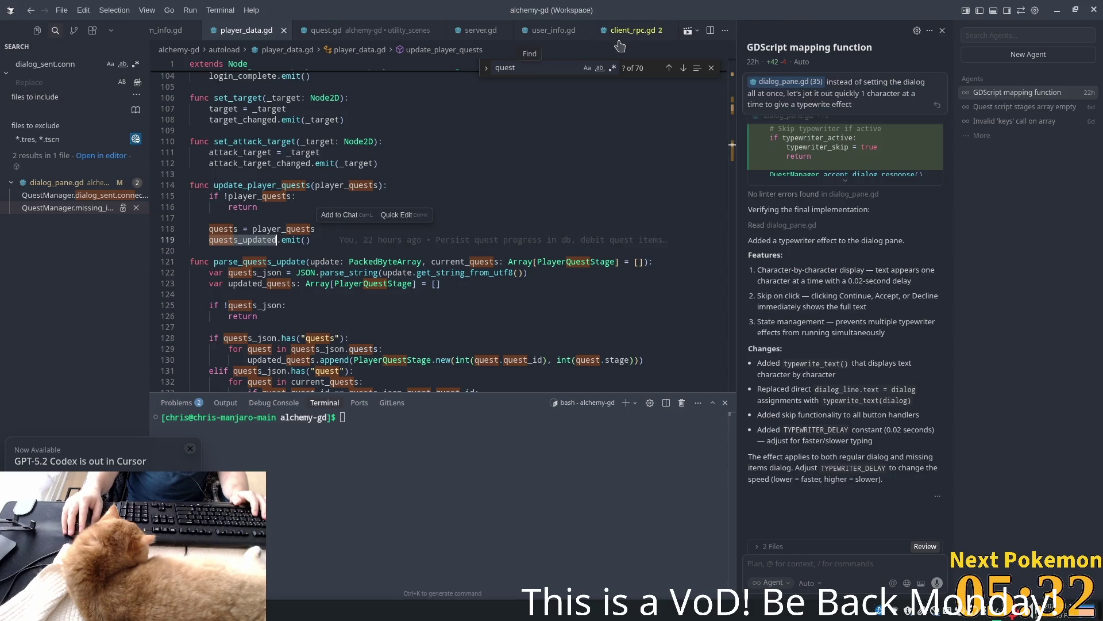
pyautogui.scroll(3, 451, 86)
pyautogui.scroll(2, 240, 29)
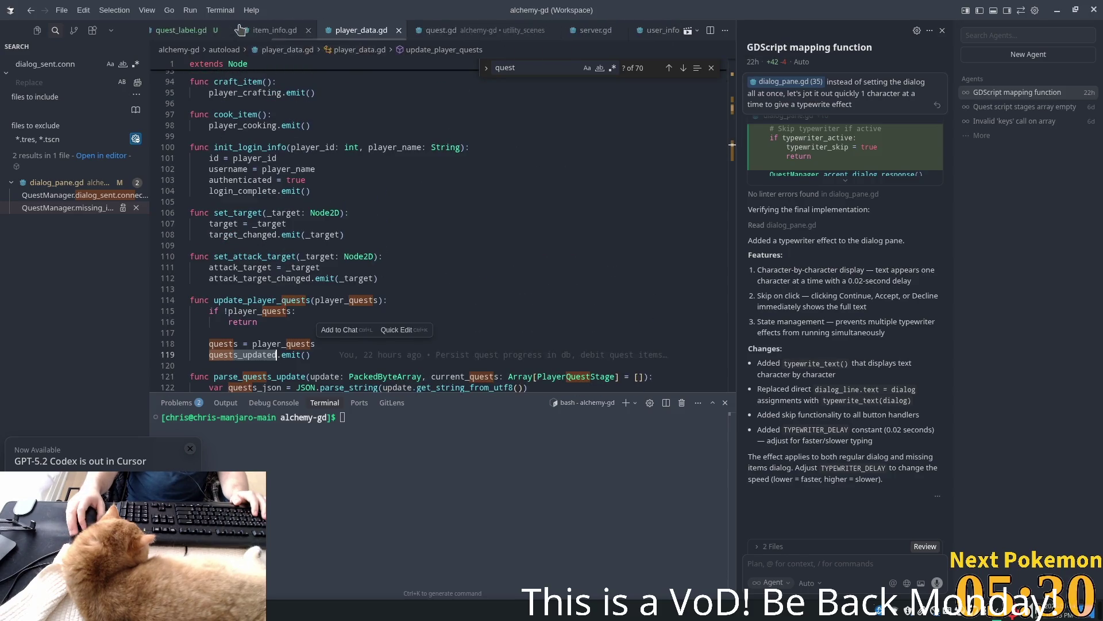
pyautogui.scroll(3, 240, 28)
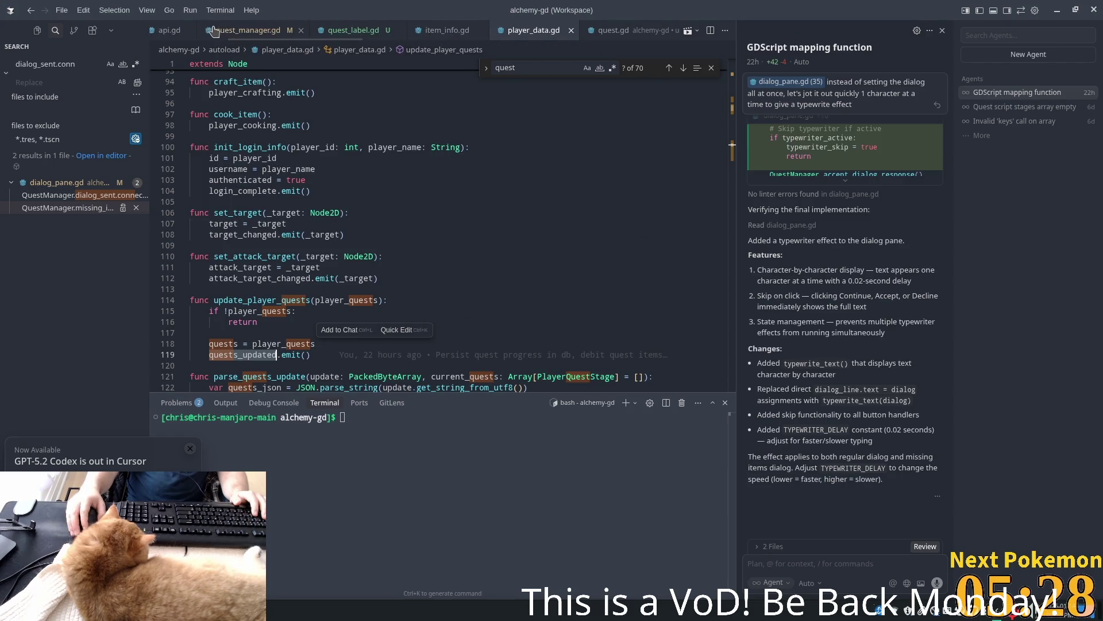
pyautogui.scroll(1, 218, 31)
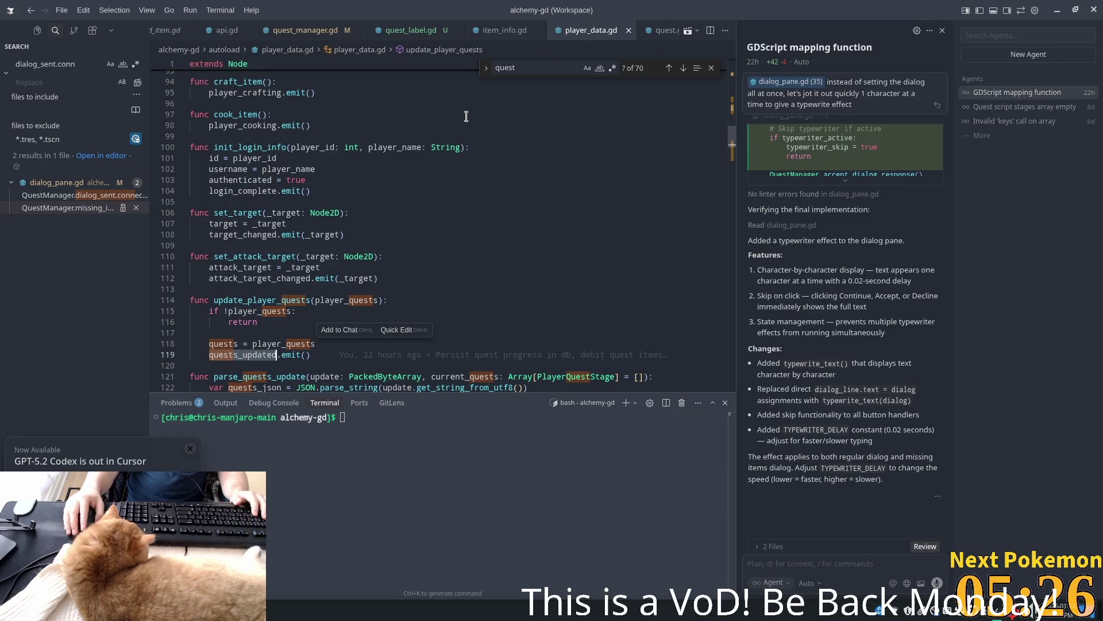
# Open quest_pane.tscn and check the line naming the pane's script.
pyautogui.hotkey('ctrl', 'p')
pyautogui.write('q')
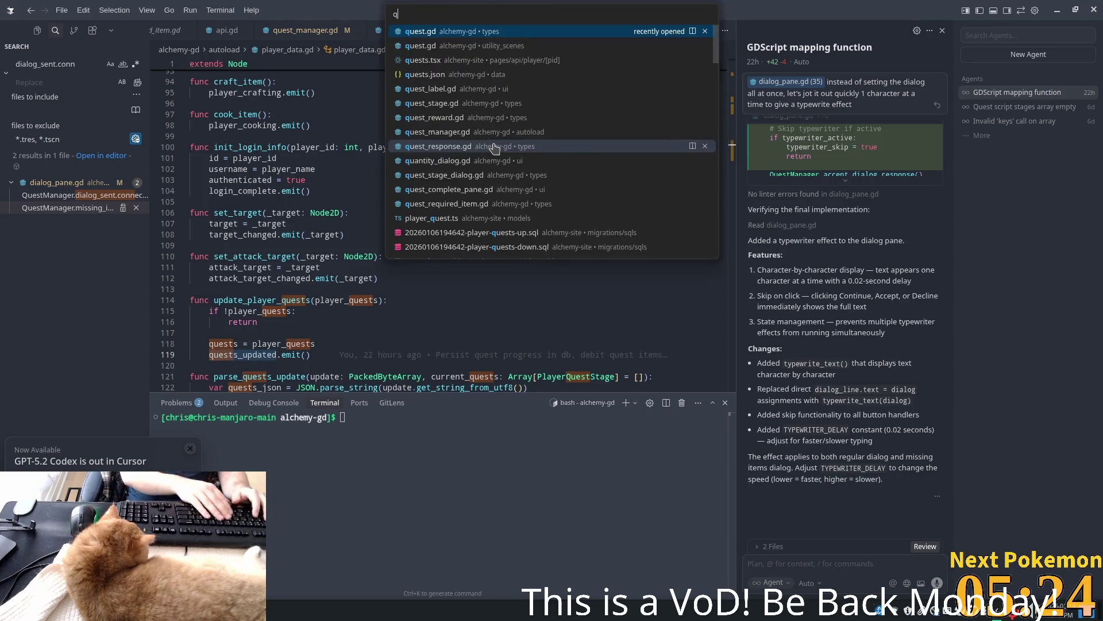
pyautogui.write('uest')
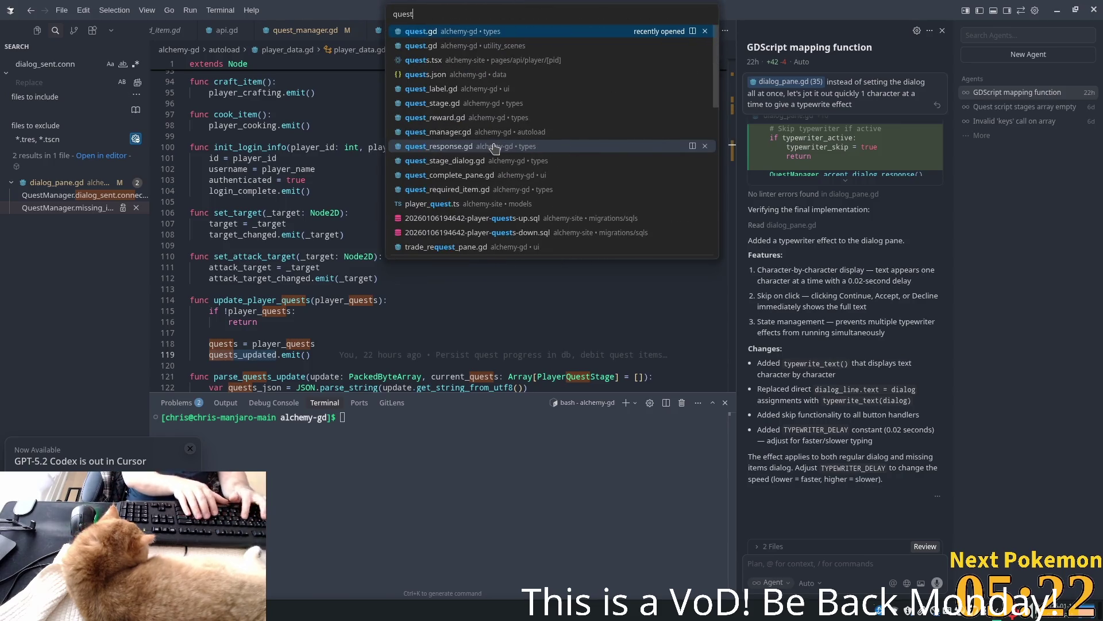
pyautogui.write('_pa')
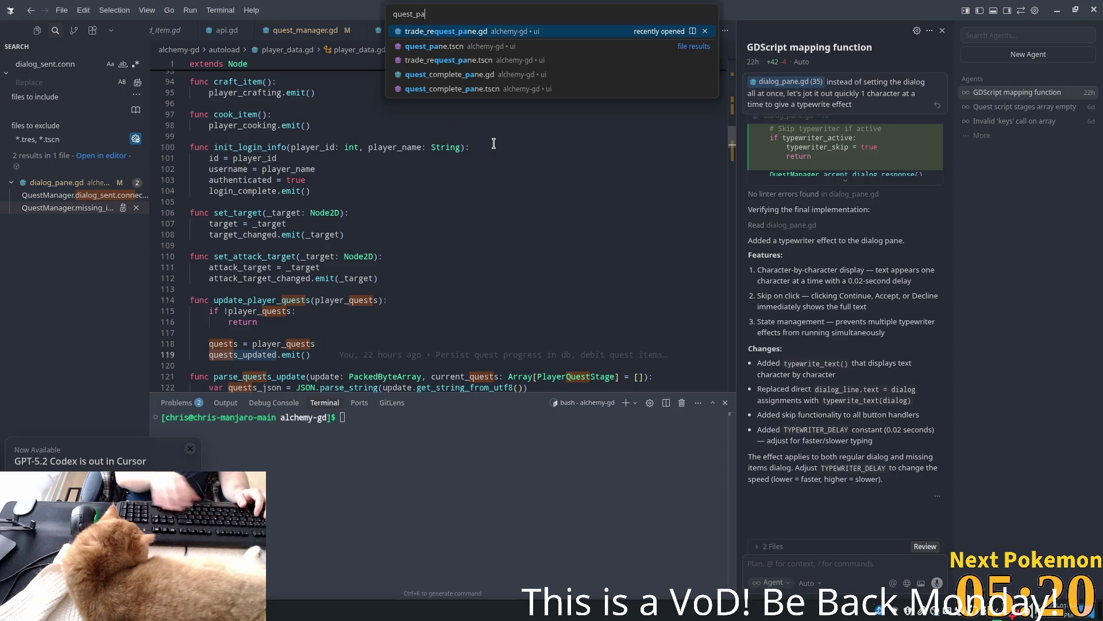
pyautogui.press('Down')
pyautogui.press('Return')
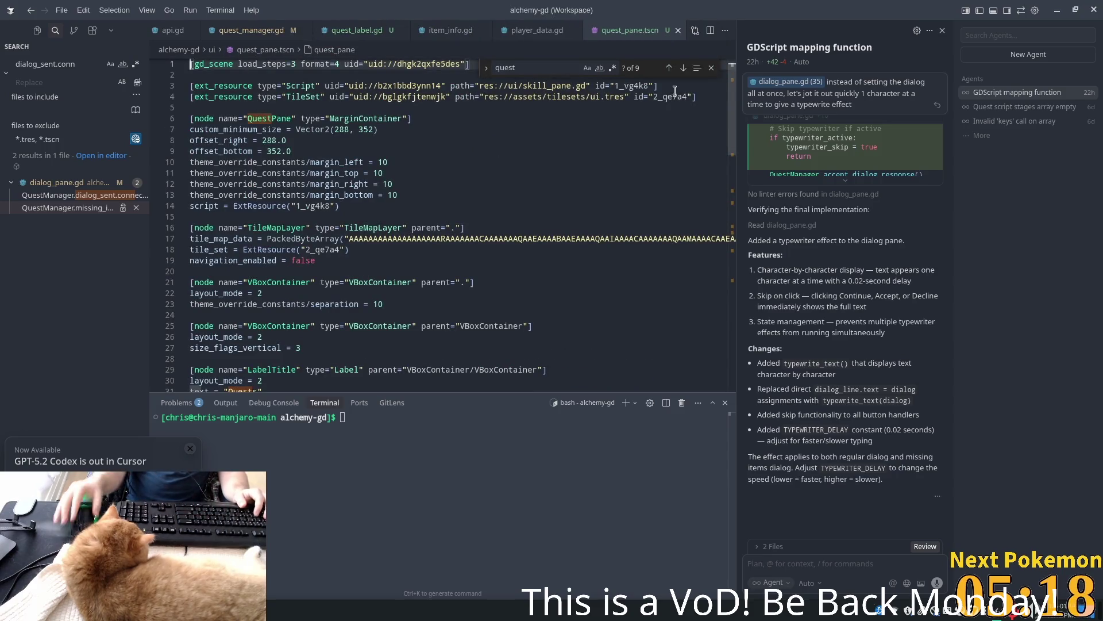
pyautogui.press('Down')
pyautogui.press('Down')
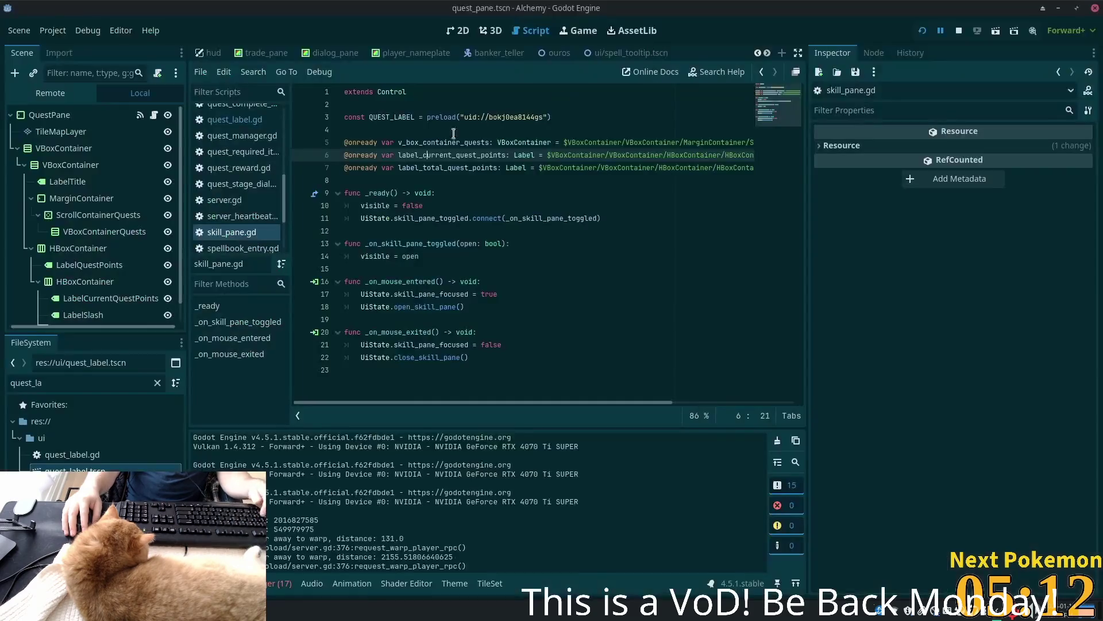
# In Godot, select the QuestPane root node and open its attached skill_pane.gd script.
pyautogui.hotkey('alt', 'Tab')
pyautogui.click(69, 115)
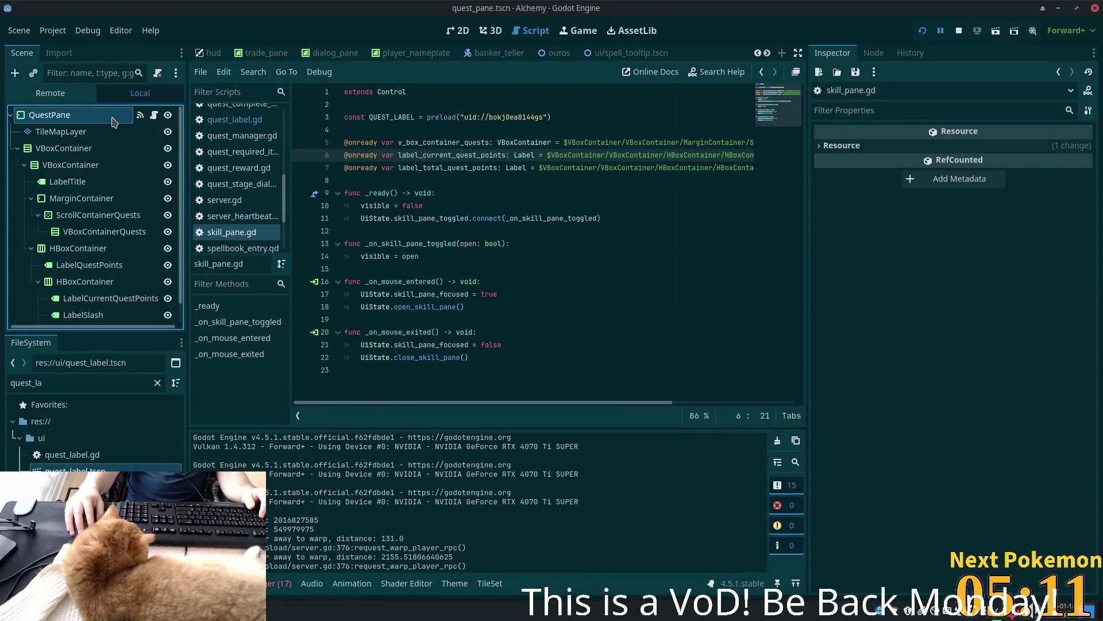
pyautogui.click(154, 117)
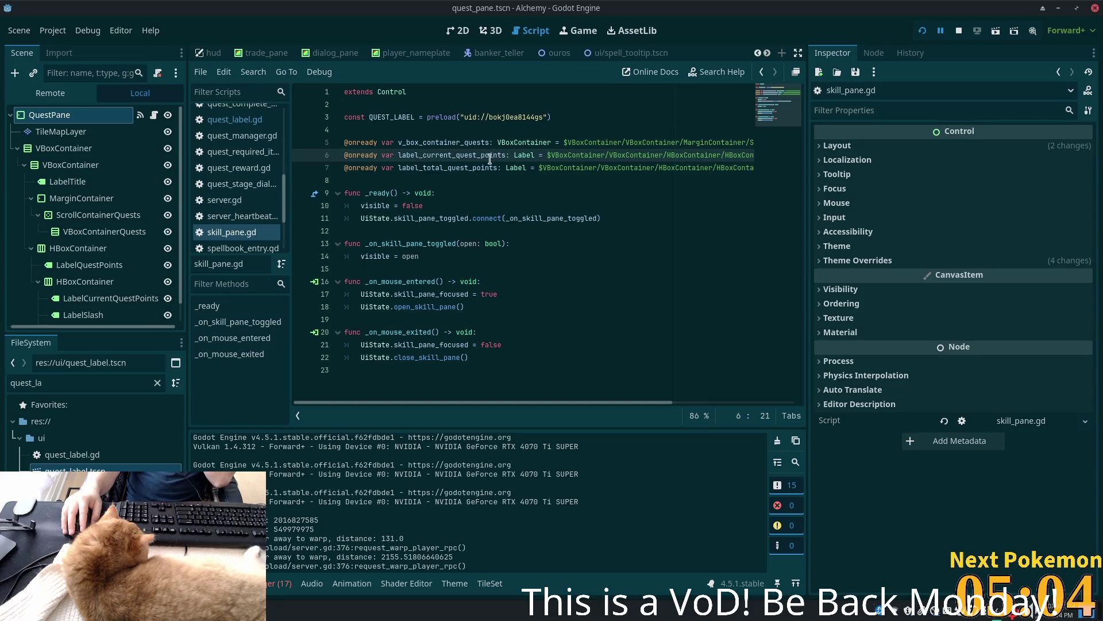
pyautogui.click(471, 116)
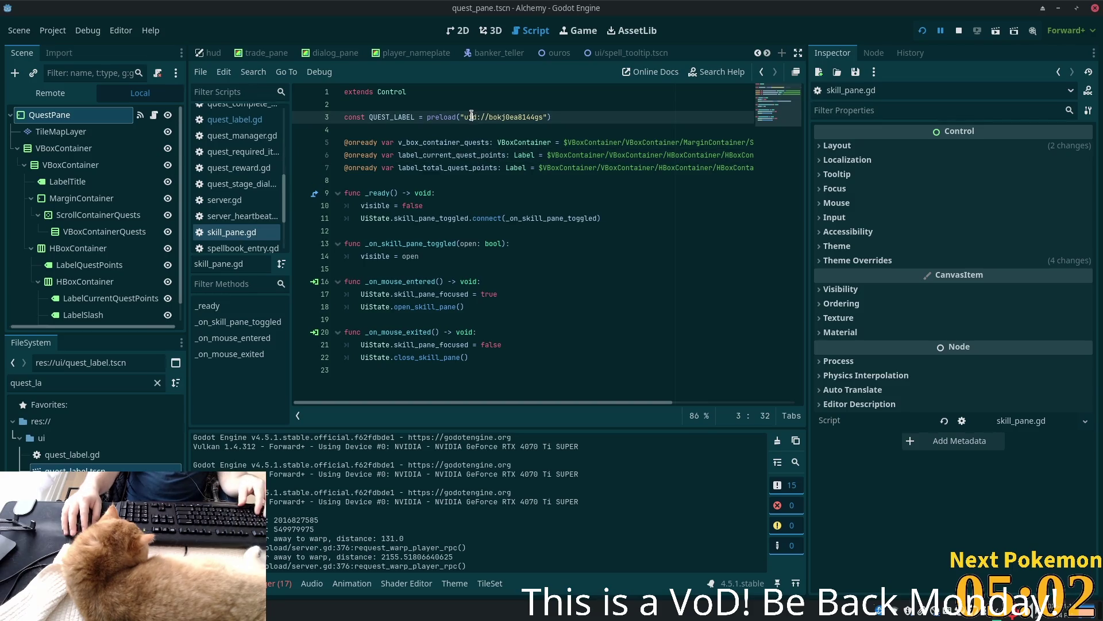
pyautogui.click(473, 166)
pyautogui.tripleClick(474, 166)
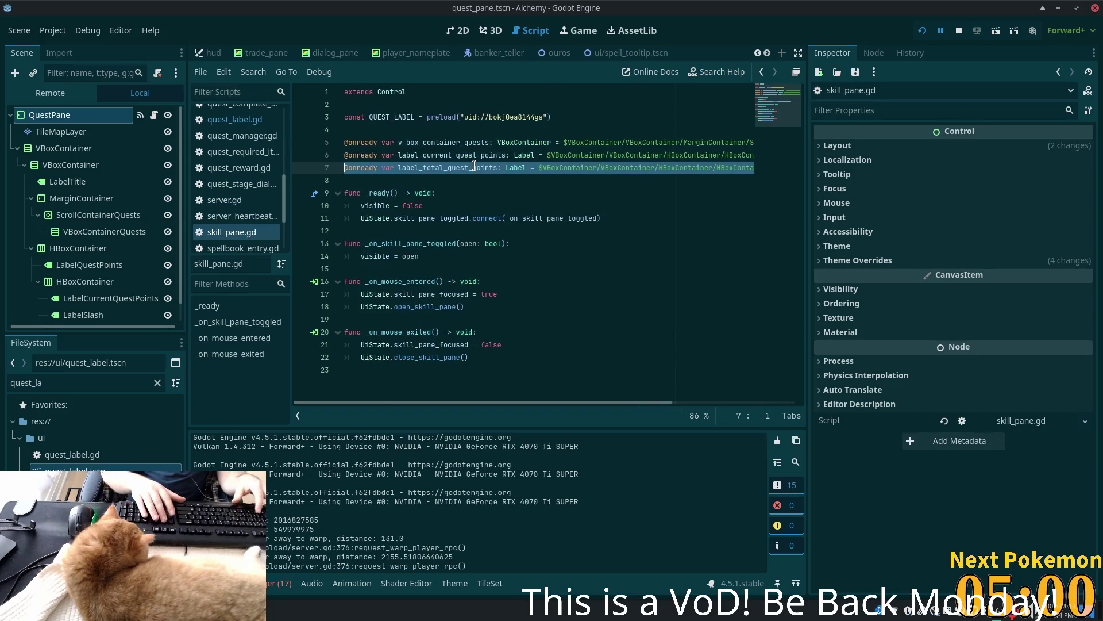
pyautogui.hotkey('shift', 'Up')
pyautogui.hotkey('shift', 'Up')
pyautogui.hotkey('shift', 'Up')
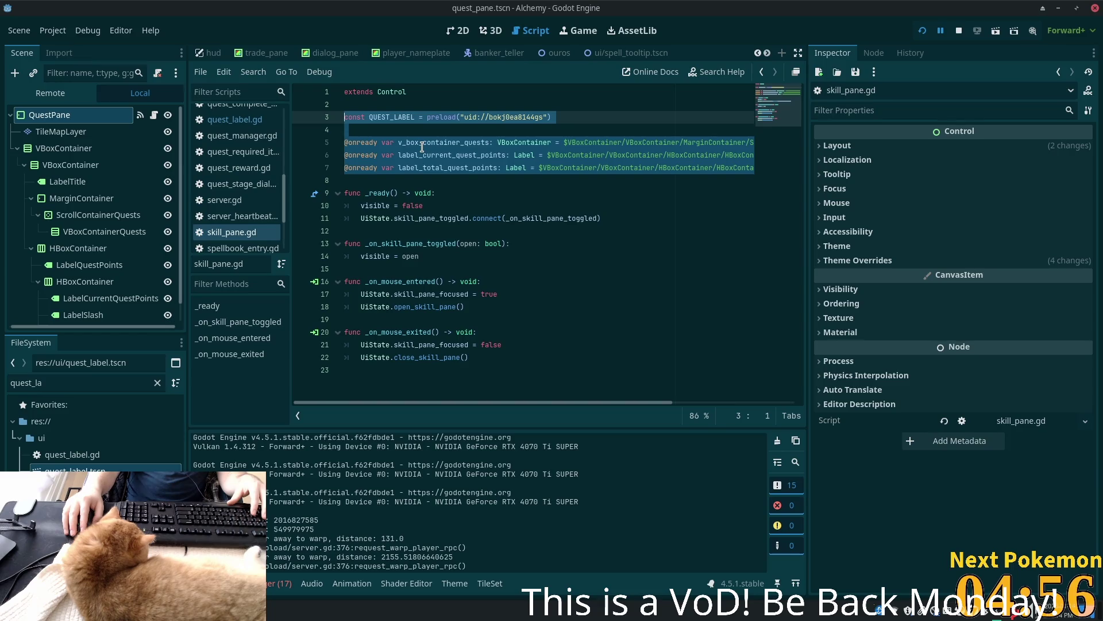
pyautogui.press('BackSpace')
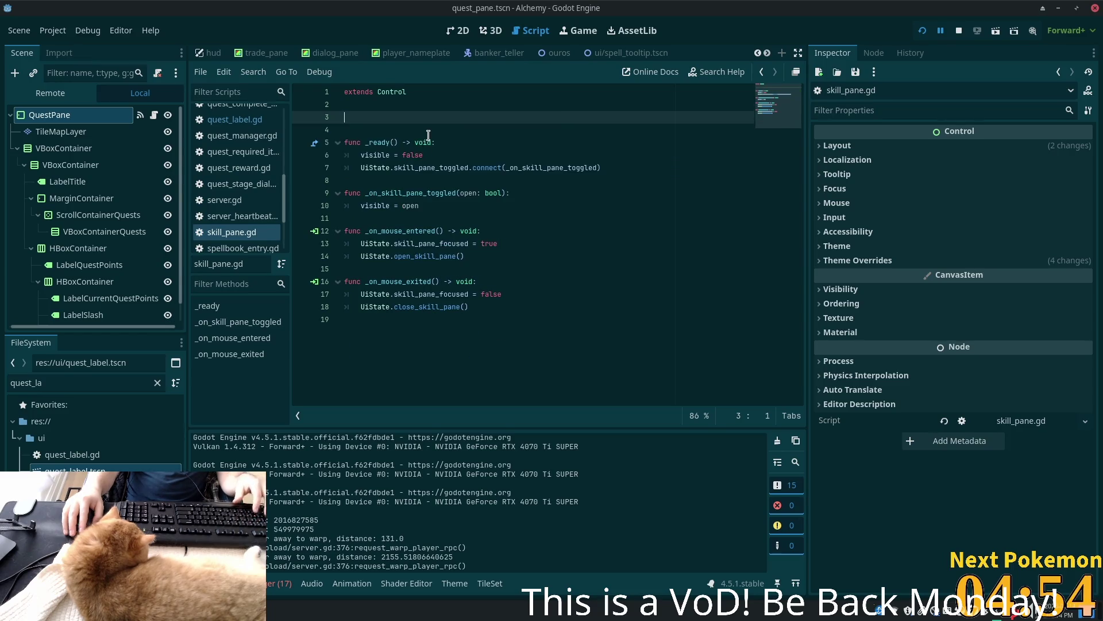
pyautogui.press('BackSpace')
pyautogui.press('BackSpace')
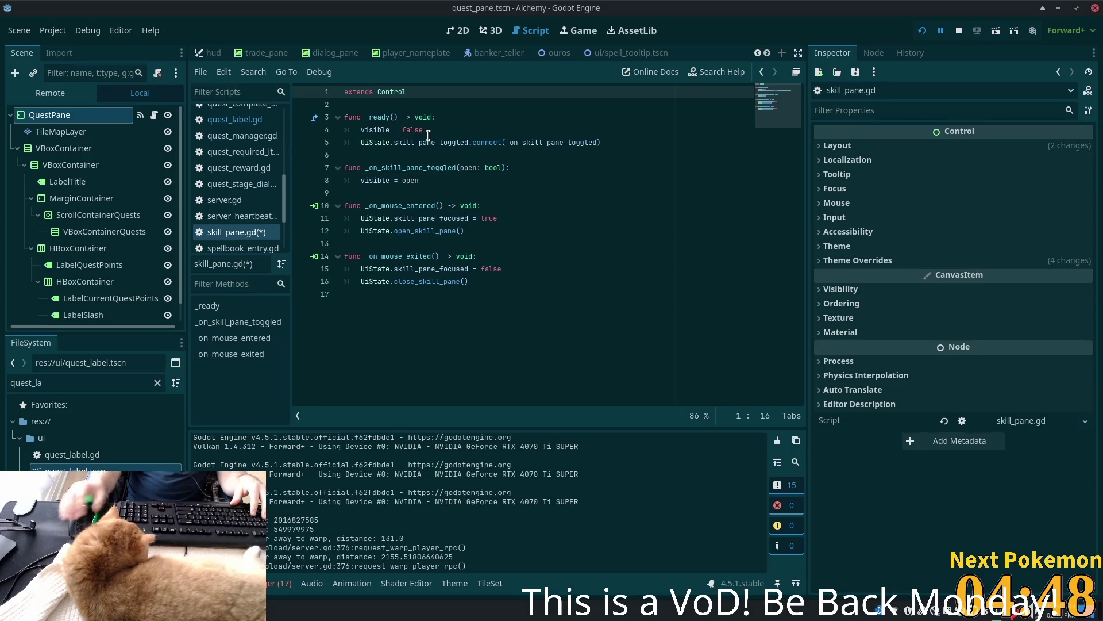
pyautogui.click(373, 105)
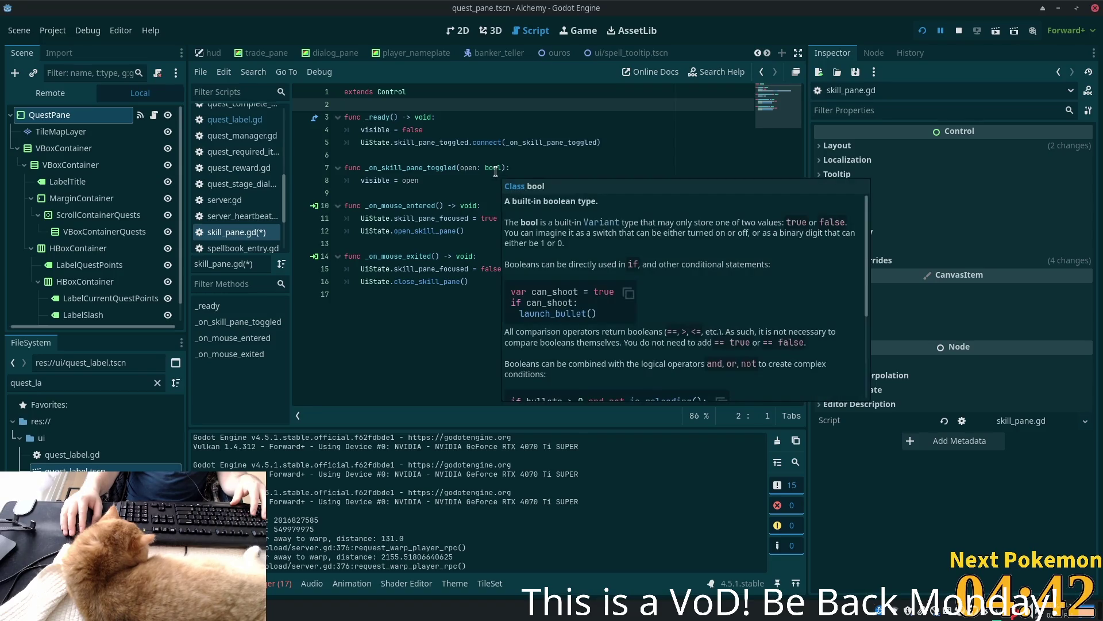
pyautogui.click(477, 206)
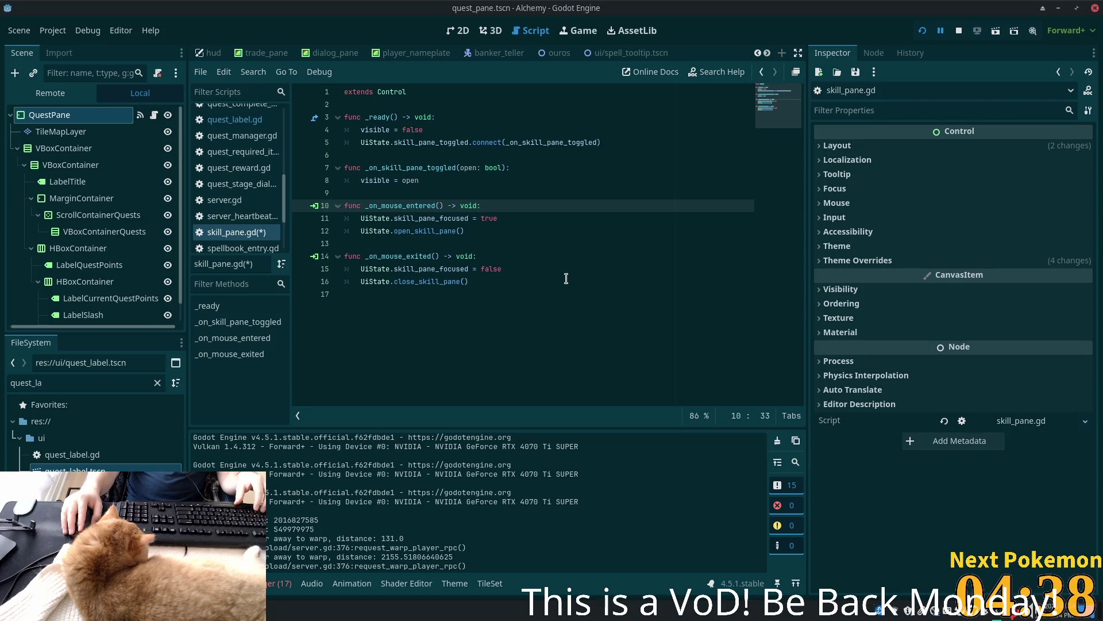
pyautogui.hotkey('ctrl', 'z')
pyautogui.hotkey('ctrl', 'z')
pyautogui.hotkey('ctrl', 'a')
pyautogui.hotkey('ctrl', 'c')
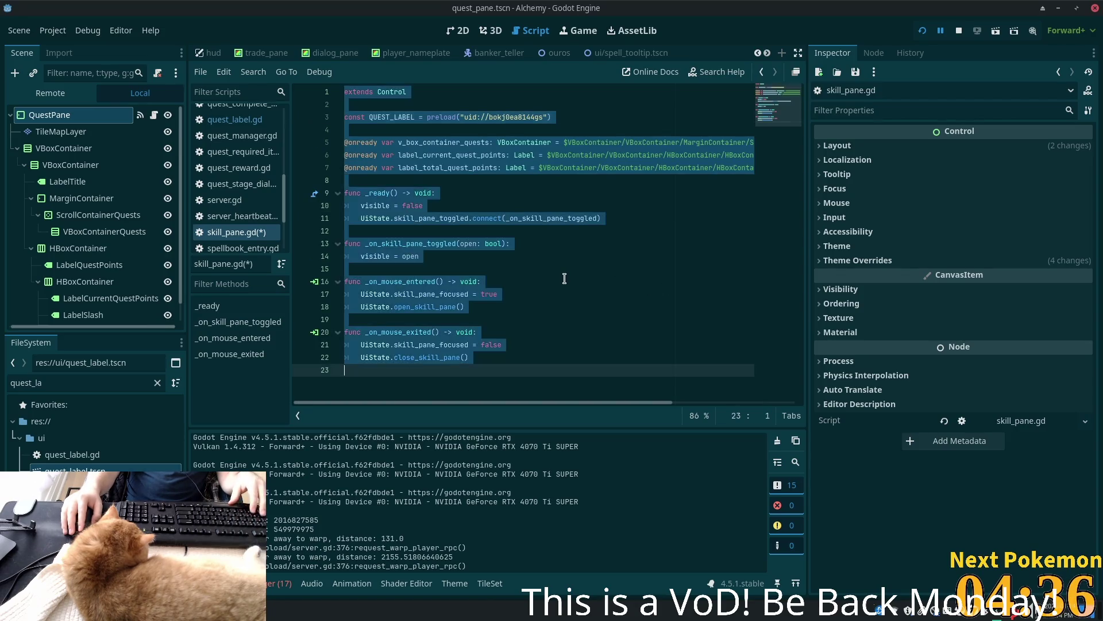
pyautogui.hotkey('ctrl', 's')
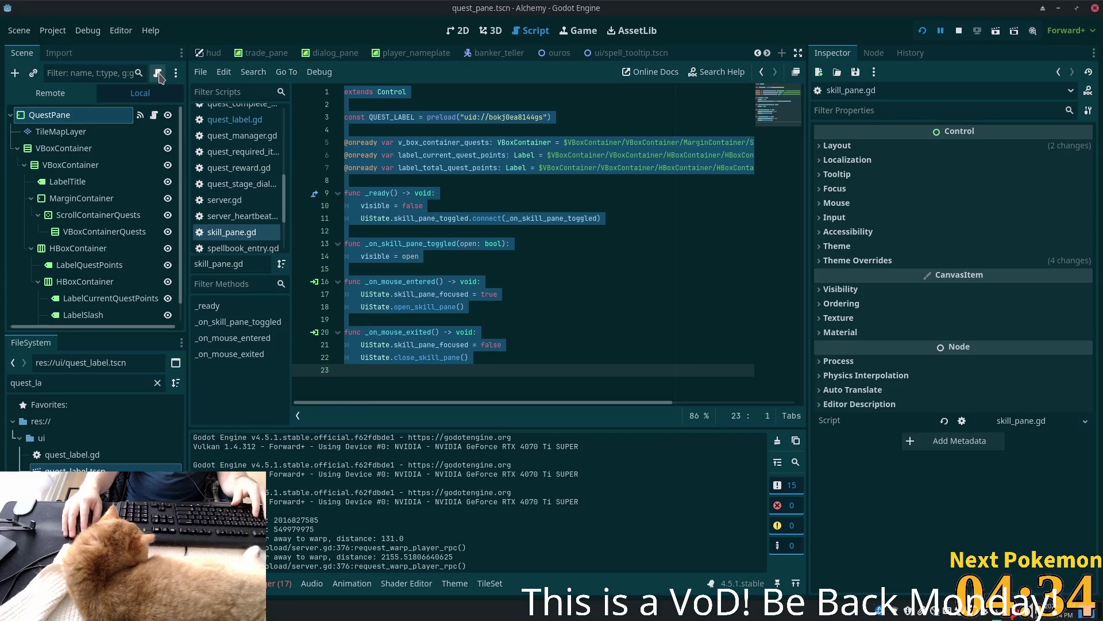
# Attach a new res://ui/quest_pane.gd script to QuestPane, paste in the skill pane code, and save.
pyautogui.click(158, 75)
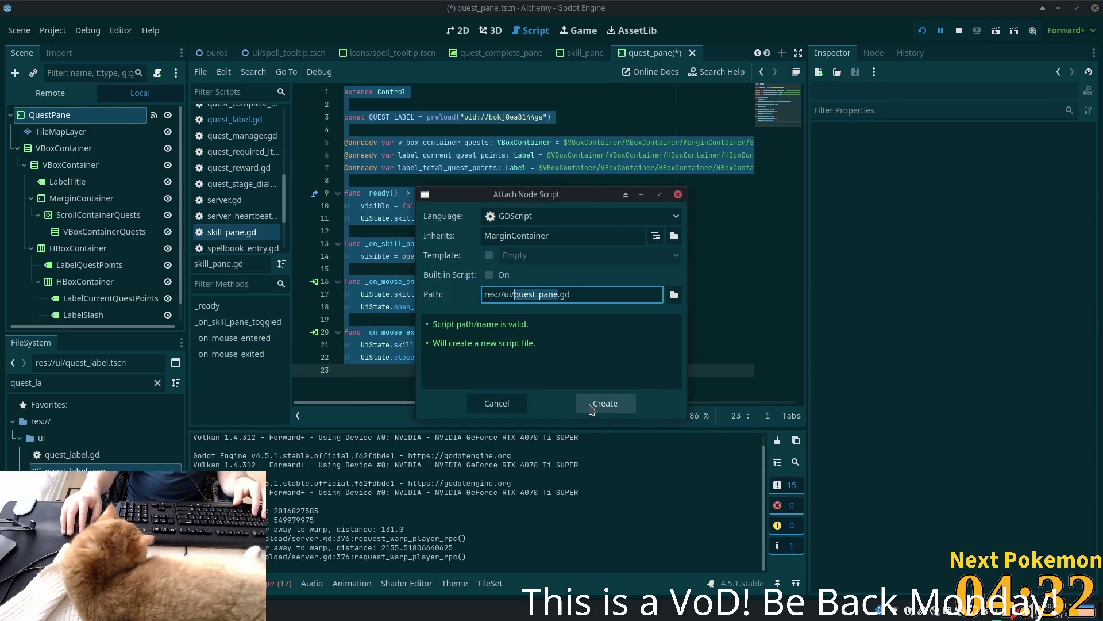
pyautogui.click(591, 405)
pyautogui.hotkey('ctrl', 'a')
pyautogui.hotkey('ctrl', 'v')
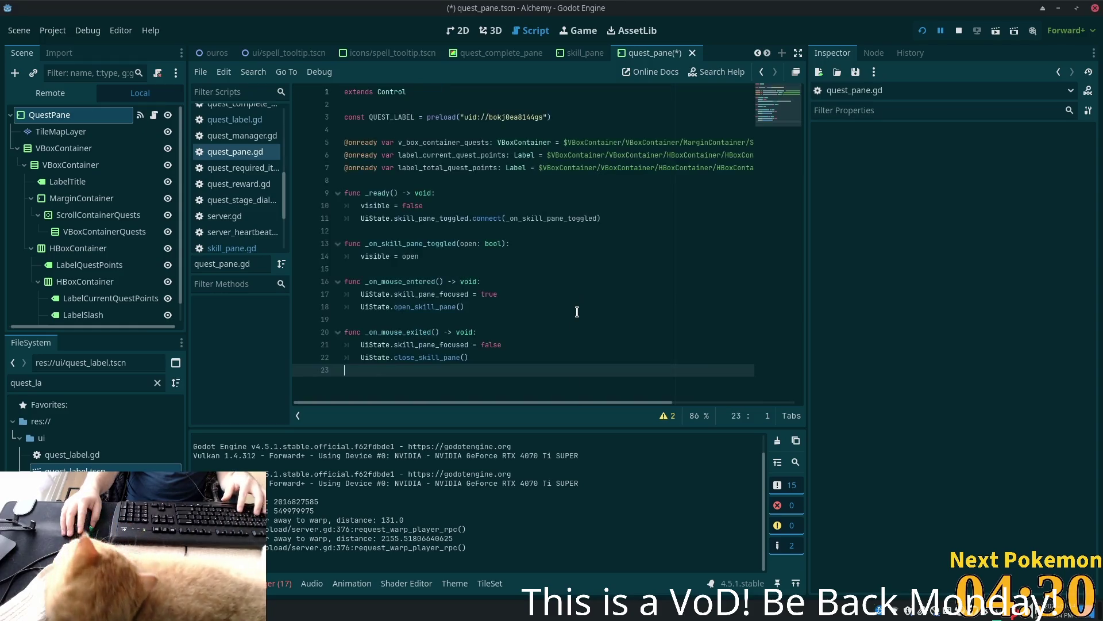
pyautogui.click(481, 117)
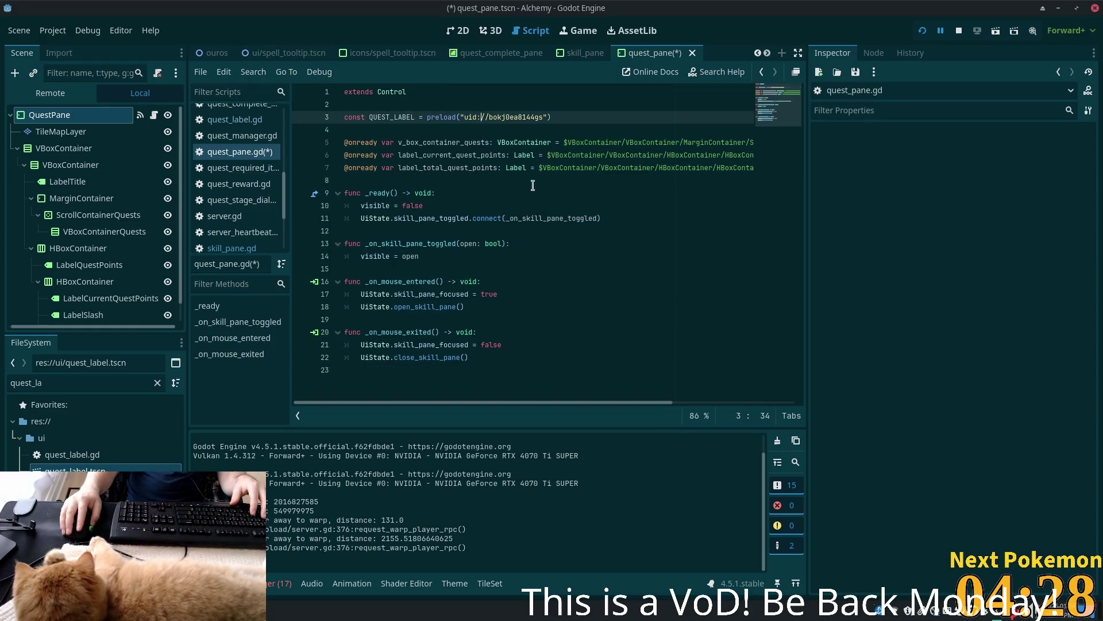
pyautogui.hotkey('ctrl', 's')
pyautogui.click(500, 194)
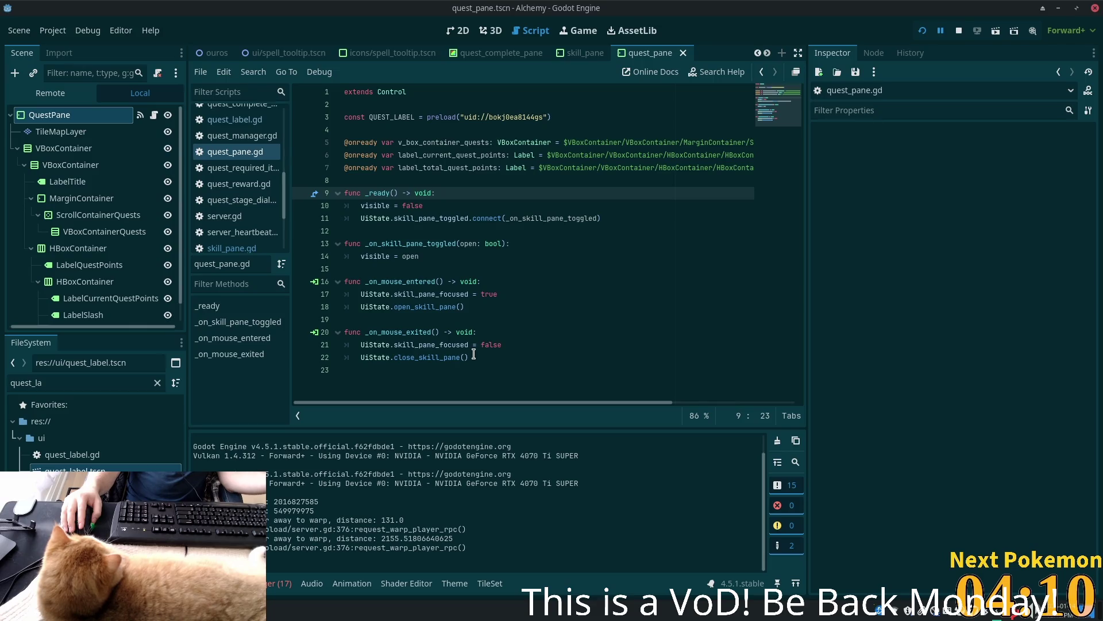
pyautogui.click(511, 205)
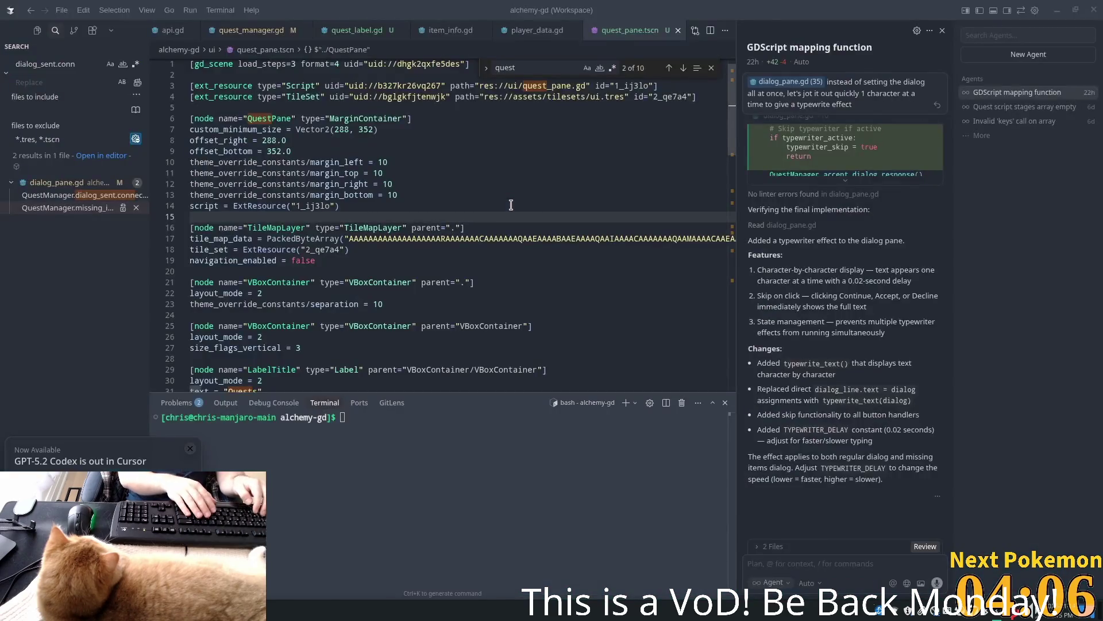
# Back in Cursor, open quest_pane.gd by searching 'quest_pane' in the quick file search.
pyautogui.hotkey('shift', 'alt', 'o')
pyautogui.press('Escape')
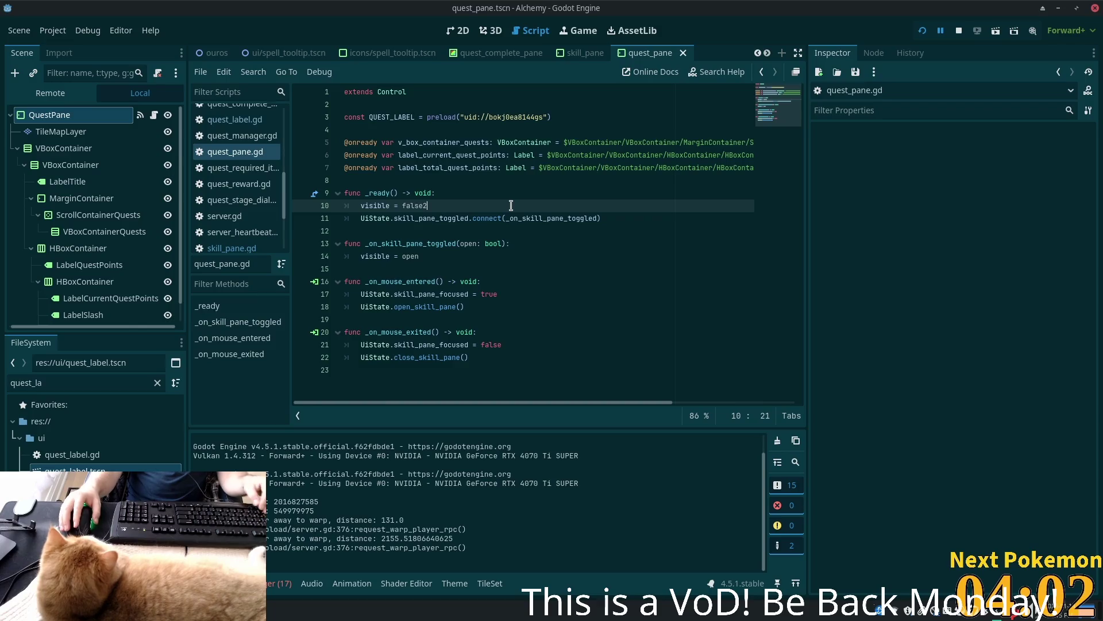
pyautogui.hotkey('alt', 'Tab')
pyautogui.click(483, 117)
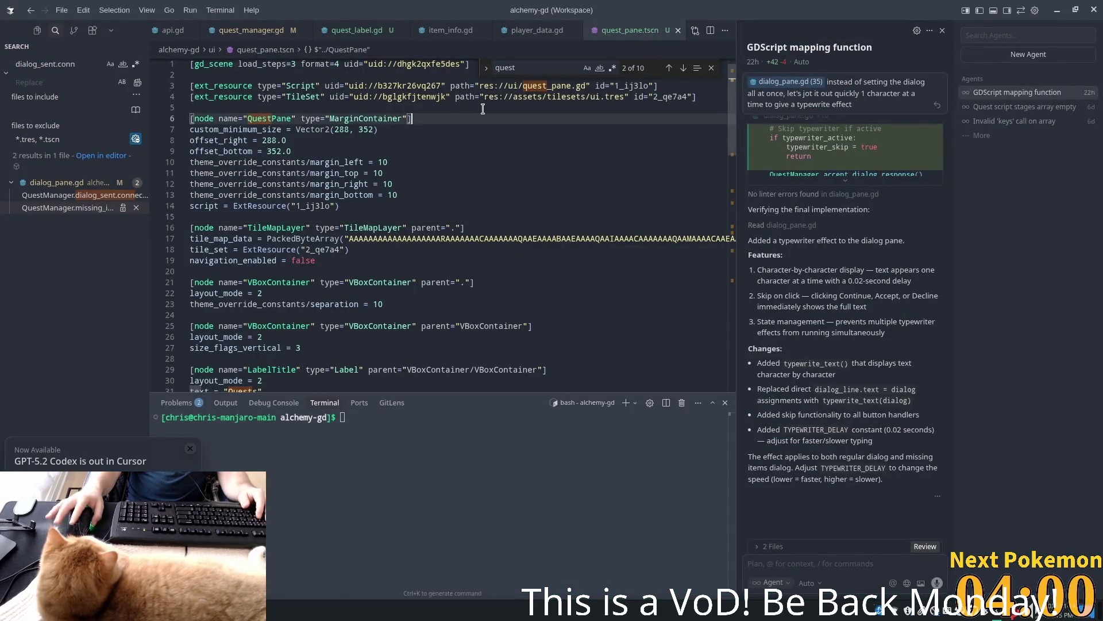
pyautogui.hotkey('ctrl', 'p')
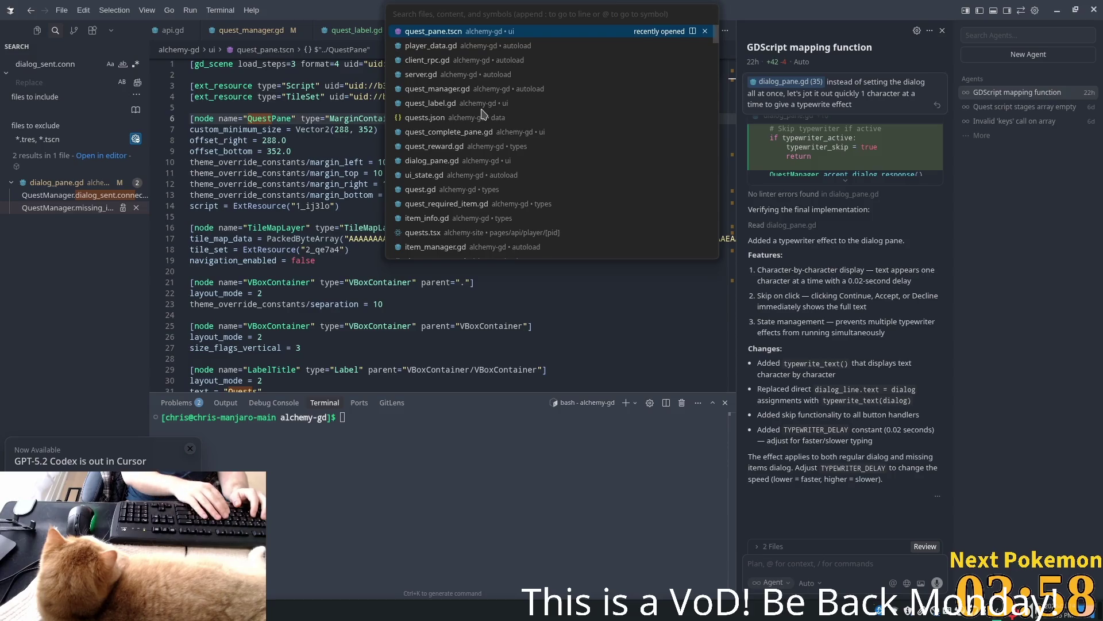
pyautogui.write('quest_pa')
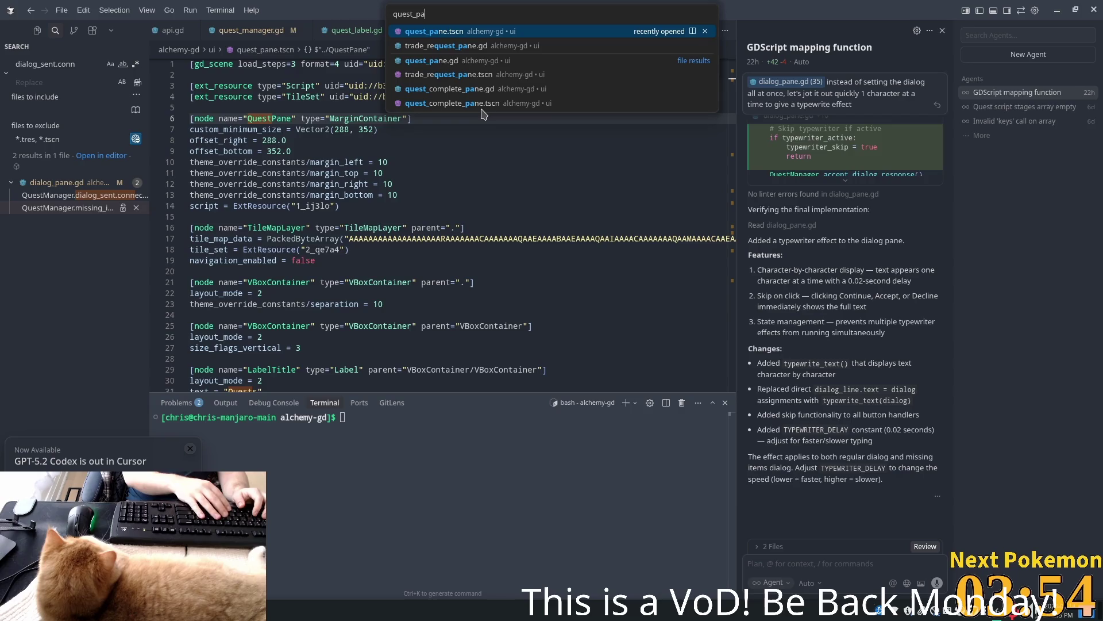
pyautogui.write('ne')
pyautogui.press('Down')
pyautogui.press('Down')
pyautogui.press('Return')
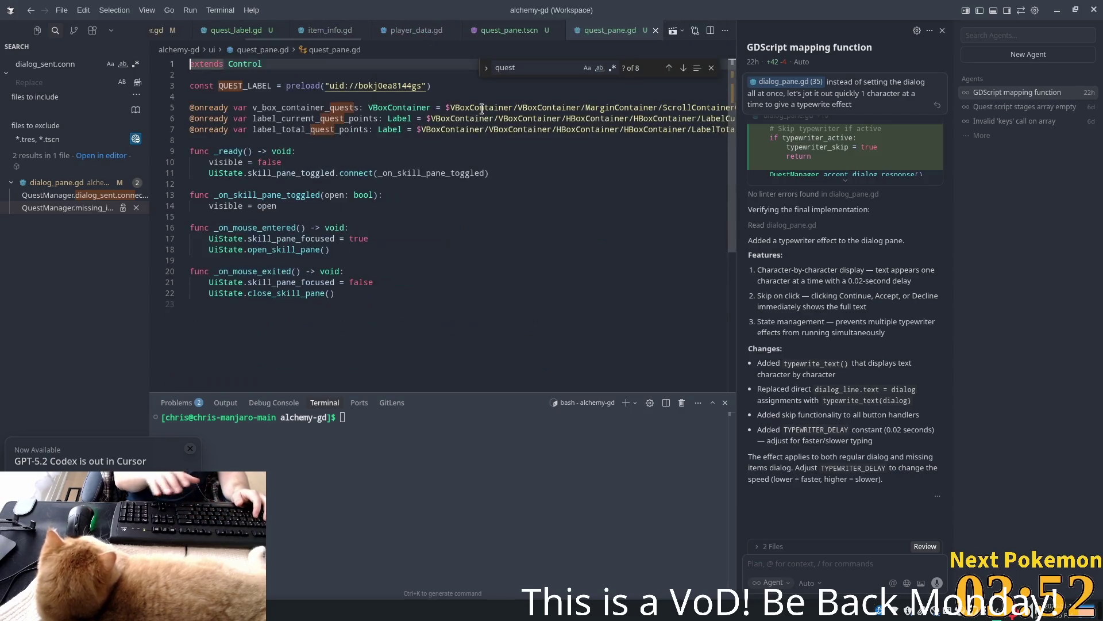
pyautogui.click(378, 281)
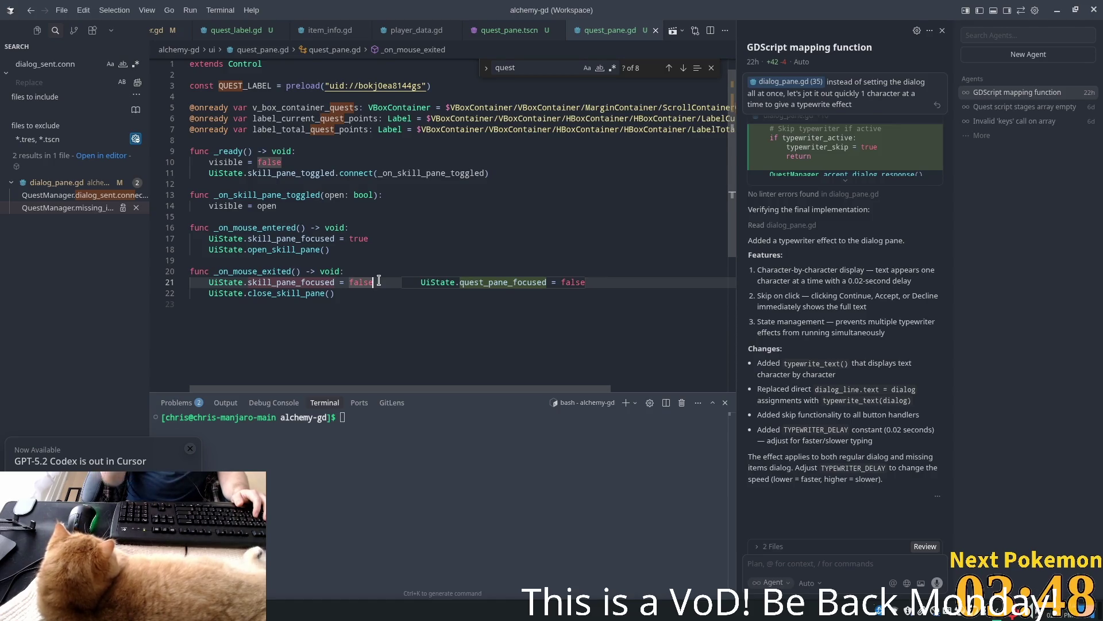
# Replace every skill_pane occurrence with quest_pane, e.g. skill_pane_toggled becomes quest_pane_toggled.
pyautogui.click(256, 96)
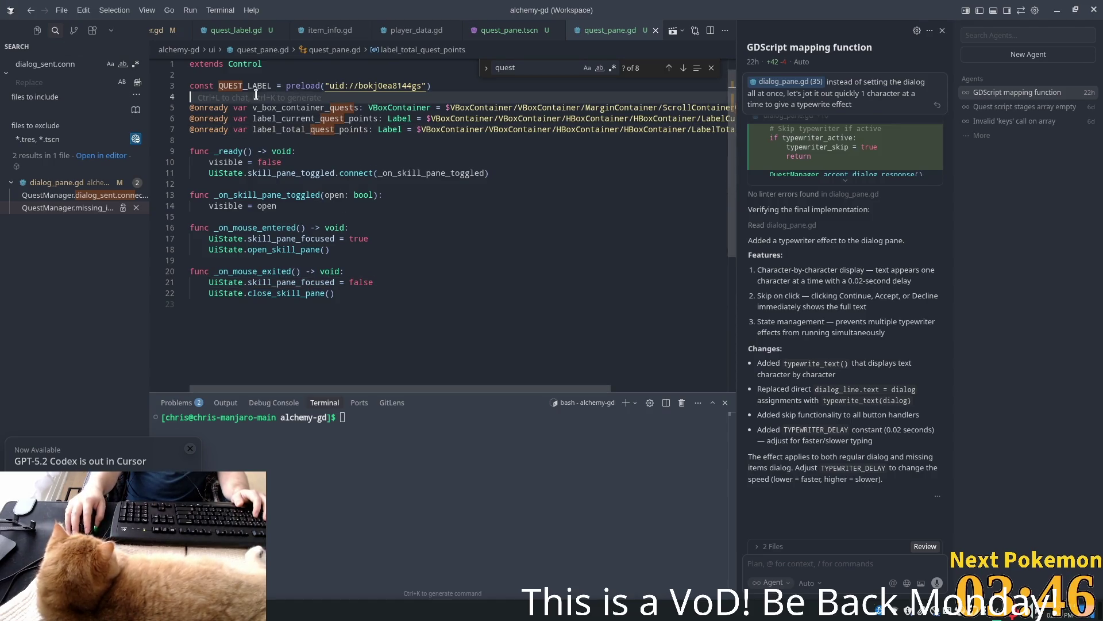
pyautogui.click(287, 175)
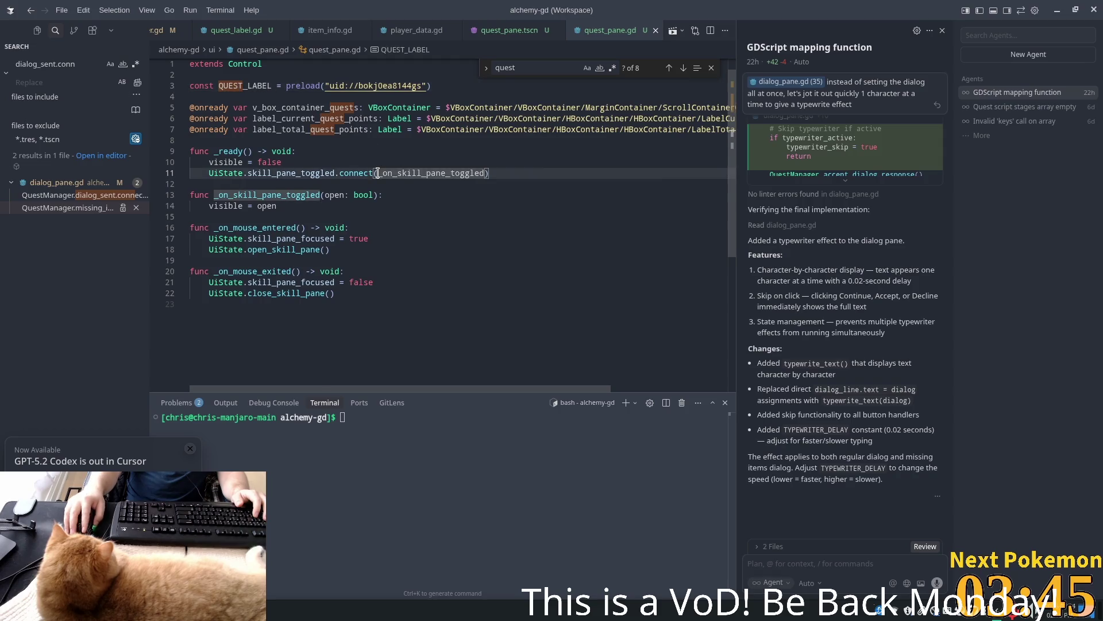
pyautogui.doubleClick(288, 175)
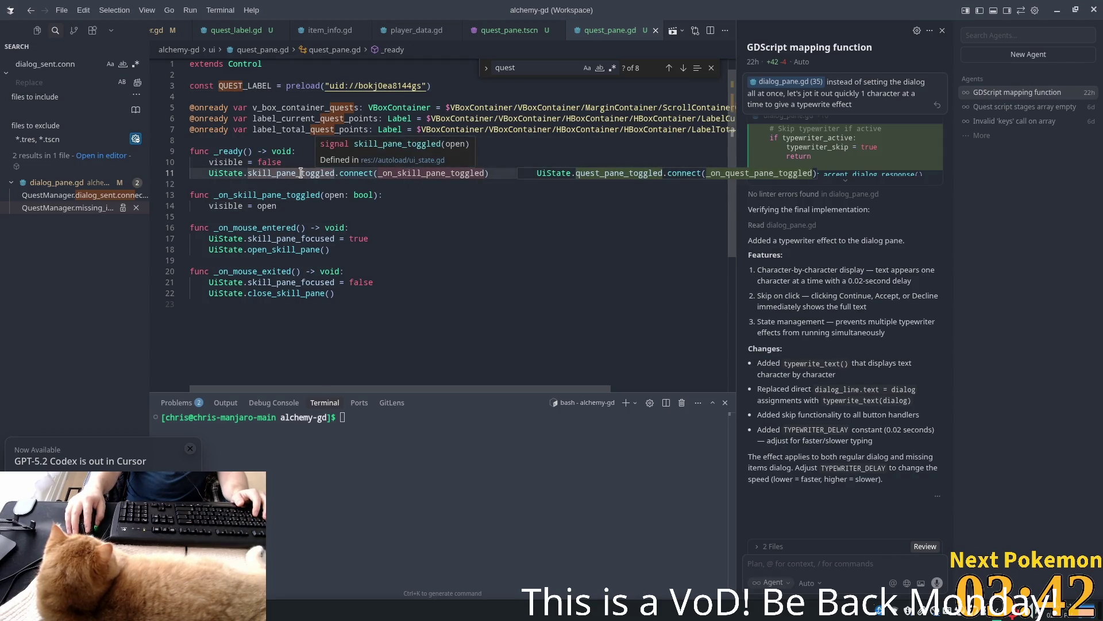
pyautogui.moveTo(247, 173); pyautogui.dragTo(296, 173)
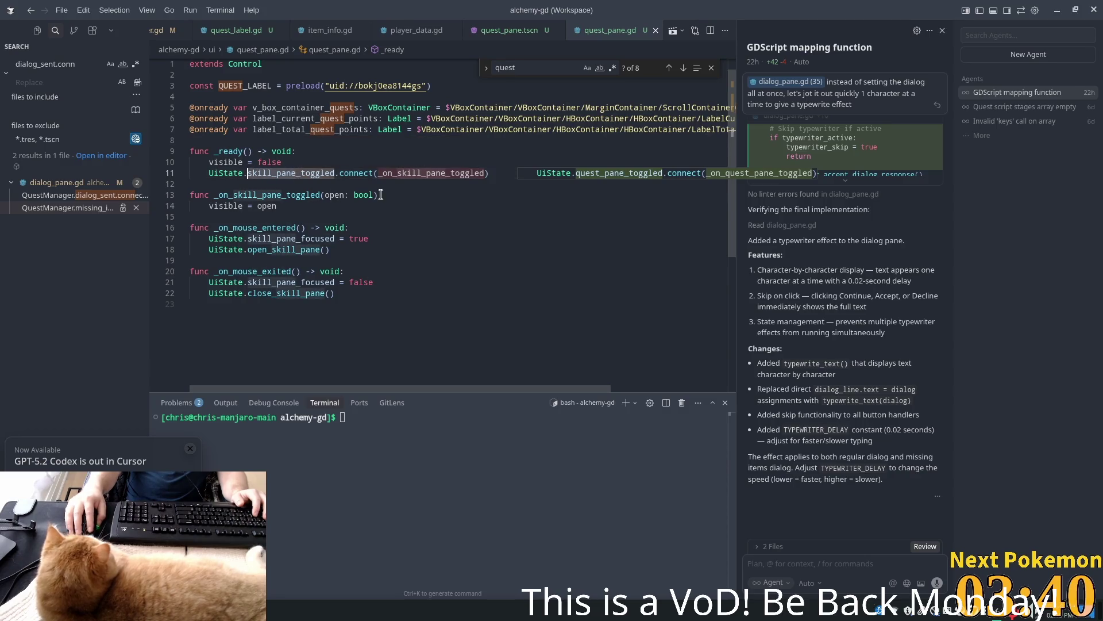
pyautogui.hotkey('ctrl', 'd')
pyautogui.hotkey('ctrl', 'd')
pyautogui.hotkey('ctrl', 'd')
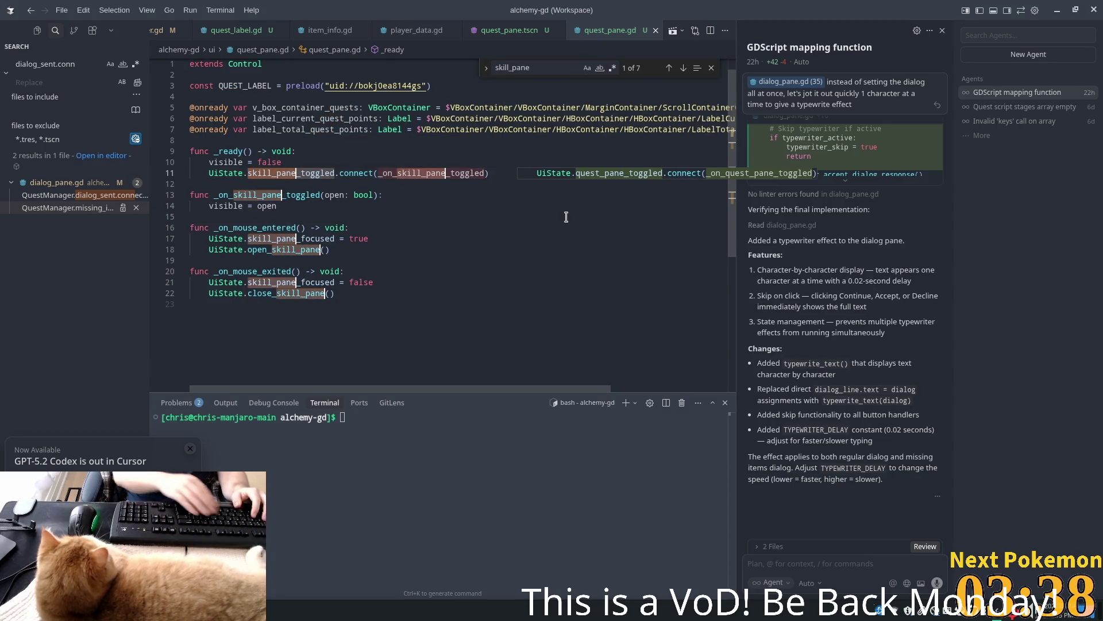
pyautogui.write('quest_pane')
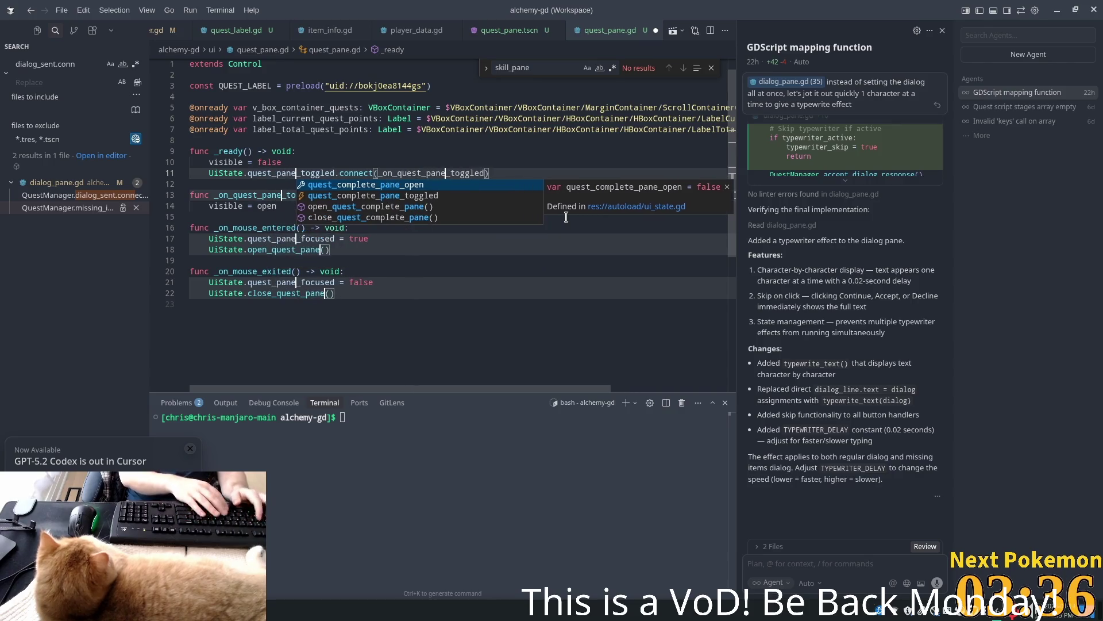
pyautogui.click(402, 229)
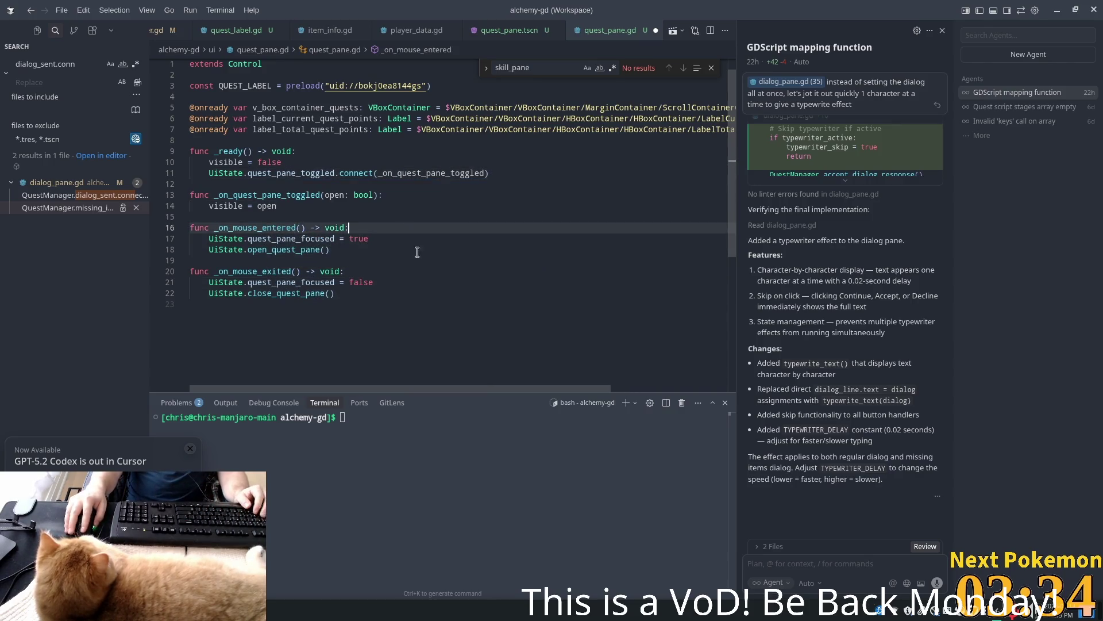
pyautogui.click(395, 254)
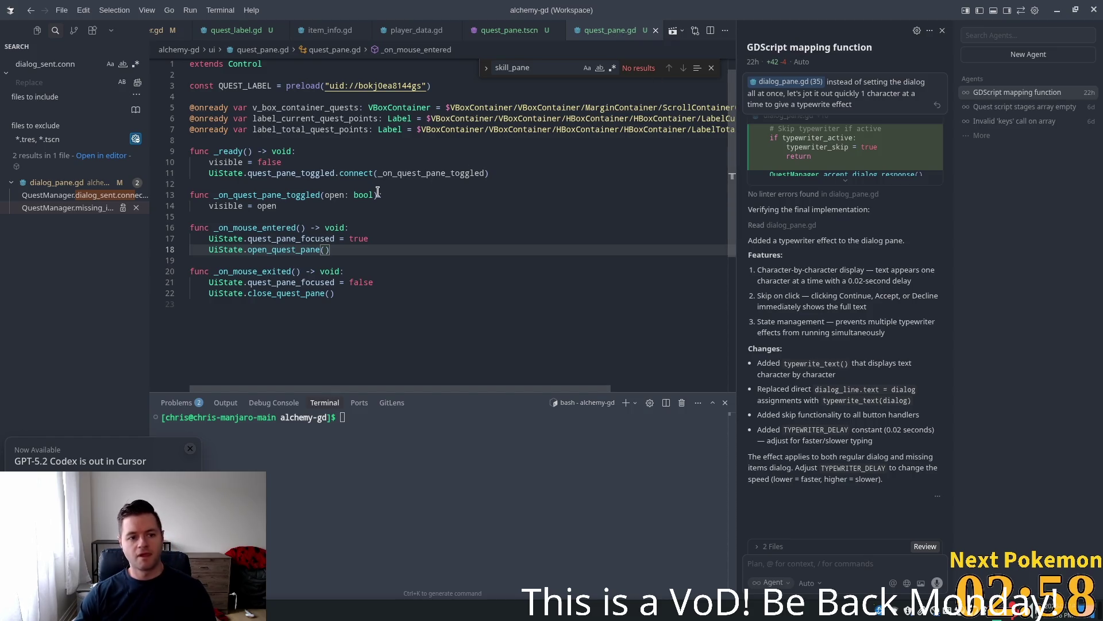
pyautogui.click(494, 173)
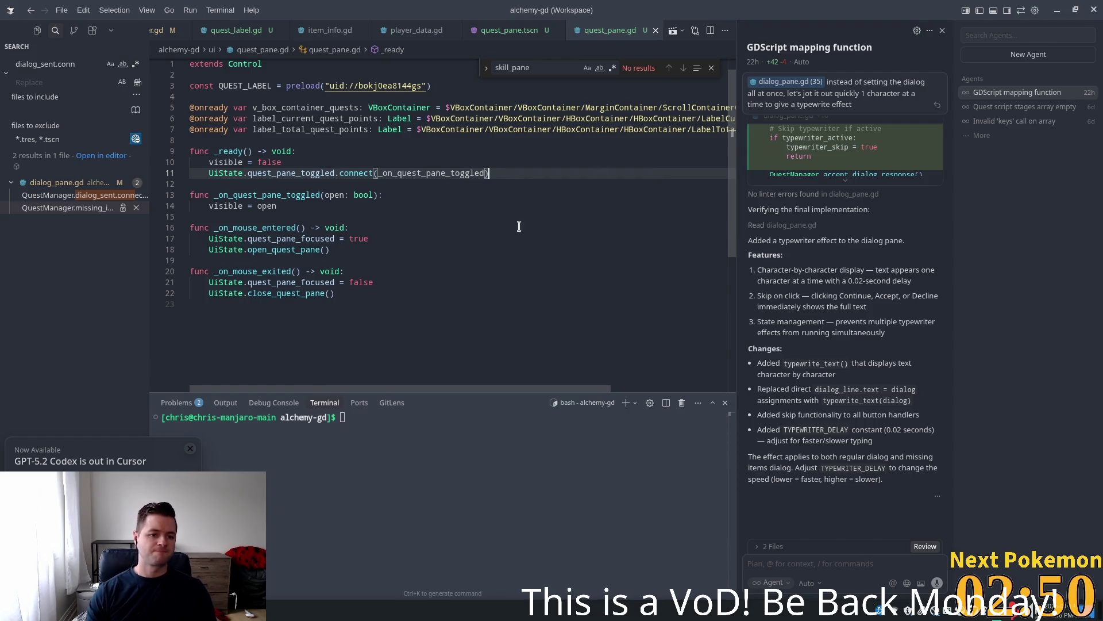
# Connect PlayerData.quests_updated to _on_quests_updated inside _ready.
pyautogui.click(411, 335)
pyautogui.press('Return')
pyautogui.write('func')
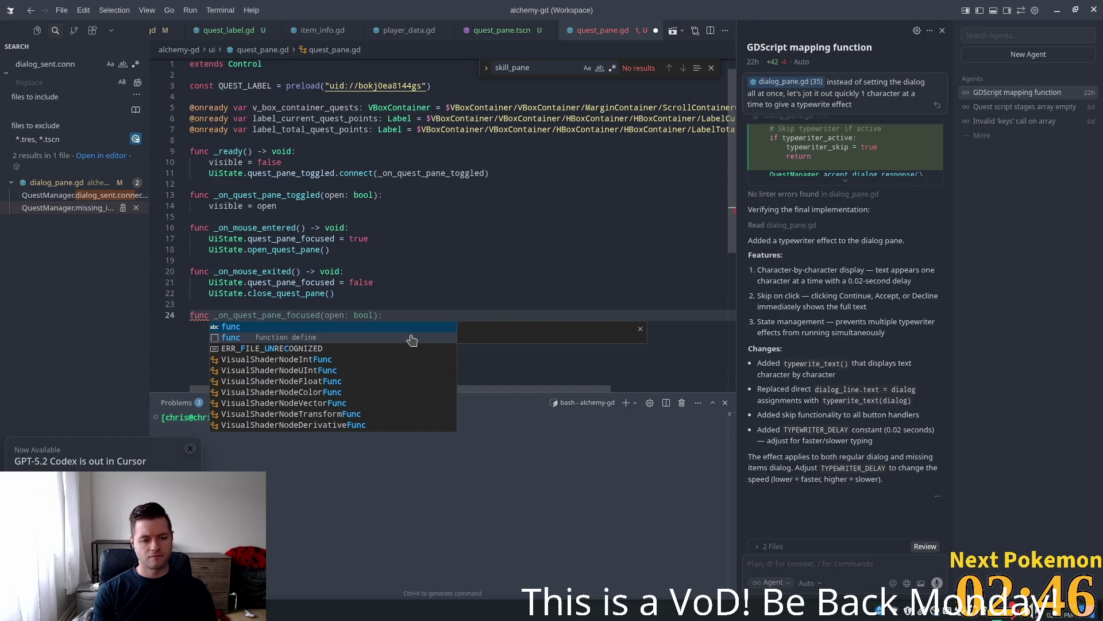
pyautogui.press('BackSpace')
pyautogui.press('BackSpace')
pyautogui.press('BackSpace')
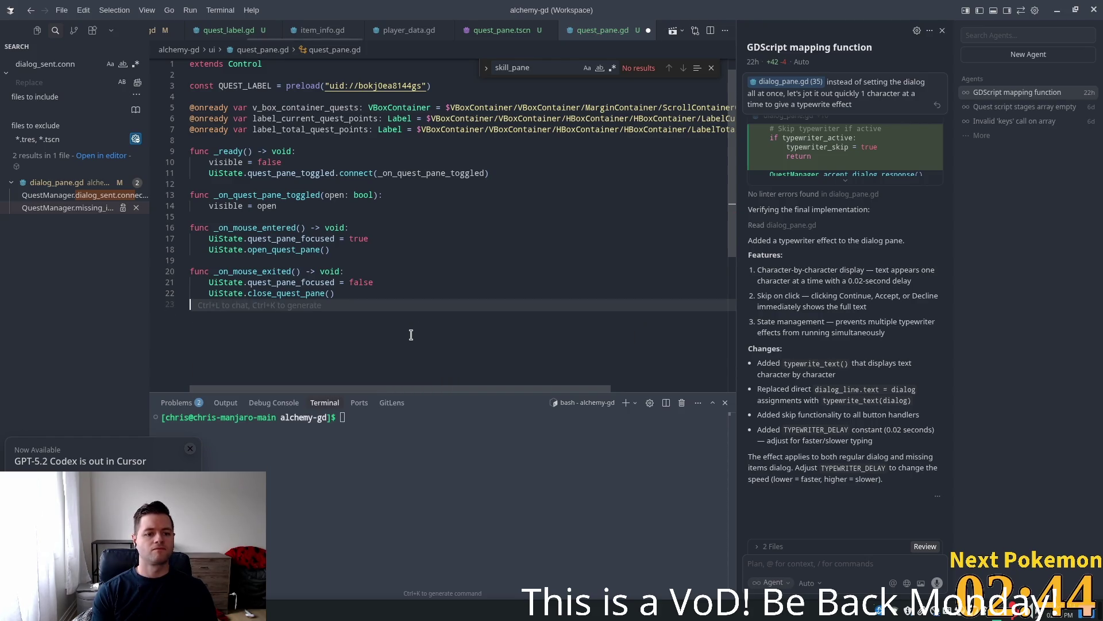
pyautogui.click(499, 174)
pyautogui.press('Return')
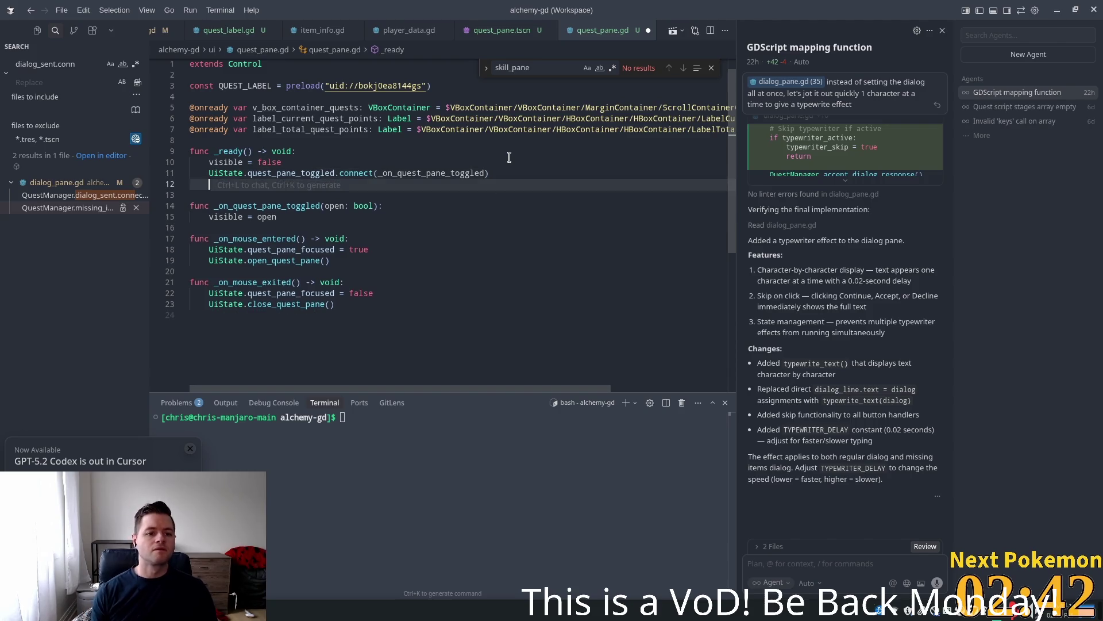
pyautogui.write('Pla')
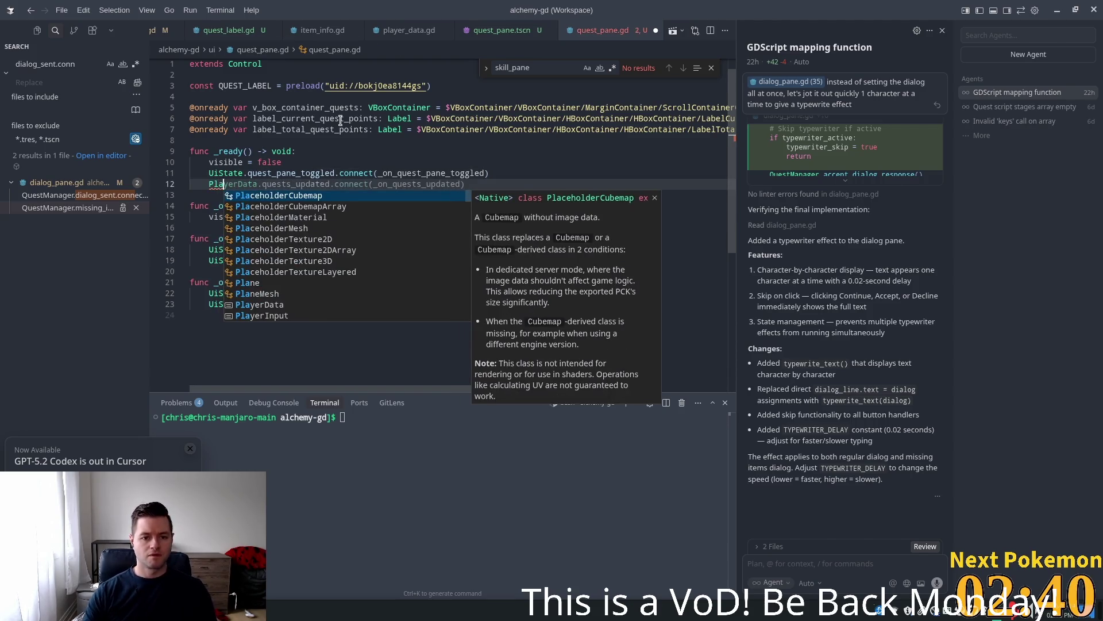
pyautogui.press('Tab')
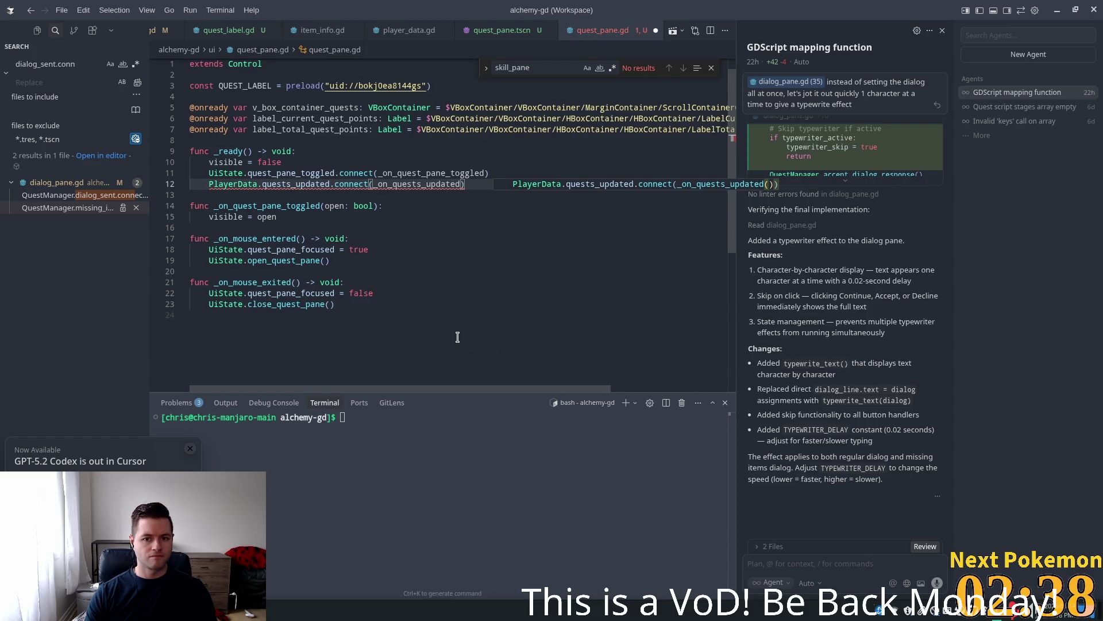
# Add an _on_quests_updated function that instantiates a QUEST_LABEL per quest, and review it.
pyautogui.click(353, 362)
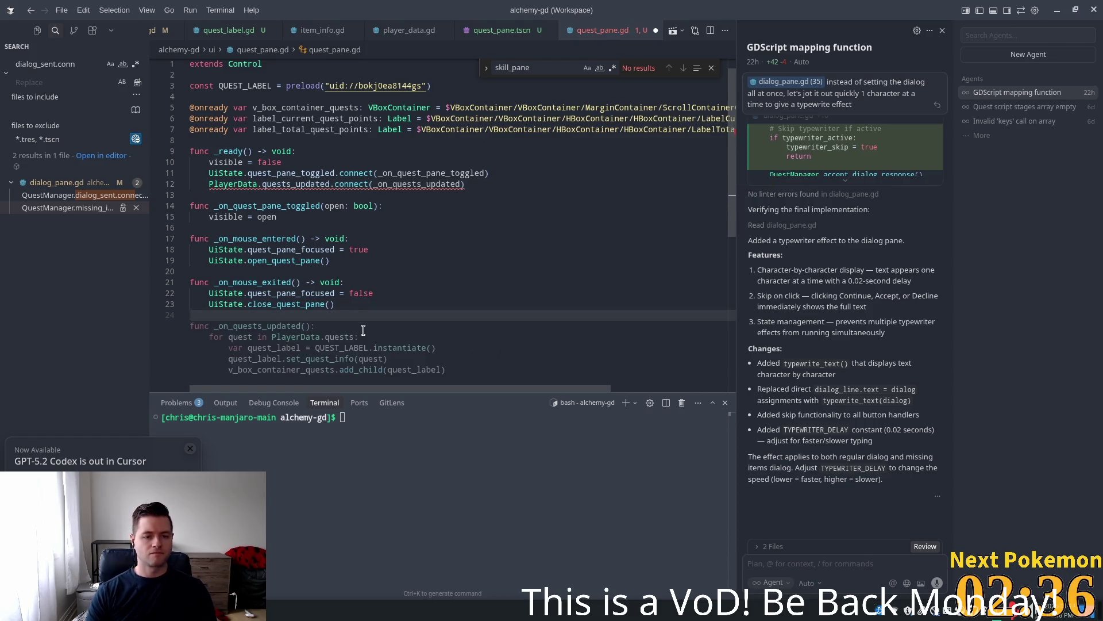
pyautogui.write('f')
pyautogui.press('Tab')
pyautogui.click(466, 222)
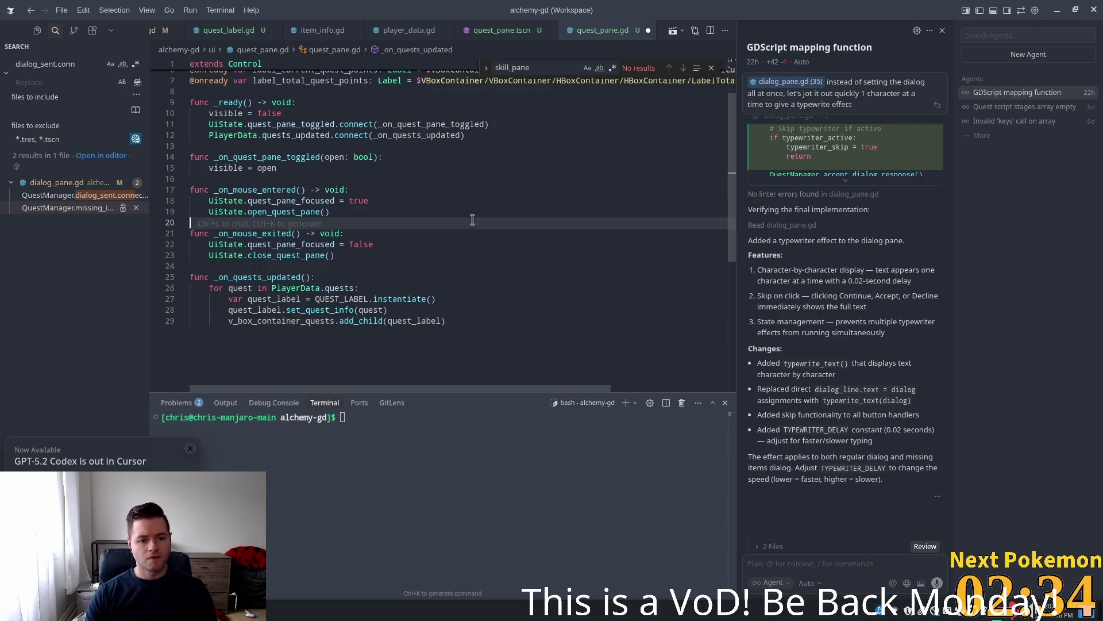
pyautogui.click(251, 277)
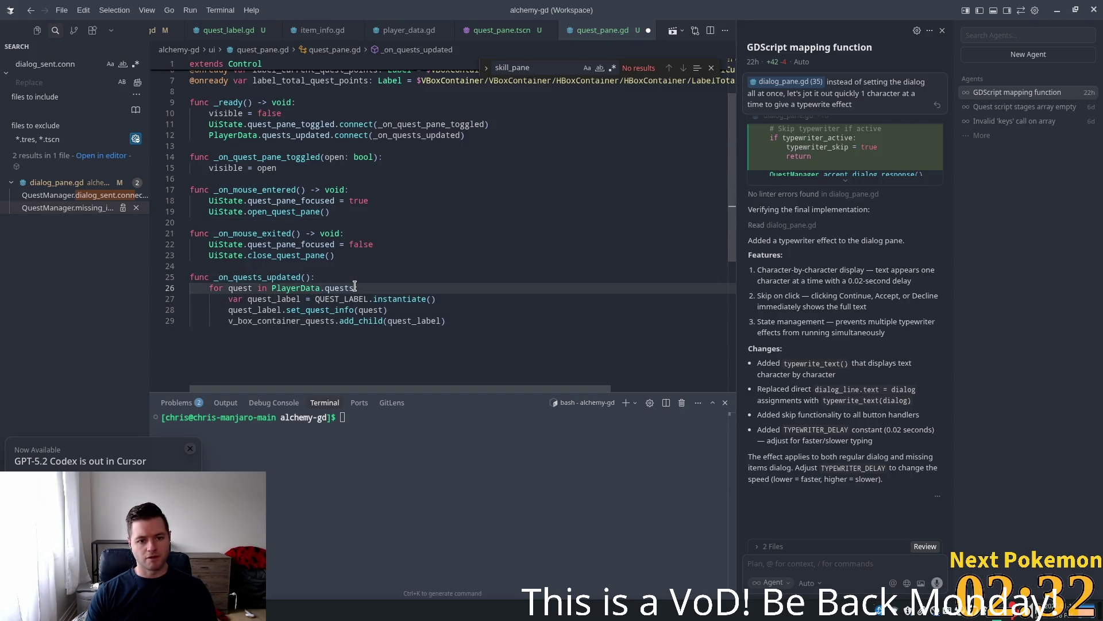
pyautogui.click(345, 255)
pyautogui.click(271, 299)
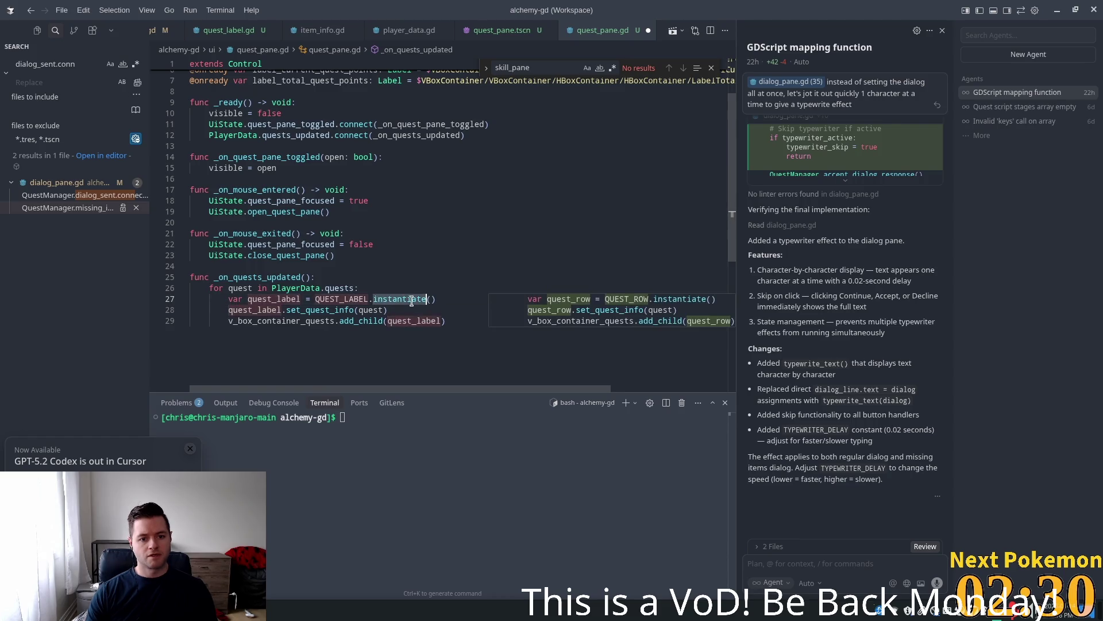
pyautogui.click(309, 309)
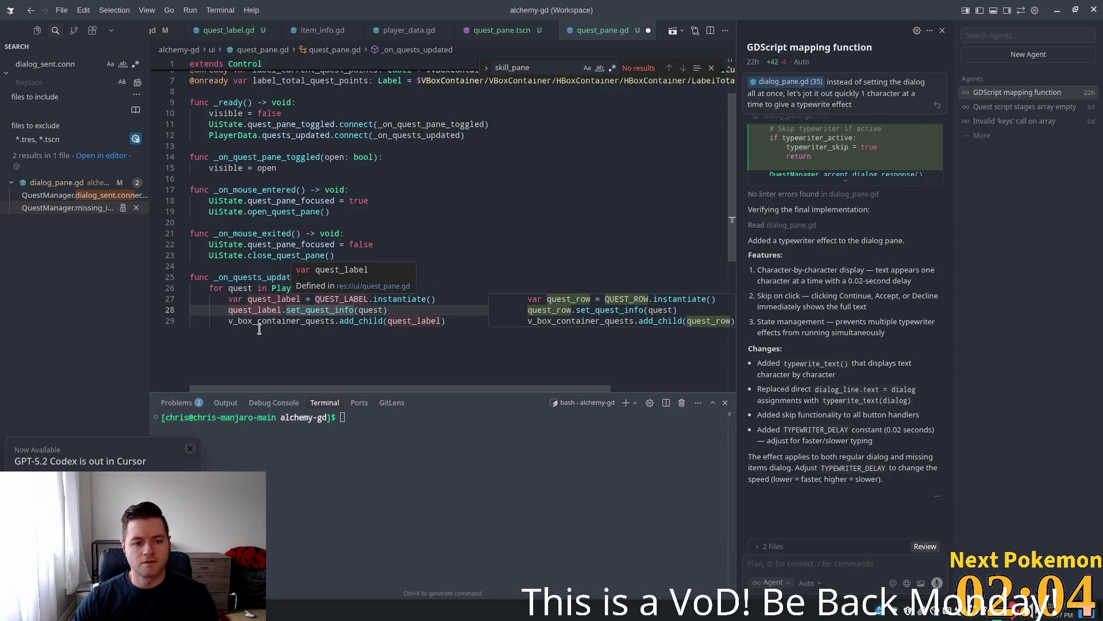
pyautogui.scroll(2, 364, 311)
pyautogui.scroll(-2, 363, 310)
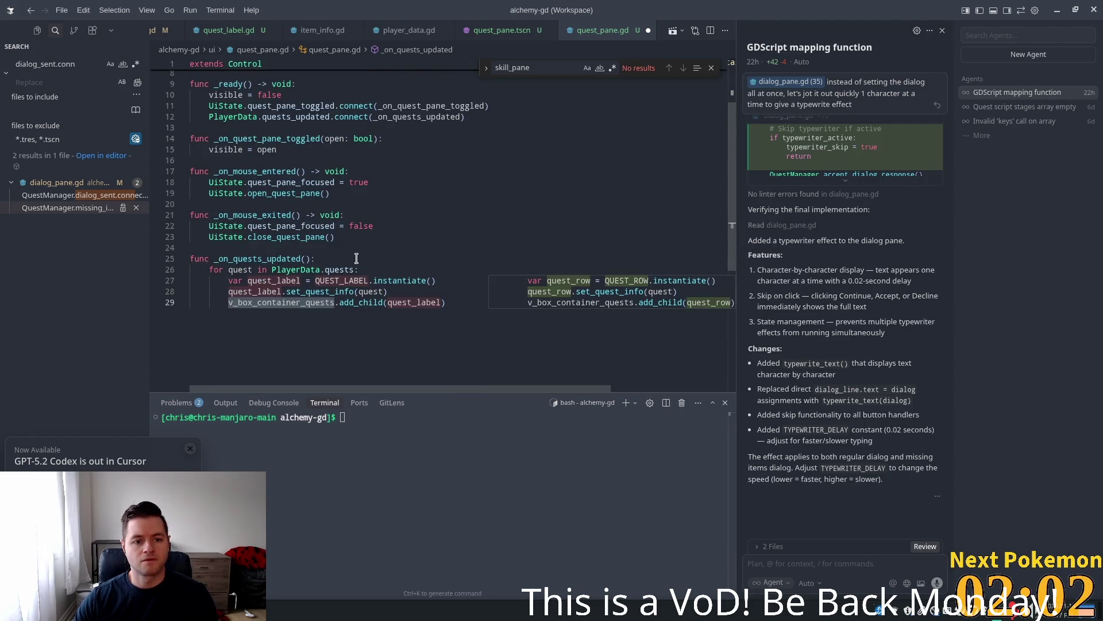